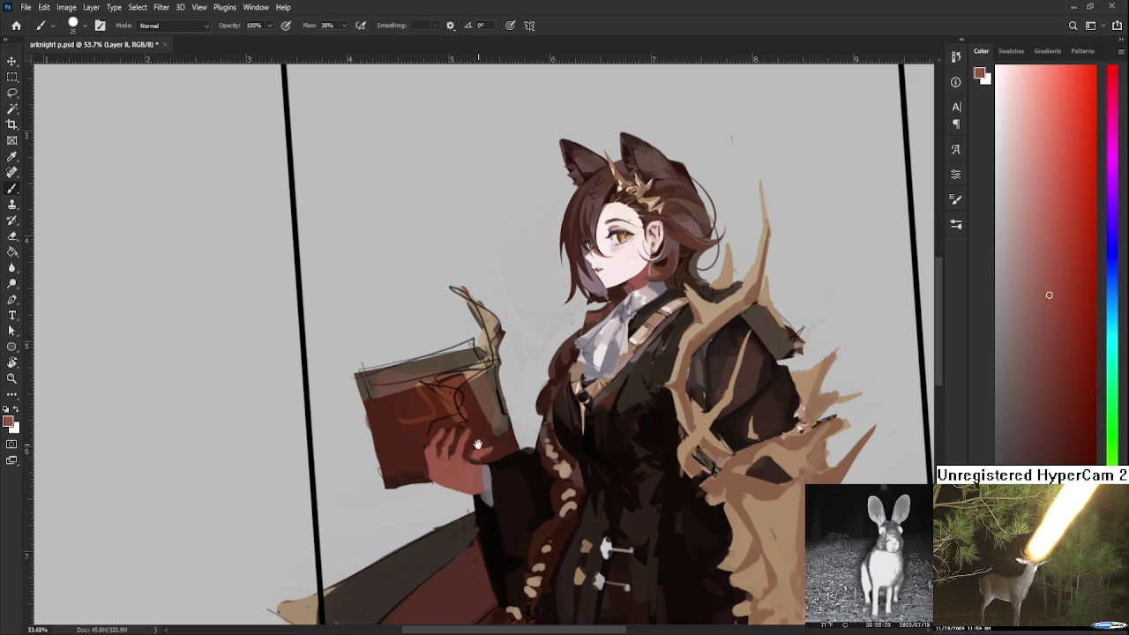
# Paint the book's dark red over the upper fingers and extend the cover down over the hand
pyautogui.scroll(-3, 485, 344)
pyautogui.scroll(5, 486, 355)
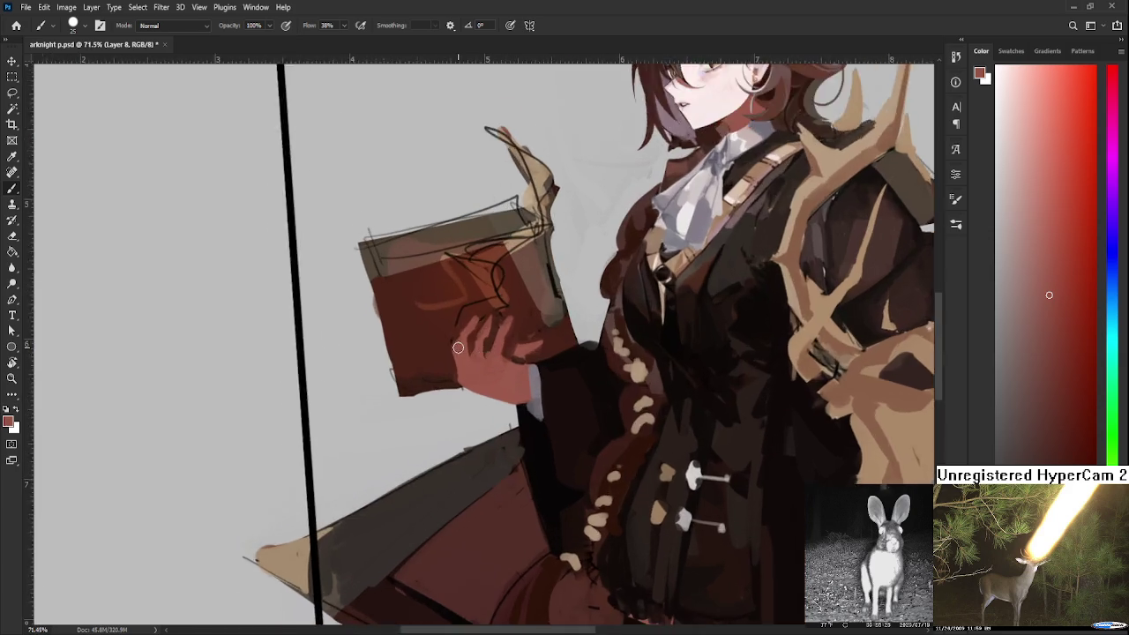
pyautogui.keyDown('alt'); pyautogui.click(447, 321); pyautogui.keyUp('alt')
pyautogui.moveTo(445, 327)
pyautogui.mouseDown()
pyautogui.moveTo(503, 272)
pyautogui.moveTo(567, 294)
pyautogui.moveTo(600, 320)
pyautogui.moveTo(527, 370)
pyautogui.moveTo(521, 349)
pyautogui.mouseUp()
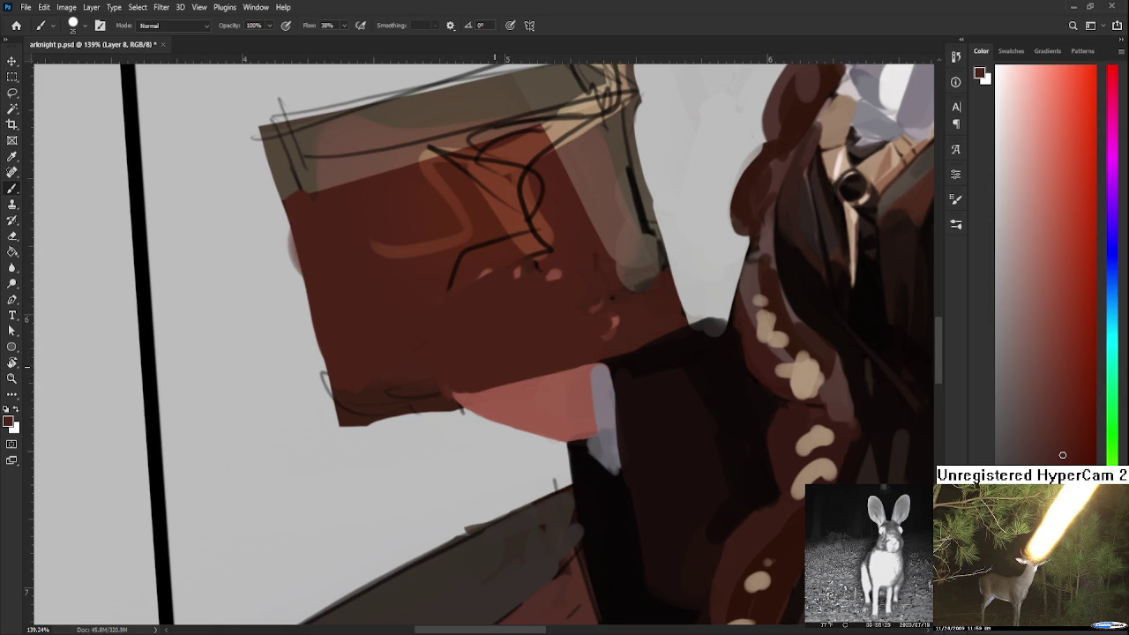
pyautogui.keyDown('alt'); pyautogui.scroll(-5, 494, 361); pyautogui.keyUp('alt')
pyautogui.keyDown('alt'); pyautogui.scroll(-5, 493, 362); pyautogui.keyUp('alt')
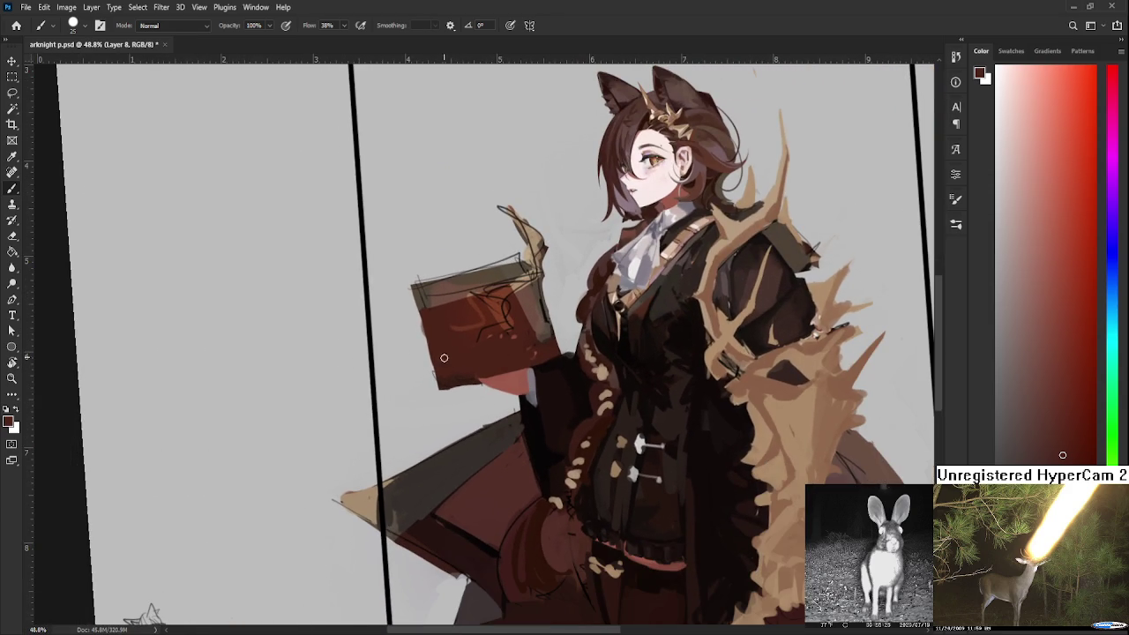
pyautogui.moveTo(445, 386)
pyautogui.mouseDown()
pyautogui.moveTo(545, 363)
pyautogui.moveTo(450, 395)
pyautogui.moveTo(529, 379)
pyautogui.moveTo(446, 401)
pyautogui.moveTo(537, 374)
pyautogui.moveTo(443, 363)
pyautogui.moveTo(435, 388)
pyautogui.mouseUp()
# Sample a range of salmon, red and dark brown tones from the book and hand
pyautogui.keyDown('alt'); pyautogui.click(492, 389); pyautogui.keyUp('alt')
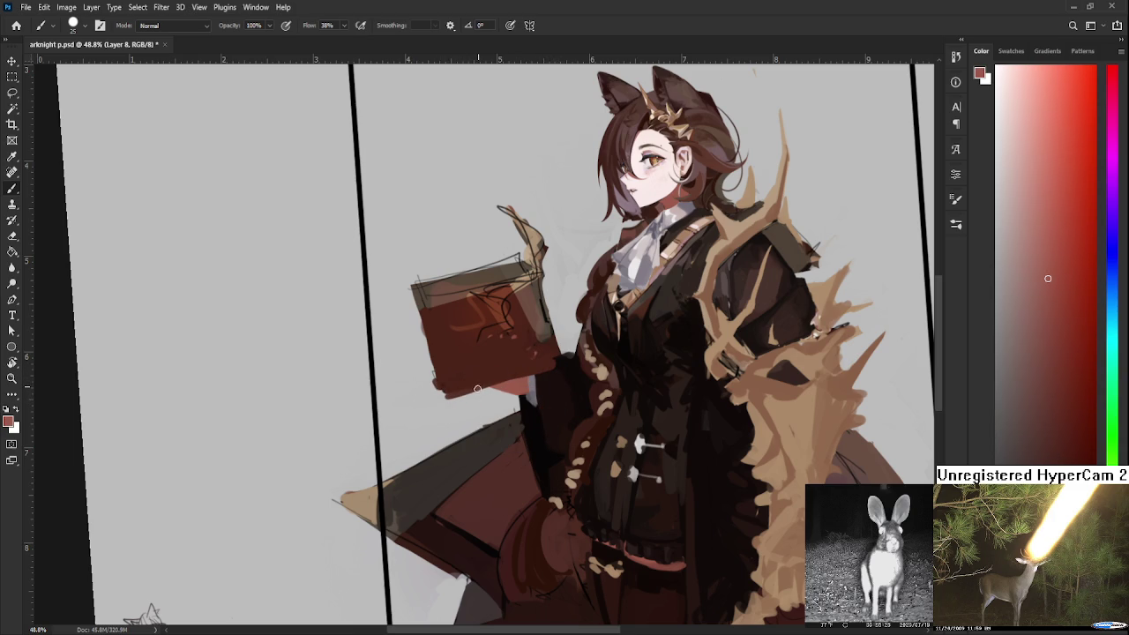
pyautogui.keyDown('alt'); pyautogui.click(500, 361); pyautogui.keyUp('alt')
pyautogui.keyDown('alt'); pyautogui.click(491, 377); pyautogui.keyUp('alt')
pyautogui.keyDown('alt'); pyautogui.click(508, 372); pyautogui.keyUp('alt')
pyautogui.keyDown('alt'); pyautogui.click(502, 350); pyautogui.keyUp('alt')
pyautogui.keyDown('alt'); pyautogui.click(491, 370); pyautogui.keyUp('alt')
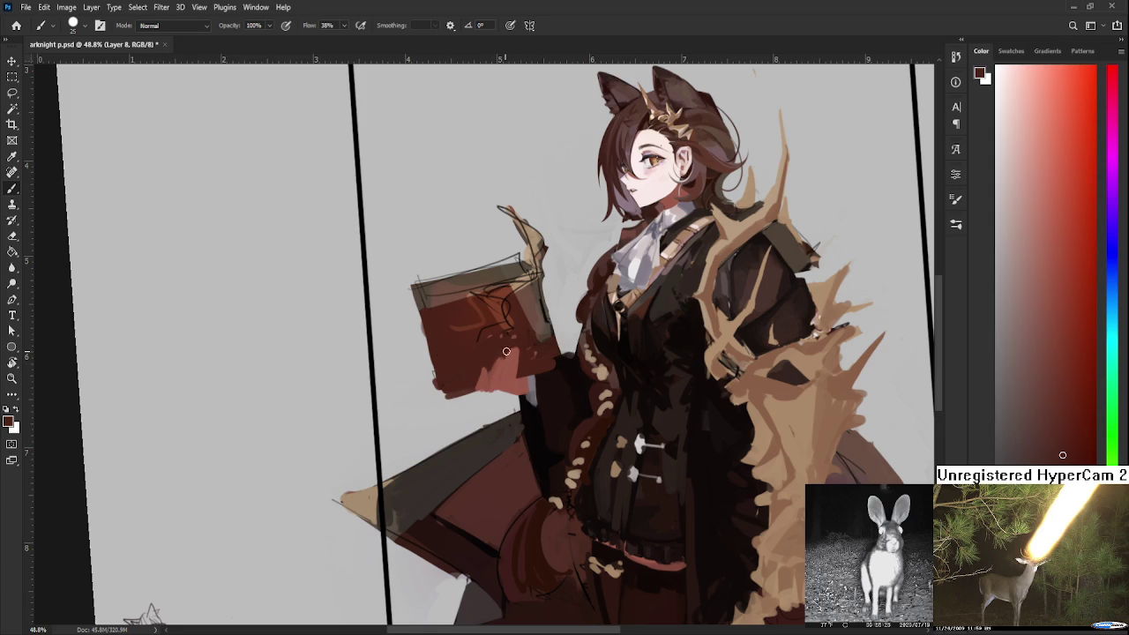
pyautogui.keyDown('alt'); pyautogui.click(504, 349); pyautogui.keyUp('alt')
pyautogui.keyDown('alt'); pyautogui.click(499, 364); pyautogui.keyUp('alt')
pyautogui.keyDown('alt'); pyautogui.click(516, 348); pyautogui.keyUp('alt')
pyautogui.keyDown('alt'); pyautogui.click(520, 382); pyautogui.keyUp('alt')
pyautogui.keyDown('alt'); pyautogui.click(519, 379); pyautogui.keyUp('alt')
pyautogui.keyDown('alt'); pyautogui.click(517, 371); pyautogui.keyUp('alt')
pyautogui.keyDown('alt'); pyautogui.click(532, 354); pyautogui.keyUp('alt')
# Recentre the view and paint light red strokes along the hand's lower edge
pyautogui.moveTo(539, 357); pyautogui.dragTo(513, 392)
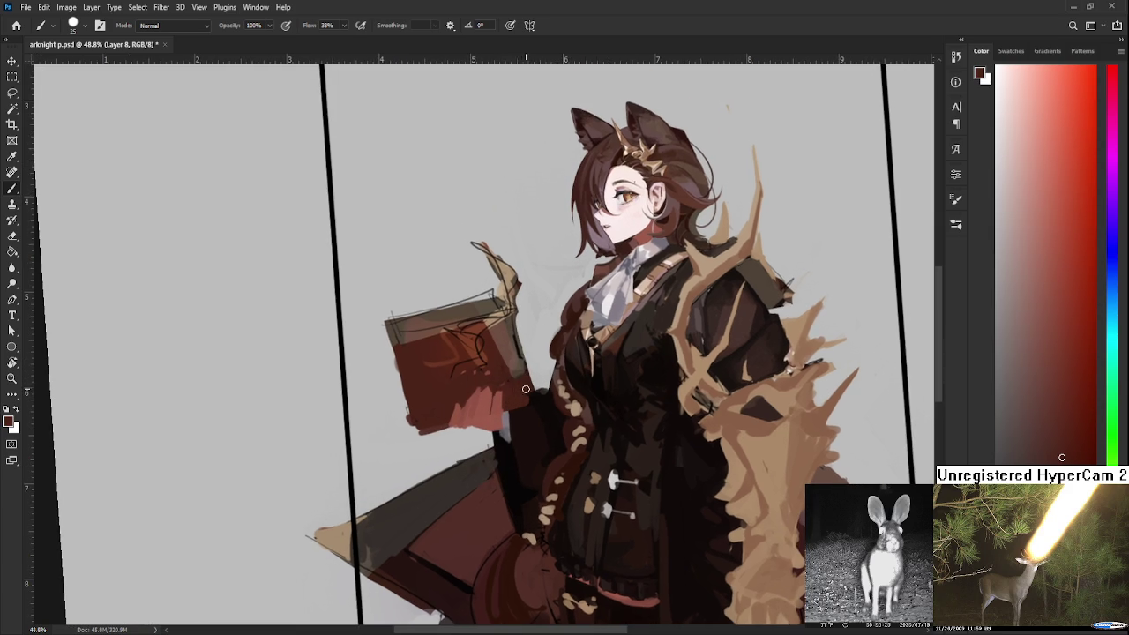
pyautogui.scroll(-5, 523, 389)
pyautogui.scroll(-3, 523, 389)
pyautogui.scroll(5, 421, 345)
pyautogui.scroll(2, 421, 346)
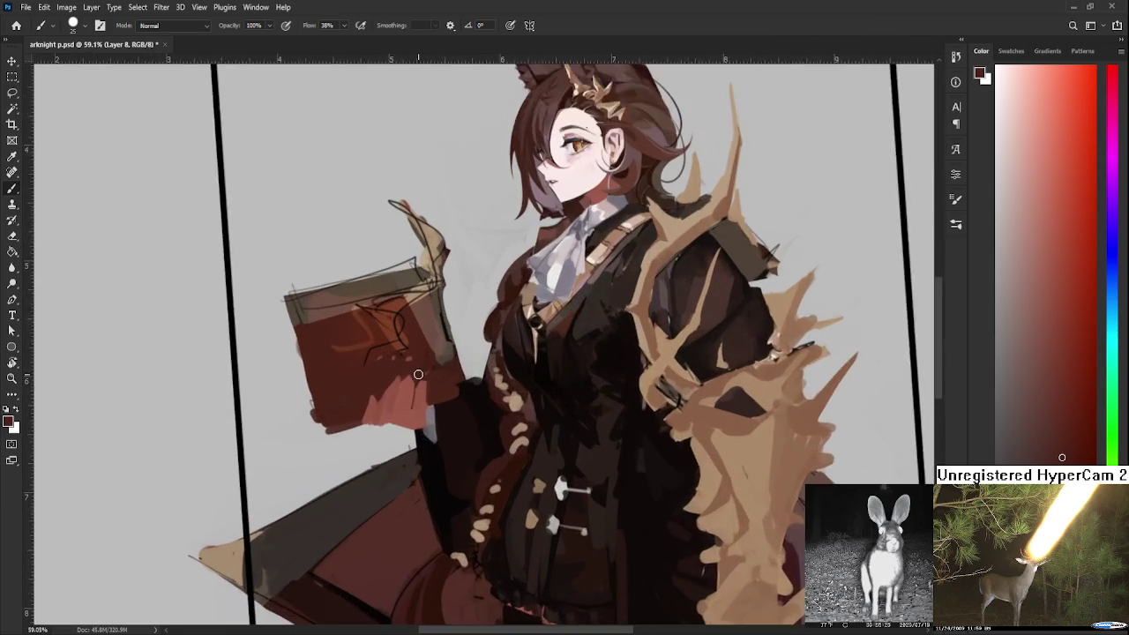
pyautogui.scroll(1, 420, 345)
pyautogui.scroll(2, 503, 416)
pyautogui.keyDown('alt'); pyautogui.click(456, 452); pyautogui.keyUp('alt')
pyautogui.moveTo(450, 461); pyautogui.dragTo(522, 437)
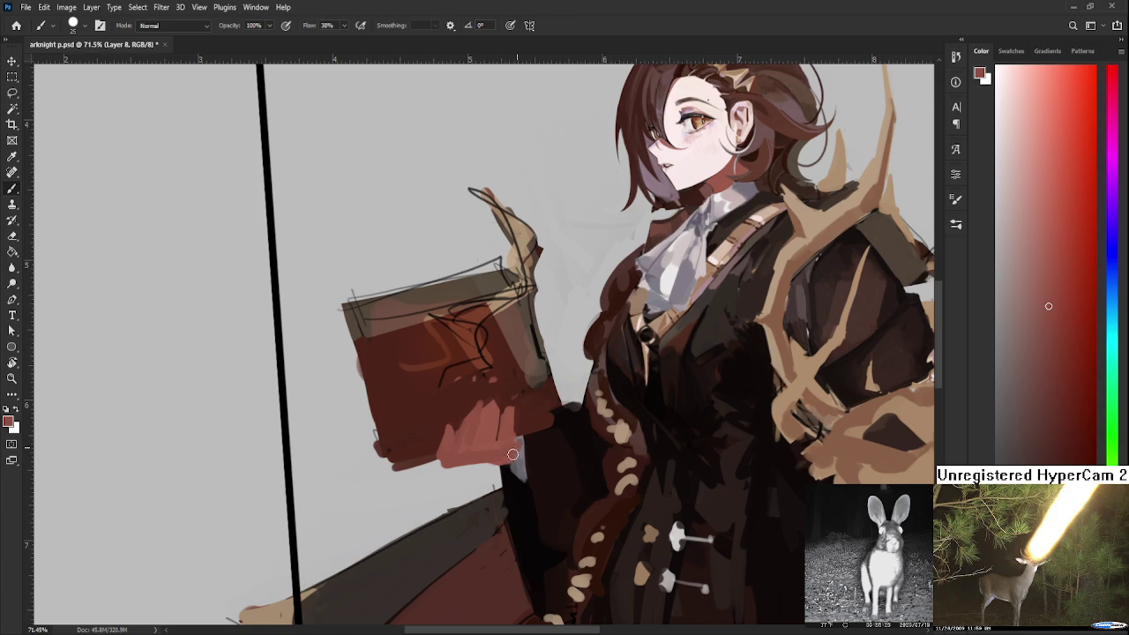
# Reset the painting colour to default black
pyautogui.press('d')
pyautogui.keyDown('alt'); pyautogui.click(507, 465); pyautogui.keyUp('alt')
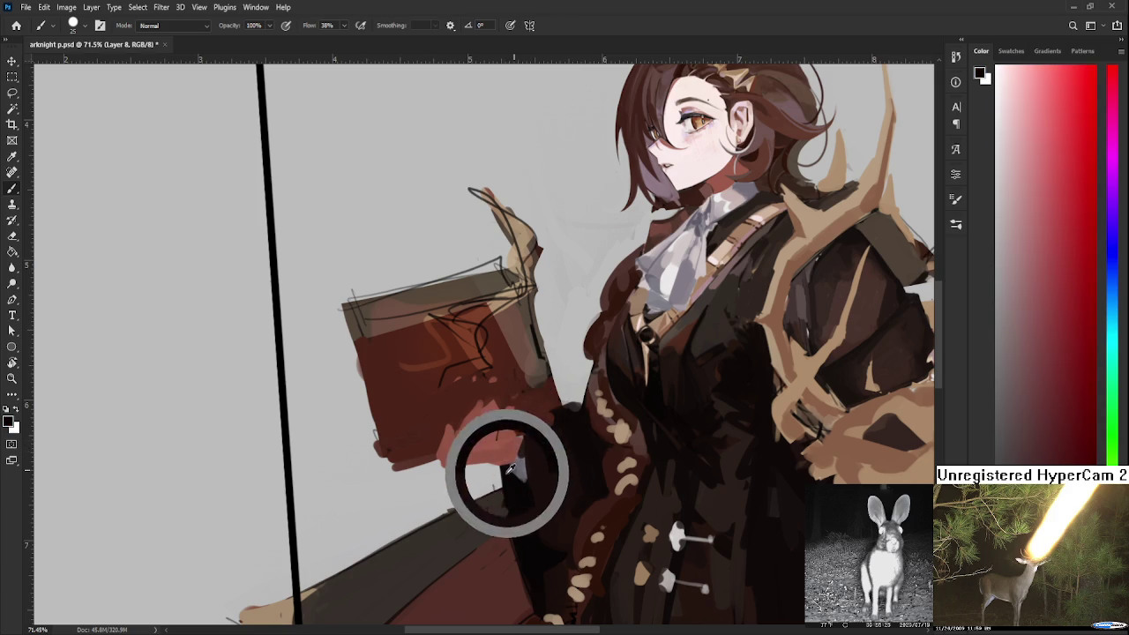
pyautogui.press('d')
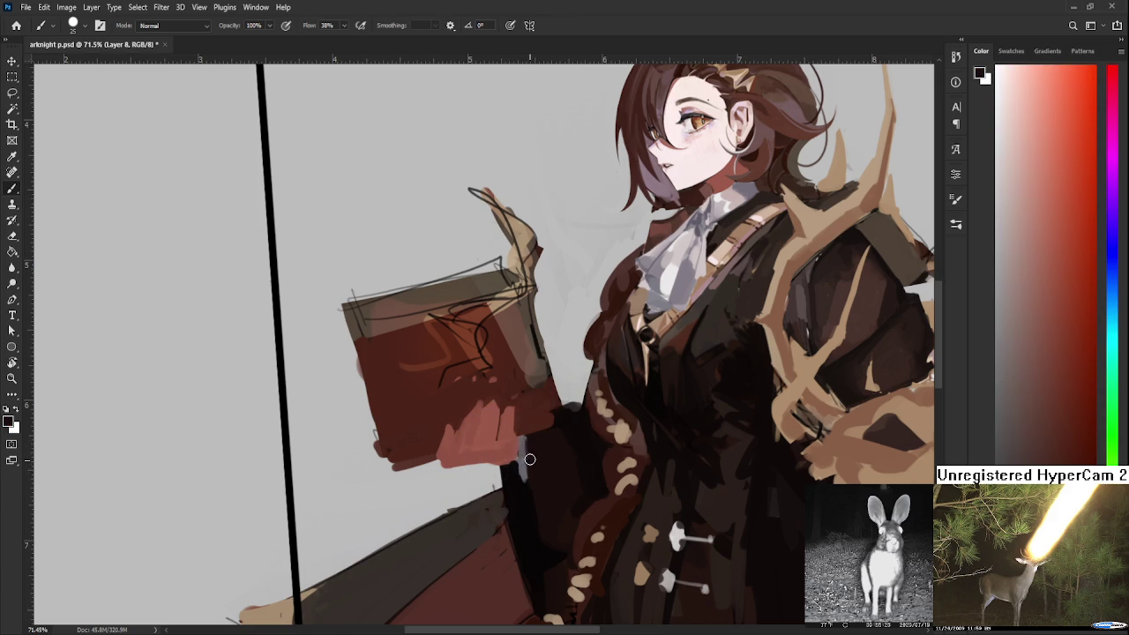
# Begin a Lasso selection tracing the lower edge of the book and hand
pyautogui.scroll(-3, 540, 340)
pyautogui.scroll(-2, 534, 340)
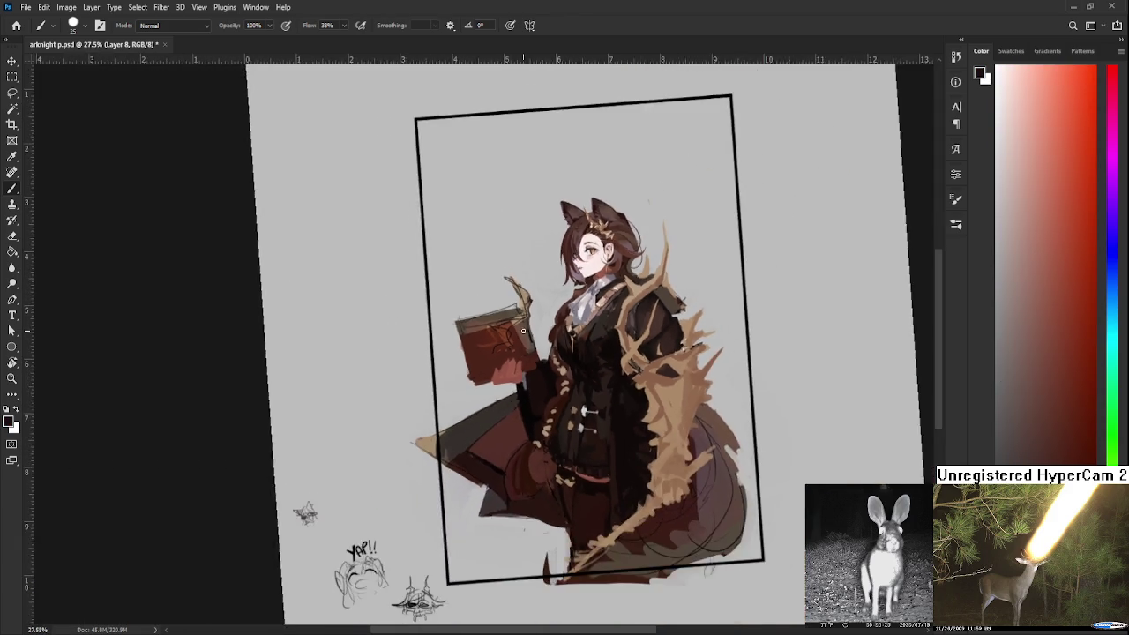
pyautogui.scroll(-2, 528, 340)
pyautogui.scroll(2, 401, 335)
pyautogui.scroll(2, 441, 379)
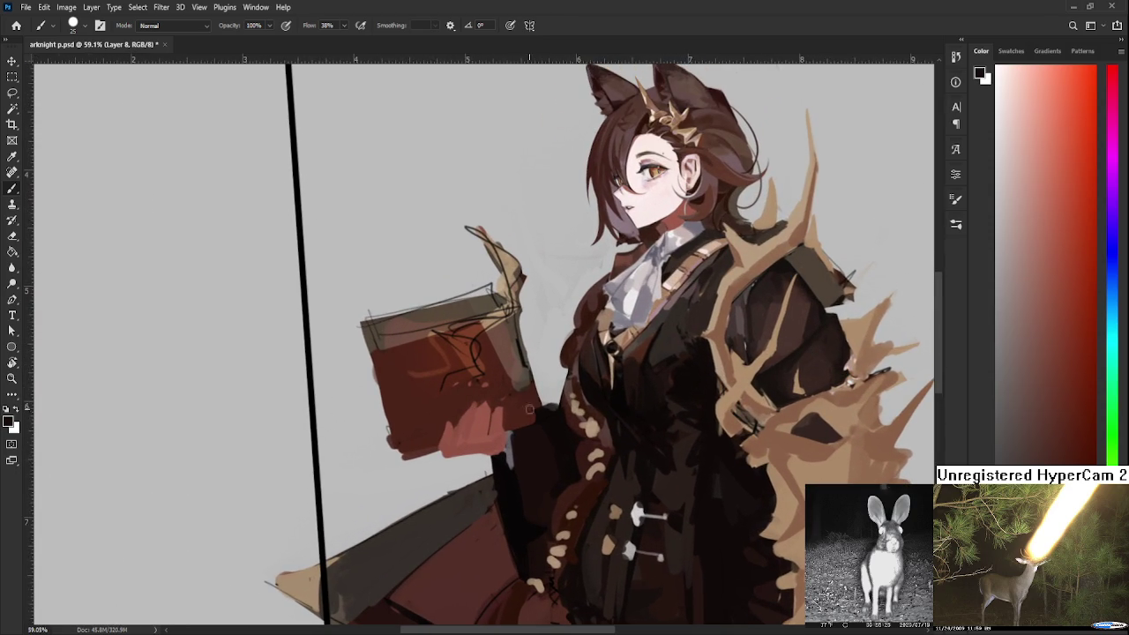
pyautogui.press('l')
pyautogui.moveTo(510, 448); pyautogui.dragTo(331, 378)
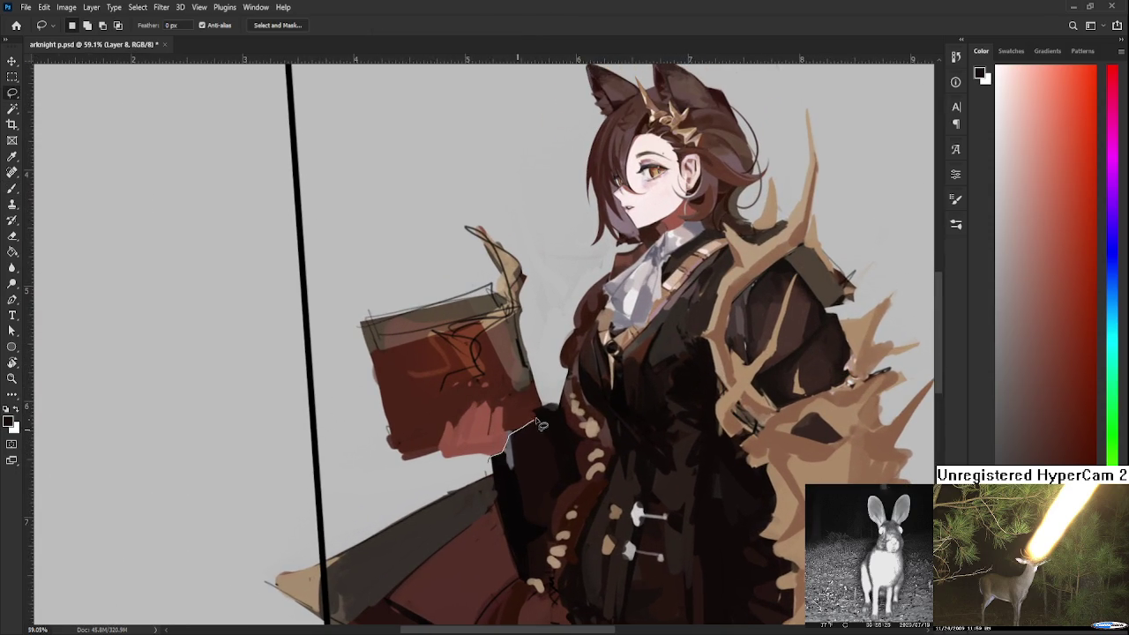
# Nudge the selected book slightly left and down with Free Transform, then deselect
pyautogui.hotkey('ctrl', 't')
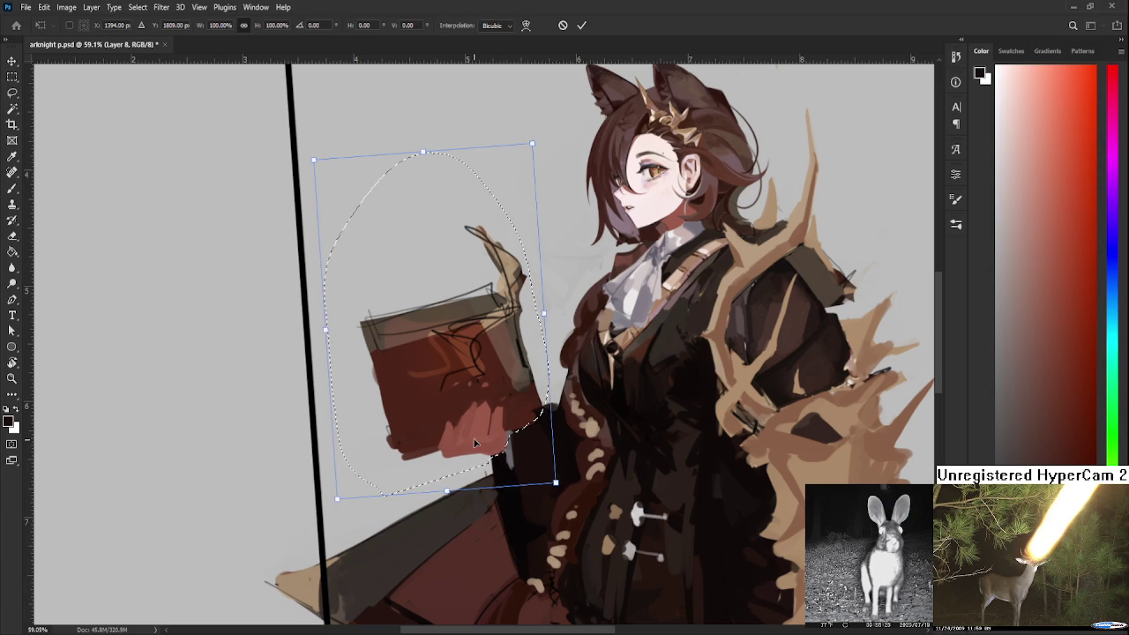
pyautogui.moveTo(472, 444); pyautogui.dragTo(463, 448)
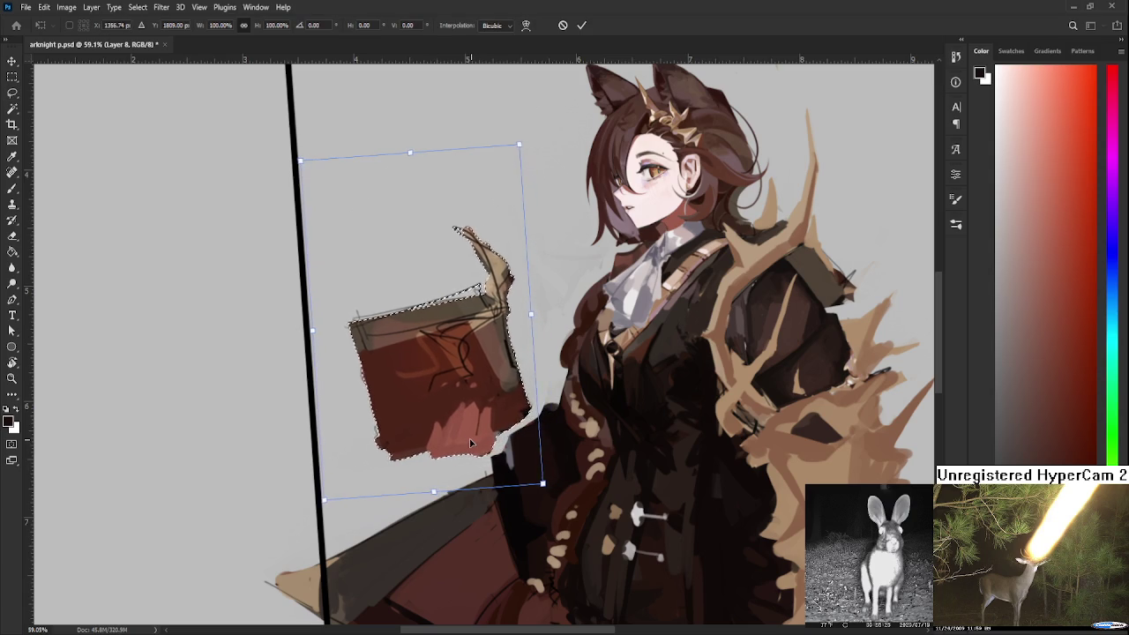
pyautogui.press('Return')
pyautogui.hotkey('ctrl', 'd')
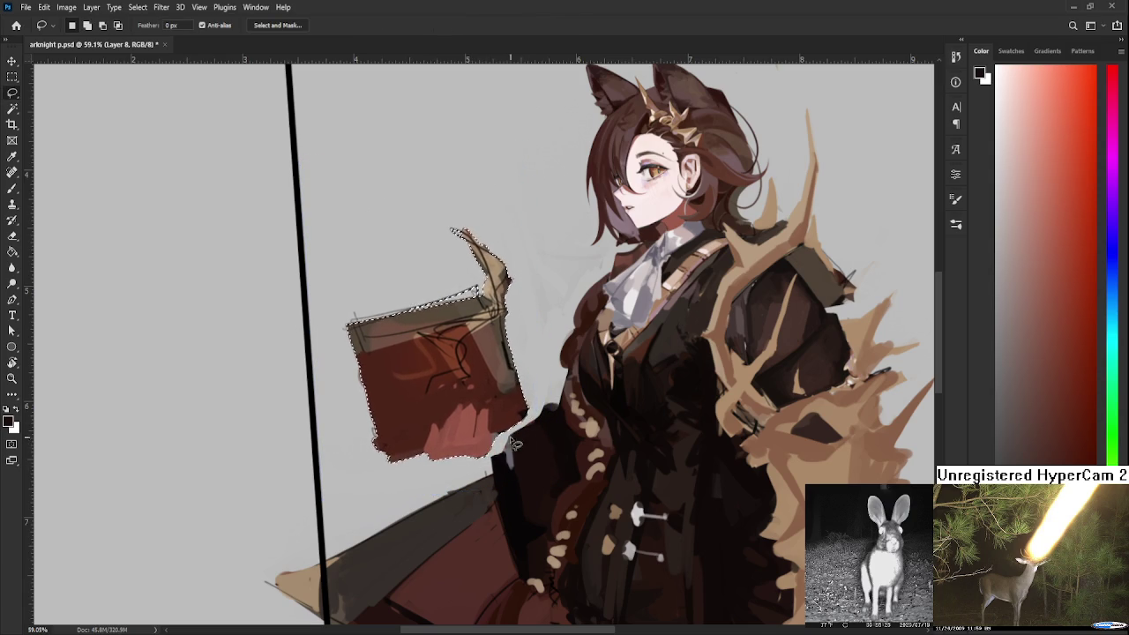
pyautogui.press('b')
pyautogui.keyDown('alt'); pyautogui.click(491, 440); pyautogui.keyUp('alt')
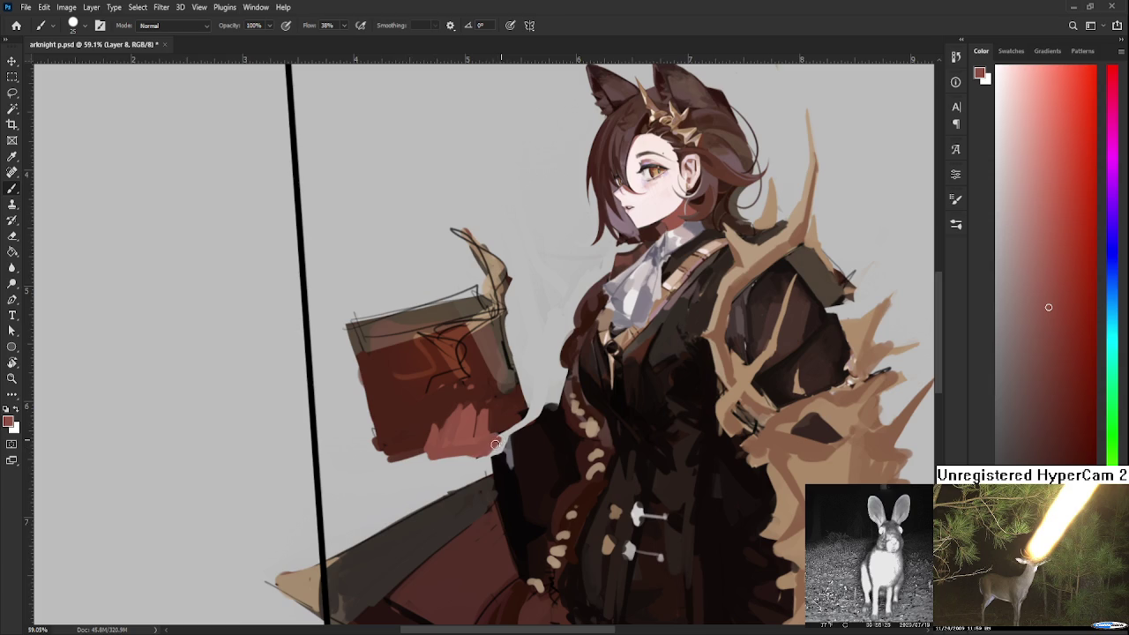
# Sample dark purple-grey, near-black and dark red tones for the sleeve beneath the hand
pyautogui.keyDown('alt'); pyautogui.click(508, 446); pyautogui.keyUp('alt')
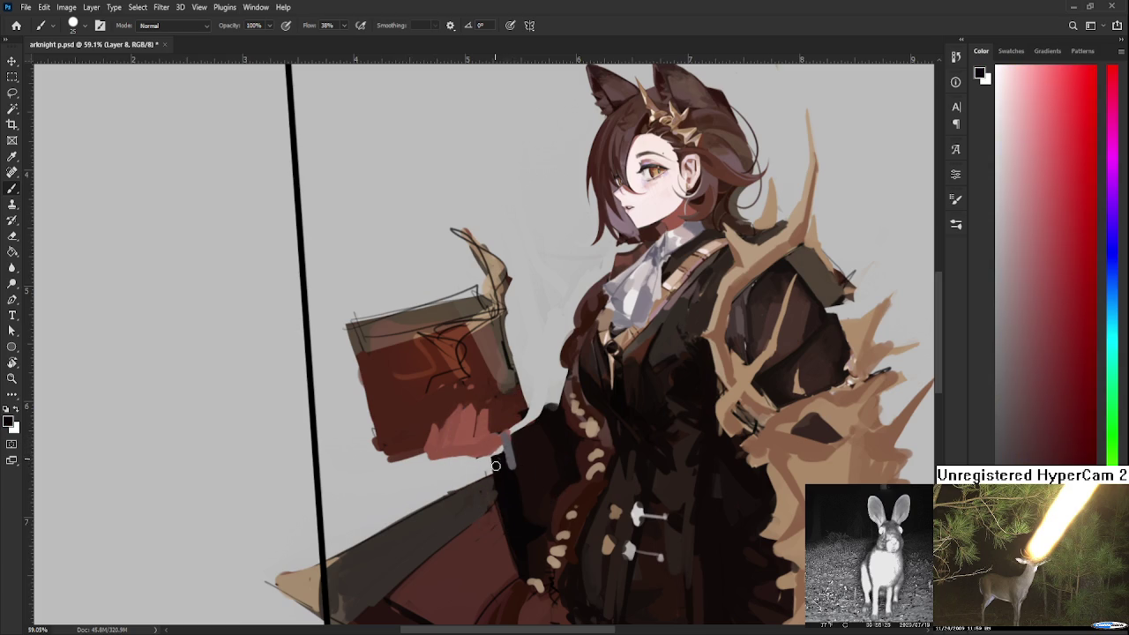
pyautogui.keyDown('alt'); pyautogui.click(512, 432); pyautogui.keyUp('alt')
pyautogui.keyDown('alt'); pyautogui.click(528, 419); pyautogui.keyUp('alt')
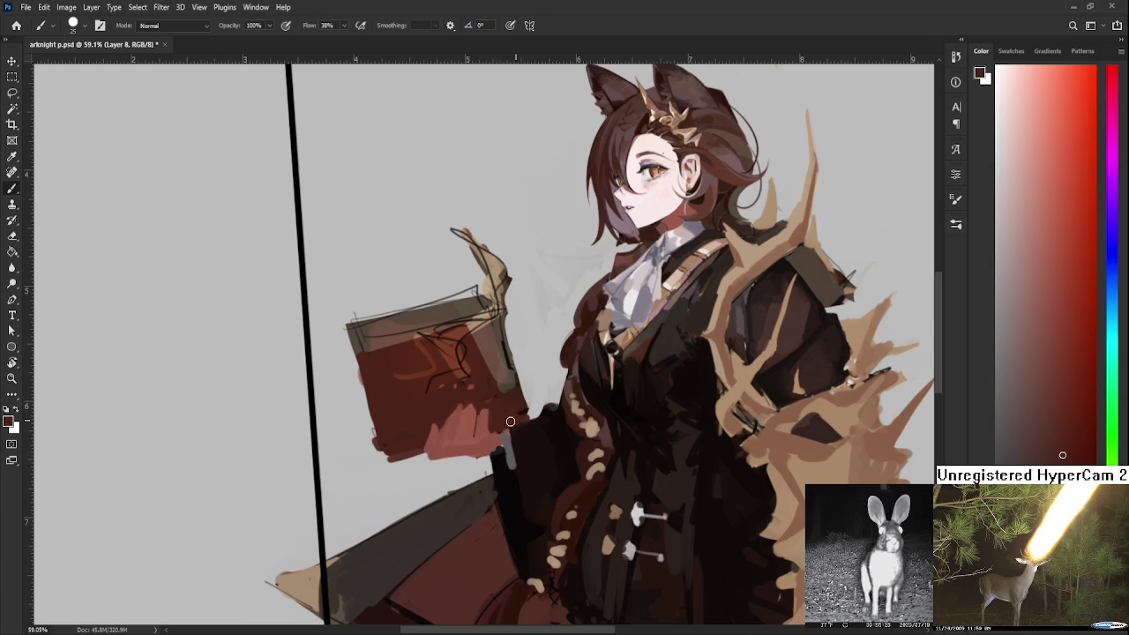
pyautogui.keyDown('alt'); pyautogui.click(524, 421); pyautogui.keyUp('alt')
pyautogui.press('e')
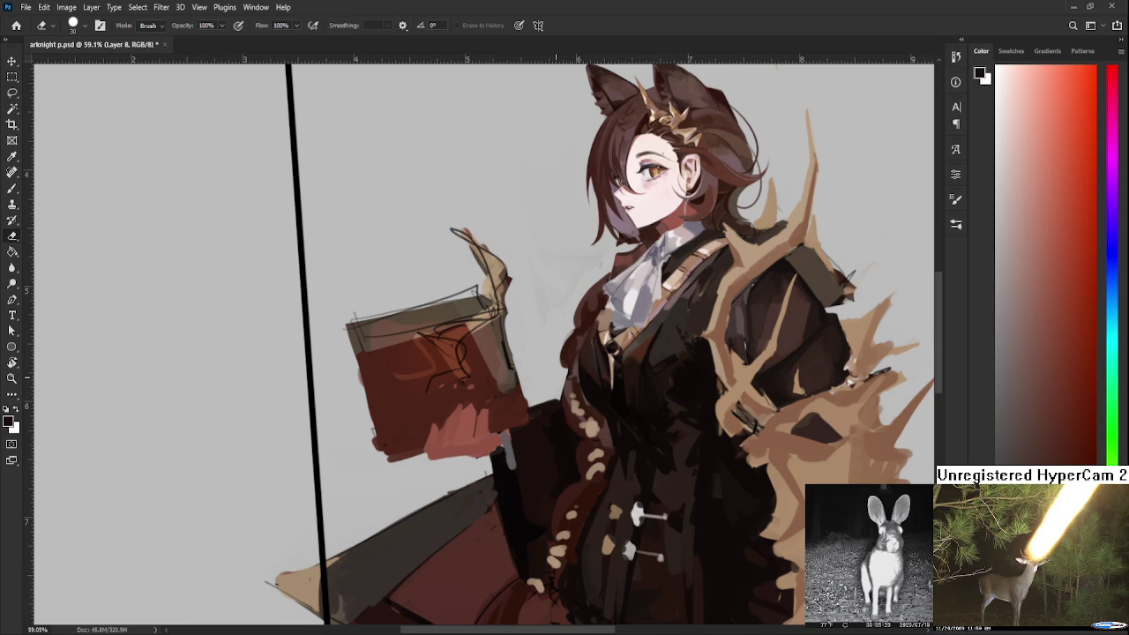
# Zoom out and straighten the rotated canvas view
pyautogui.scroll(-2, 556, 376)
pyautogui.scroll(-2, 551, 378)
pyautogui.scroll(-2, 543, 381)
pyautogui.scroll(-2, 533, 383)
pyautogui.scroll(-2, 529, 385)
pyautogui.press('r')
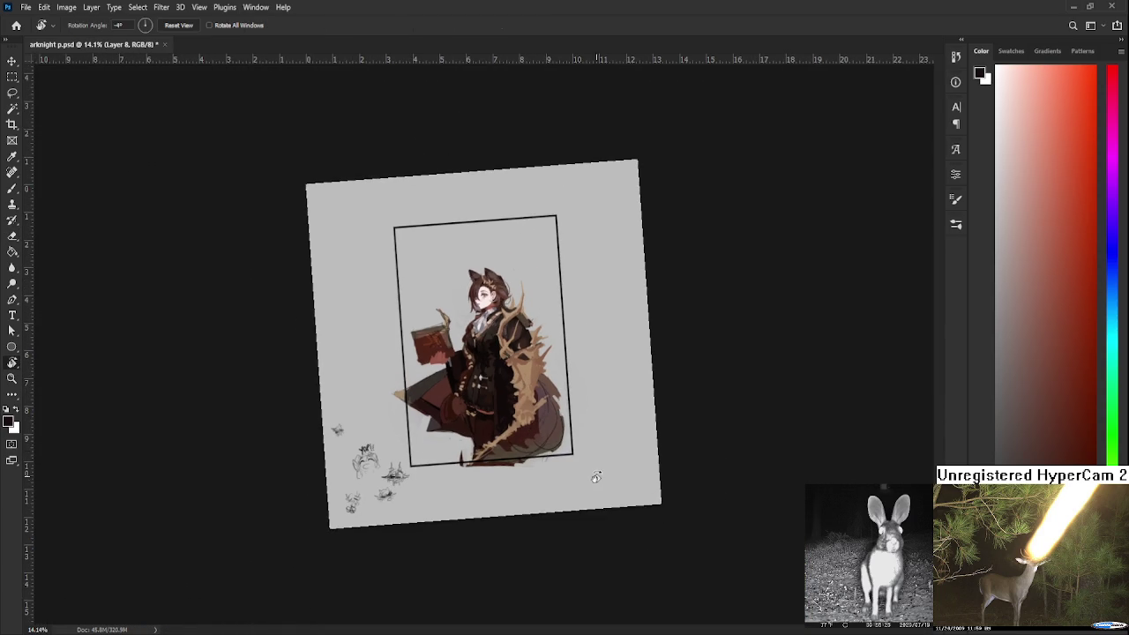
pyautogui.press('Escape')
pyautogui.scroll(3, 476, 355)
pyautogui.scroll(2, 441, 352)
pyautogui.scroll(2, 406, 349)
# Dab dark red onto the pink hand and sample lighter and darker reds around it
pyautogui.press('b')
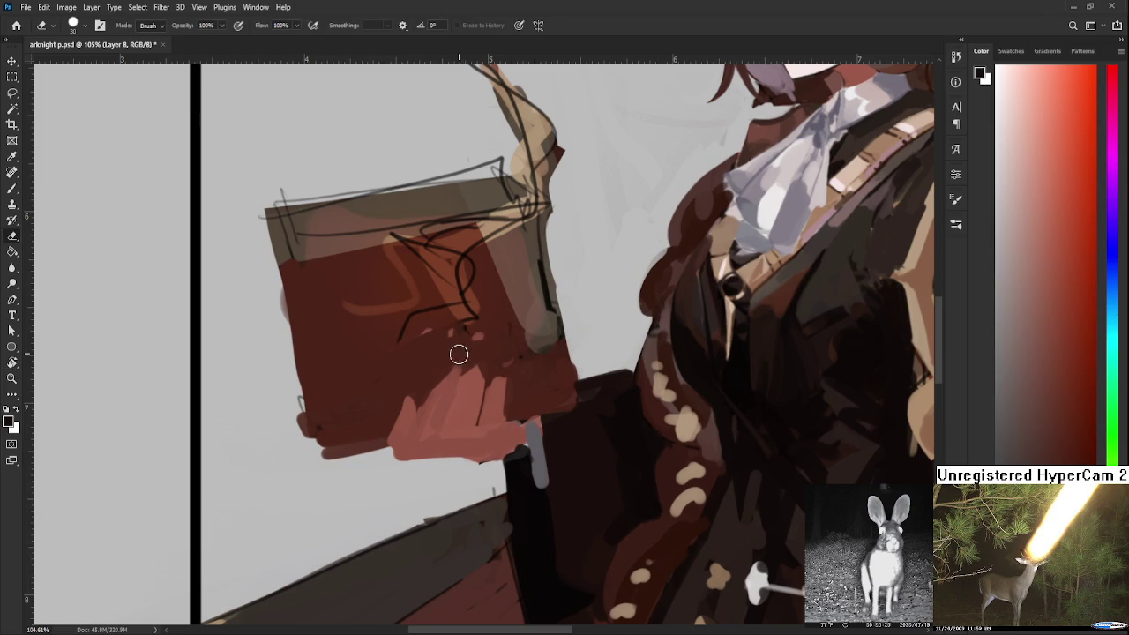
pyautogui.keyDown('alt'); pyautogui.click(445, 365); pyautogui.keyUp('alt')
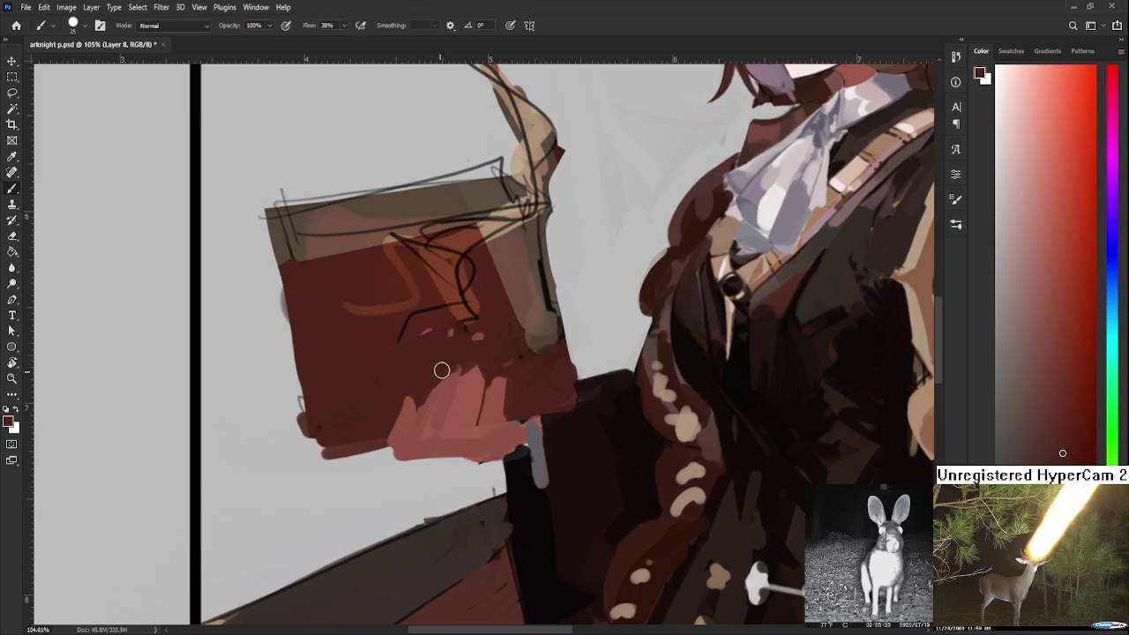
pyautogui.moveTo(418, 398); pyautogui.dragTo(425, 392)
pyautogui.keyDown('alt'); pyautogui.click(425, 394); pyautogui.keyUp('alt')
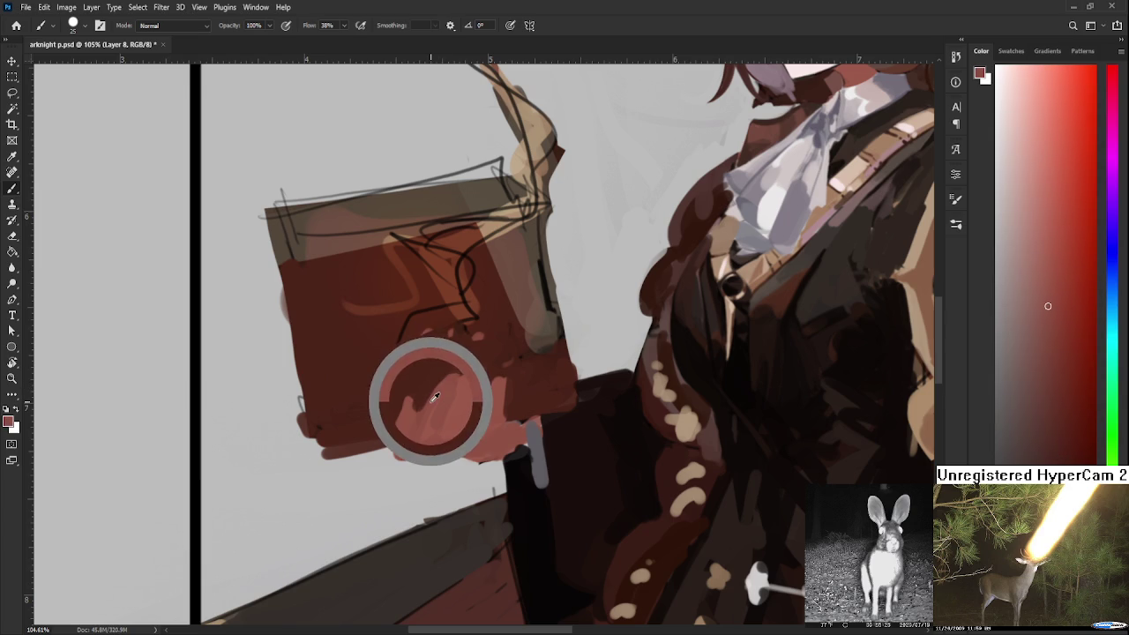
pyautogui.keyDown('alt'); pyautogui.click(445, 366); pyautogui.keyUp('alt')
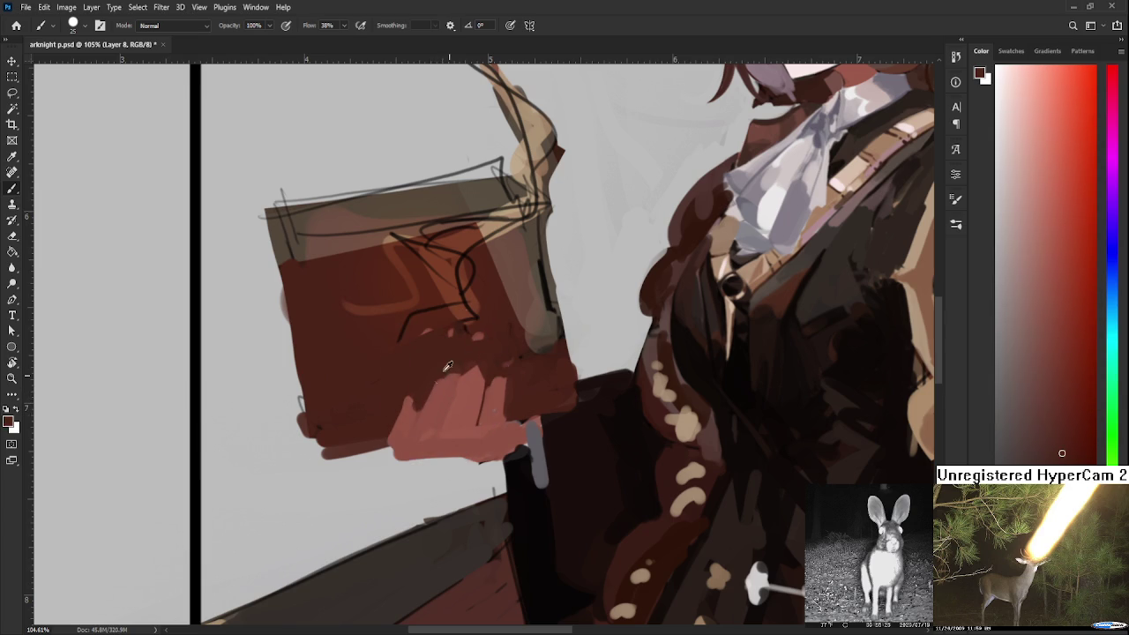
pyautogui.keyDown('alt'); pyautogui.click(462, 397); pyautogui.keyUp('alt')
pyautogui.keyDown('alt'); pyautogui.click(448, 416); pyautogui.keyUp('alt')
pyautogui.keyDown('alt'); pyautogui.click(441, 374); pyautogui.keyUp('alt')
pyautogui.keyDown('alt'); pyautogui.click(448, 370); pyautogui.keyUp('alt')
pyautogui.keyDown('alt'); pyautogui.click(407, 401); pyautogui.keyUp('alt')
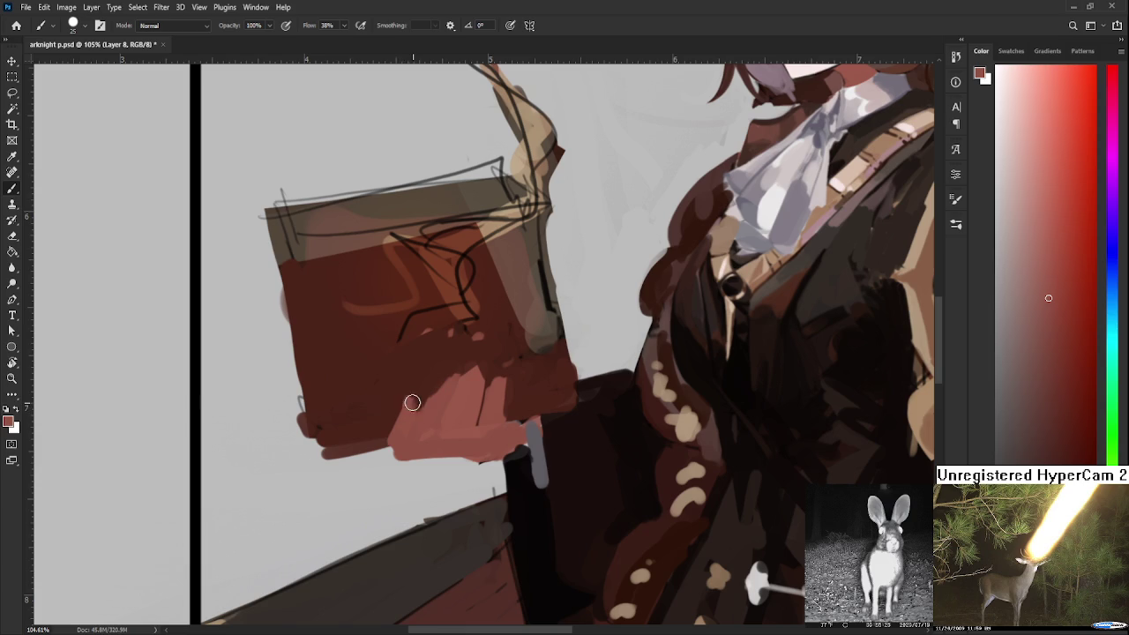
pyautogui.keyDown('alt'); pyautogui.click(410, 388); pyautogui.keyUp('alt')
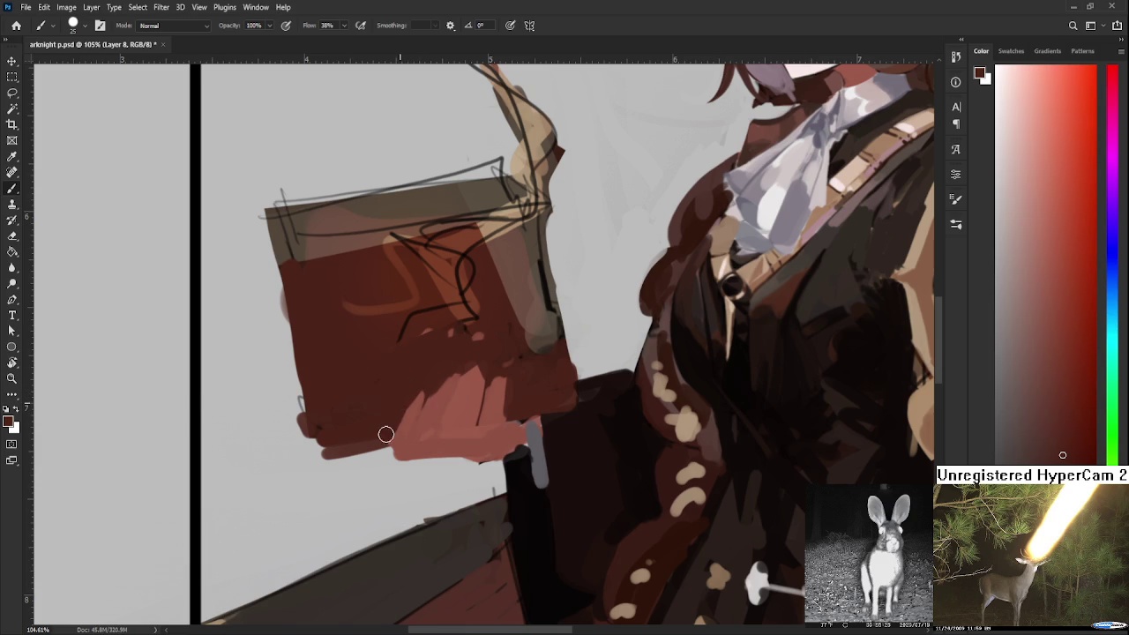
pyautogui.keyDown('alt'); pyautogui.click(408, 423); pyautogui.keyUp('alt')
pyautogui.keyDown('alt'); pyautogui.click(413, 393); pyautogui.keyUp('alt')
# Paint a lighter pink stroke along the book's lower edge
pyautogui.press('e')
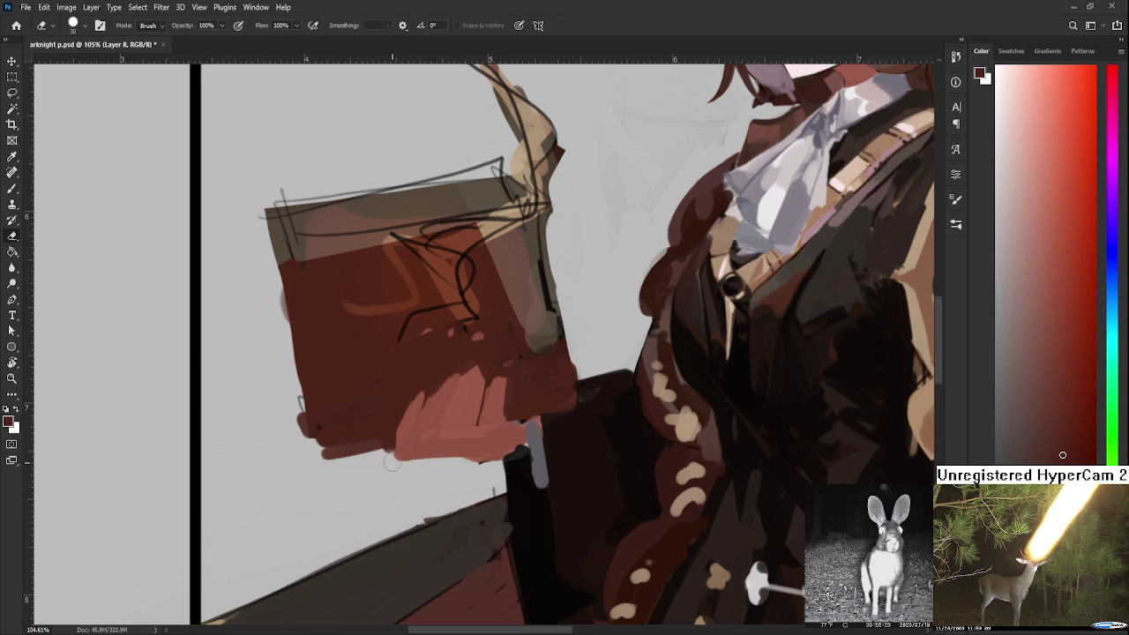
pyautogui.press('b')
pyautogui.keyDown('alt'); pyautogui.click(414, 439); pyautogui.keyUp('alt')
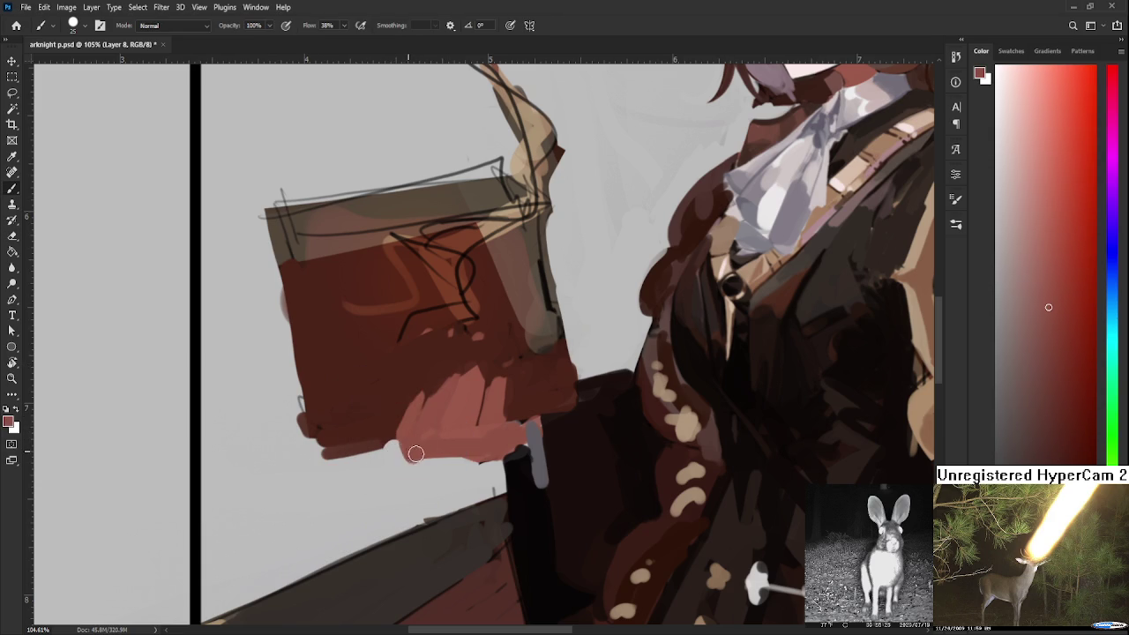
pyautogui.moveTo(411, 453); pyautogui.dragTo(437, 452)
pyautogui.keyDown('alt'); pyautogui.click(436, 446); pyautogui.keyUp('alt')
pyautogui.keyDown('alt'); pyautogui.click(449, 438); pyautogui.keyUp('alt')
# Sample slightly different pinks near the hand and zoom out to review
pyautogui.press('e')
pyautogui.press('b')
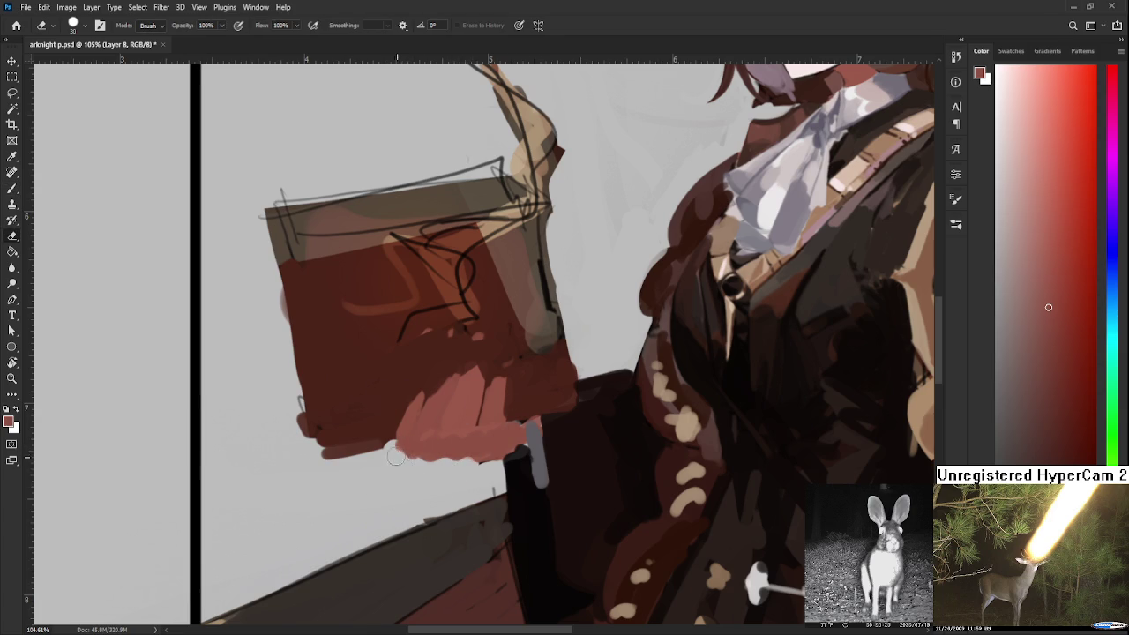
pyautogui.keyDown('alt'); pyautogui.click(403, 444); pyautogui.keyUp('alt')
pyautogui.keyDown('alt'); pyautogui.click(404, 449); pyautogui.keyUp('alt')
pyautogui.press('e')
pyautogui.scroll(-2, 478, 385)
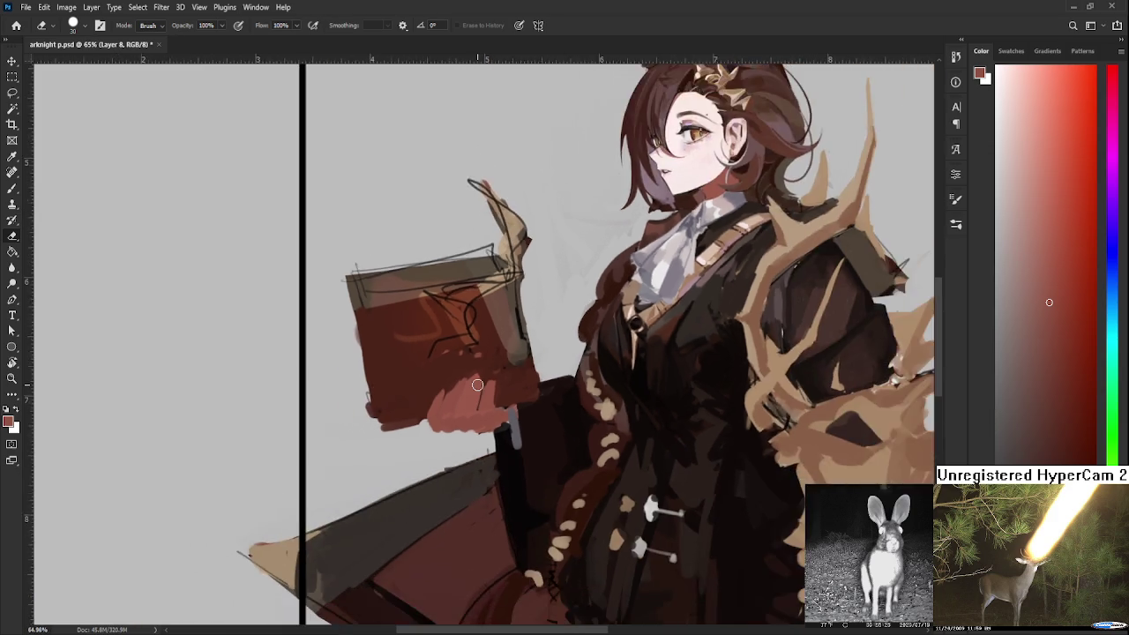
pyautogui.scroll(-2, 479, 396)
pyautogui.scroll(-2, 479, 410)
pyautogui.scroll(1, 485, 430)
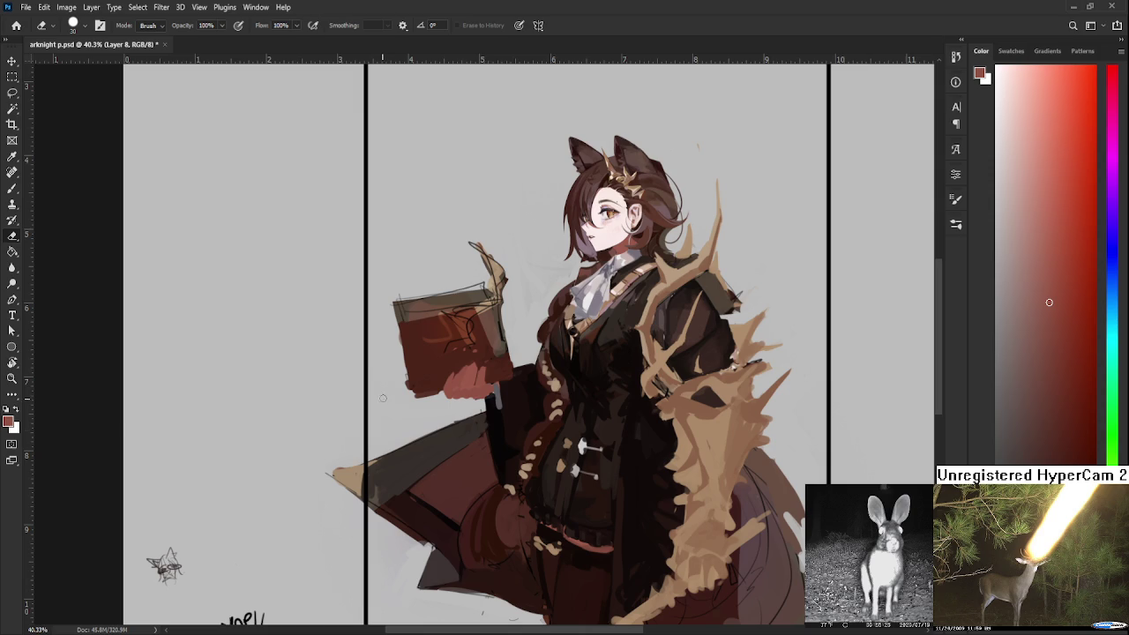
# Trim the pink shading's lower edge and add a dark stroke at the book's lower right
pyautogui.scroll(1, 448, 328)
pyautogui.scroll(1, 446, 331)
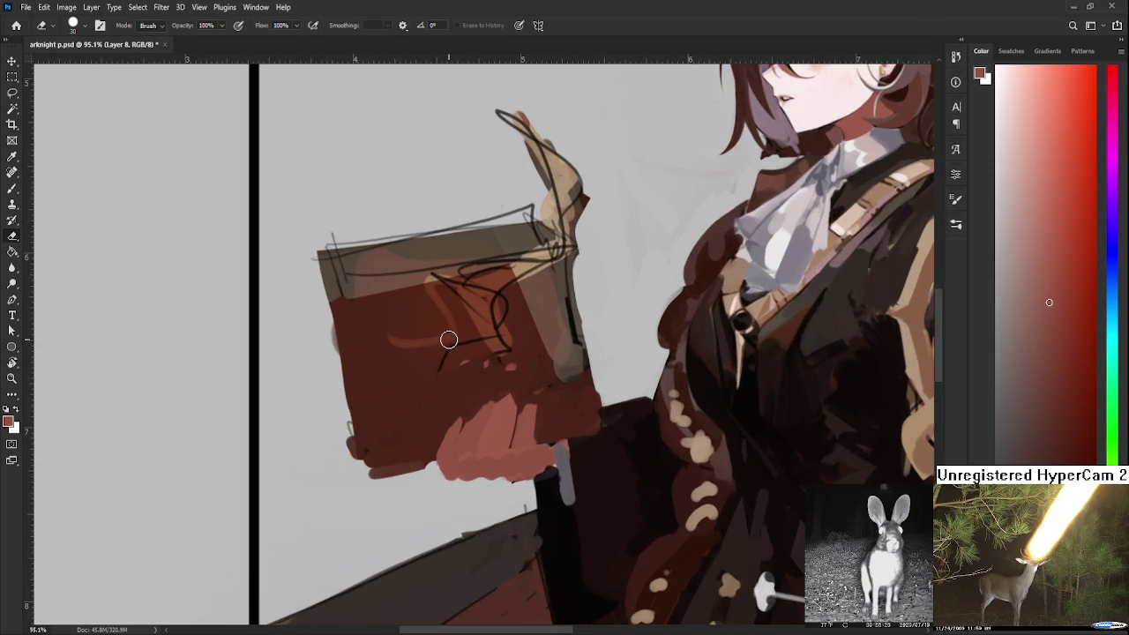
pyautogui.scroll(1, 446, 335)
pyautogui.moveTo(498, 407); pyautogui.dragTo(534, 393)
pyautogui.press('b')
pyautogui.keyDown('alt'); pyautogui.click(519, 389); pyautogui.keyUp('alt')
pyautogui.press('e')
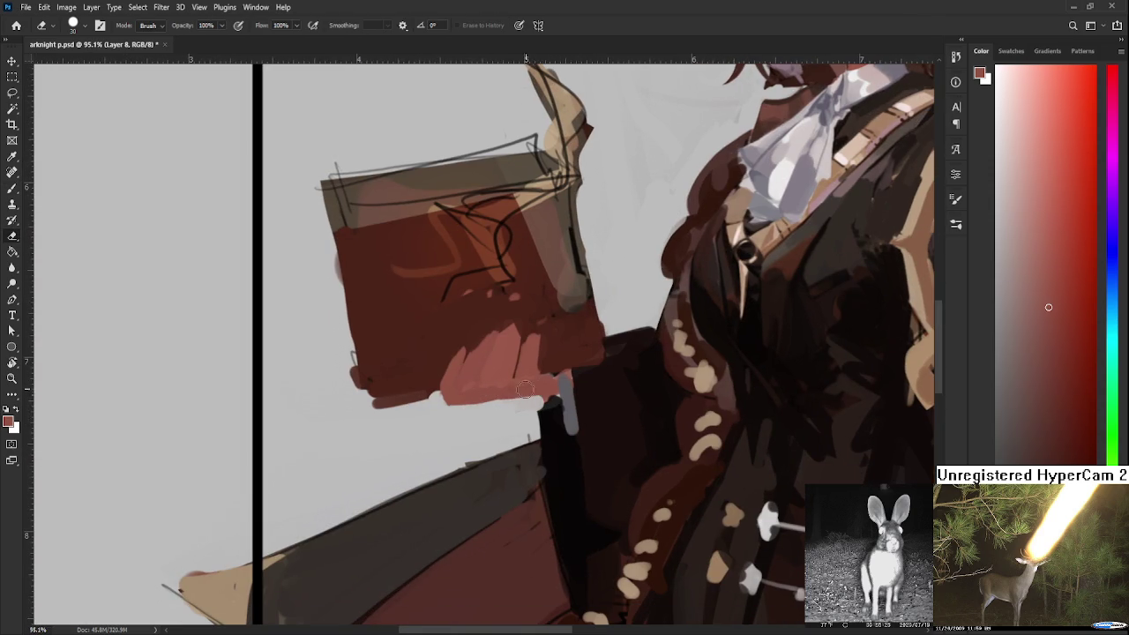
pyautogui.press('b')
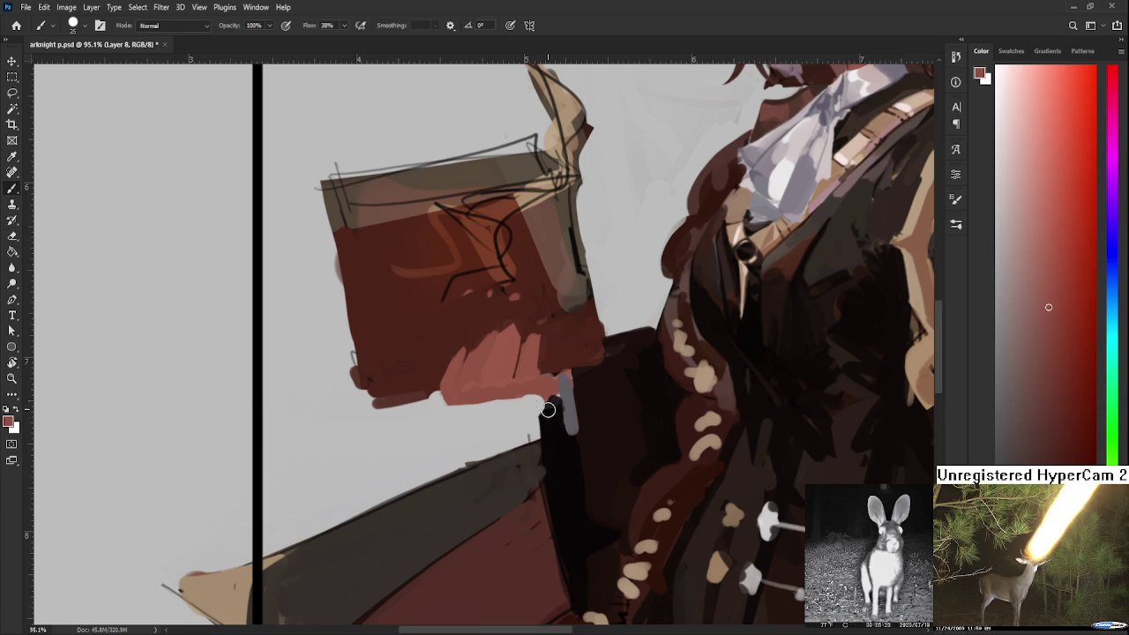
pyautogui.press('d')
pyautogui.moveTo(539, 398)
pyautogui.mouseDown()
pyautogui.moveTo(544, 434)
pyautogui.moveTo(554, 403)
pyautogui.mouseUp()
# Darken the pink strokes at the book's lower-right corner with sampled red-brown
pyautogui.keyDown('alt'); pyautogui.click(541, 383); pyautogui.keyUp('alt')
pyautogui.keyDown('alt'); pyautogui.click(534, 378); pyautogui.keyUp('alt')
pyautogui.keyDown('alt'); pyautogui.click(548, 328); pyautogui.keyUp('alt')
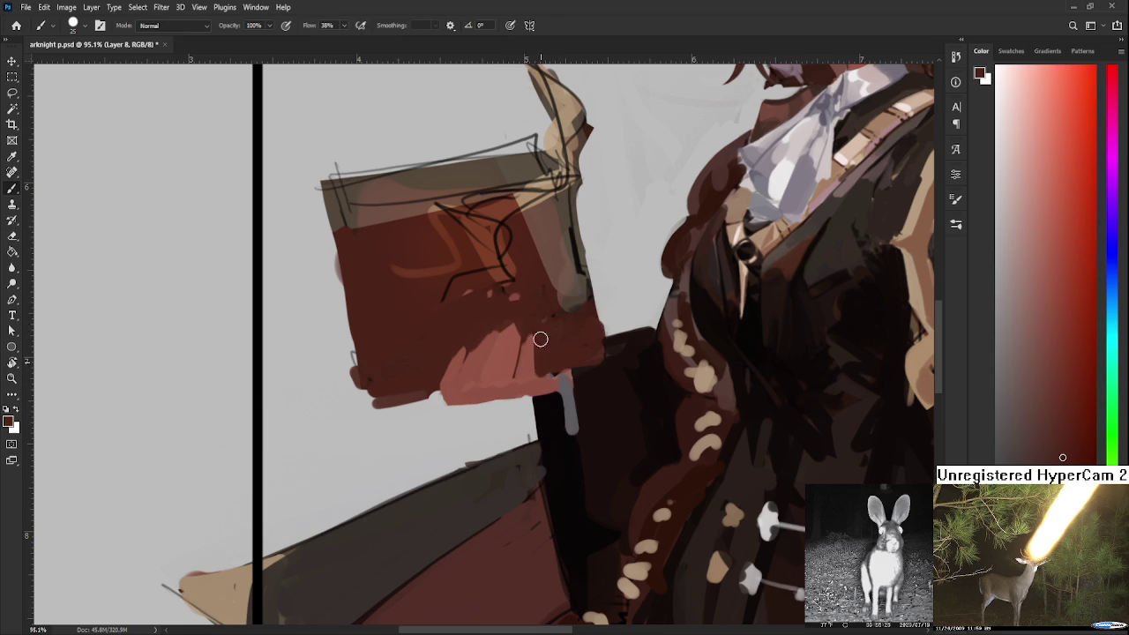
pyautogui.moveTo(541, 357)
pyautogui.mouseDown()
pyautogui.moveTo(541, 366)
pyautogui.moveTo(536, 323)
pyautogui.moveTo(546, 345)
pyautogui.mouseUp()
pyautogui.keyDown('alt'); pyautogui.click(544, 349); pyautogui.keyUp('alt')
pyautogui.keyDown('alt'); pyautogui.click(542, 351); pyautogui.keyUp('alt')
pyautogui.moveTo(528, 328); pyautogui.dragTo(518, 315)
# Paint finger strokes, darken the hand's left edge, then repaint it light pink
pyautogui.keyDown('alt'); pyautogui.click(506, 338); pyautogui.keyUp('alt')
pyautogui.moveTo(499, 344); pyautogui.dragTo(487, 381)
pyautogui.keyDown('alt'); pyautogui.click(489, 346); pyautogui.keyUp('alt')
pyautogui.keyDown('alt'); pyautogui.click(481, 337); pyautogui.keyUp('alt')
pyautogui.keyDown('alt'); pyautogui.click(480, 340); pyautogui.keyUp('alt')
pyautogui.keyDown('alt'); pyautogui.click(451, 352); pyautogui.keyUp('alt')
pyautogui.moveTo(451, 355); pyautogui.dragTo(457, 360)
pyautogui.keyDown('alt'); pyautogui.click(455, 381); pyautogui.keyUp('alt')
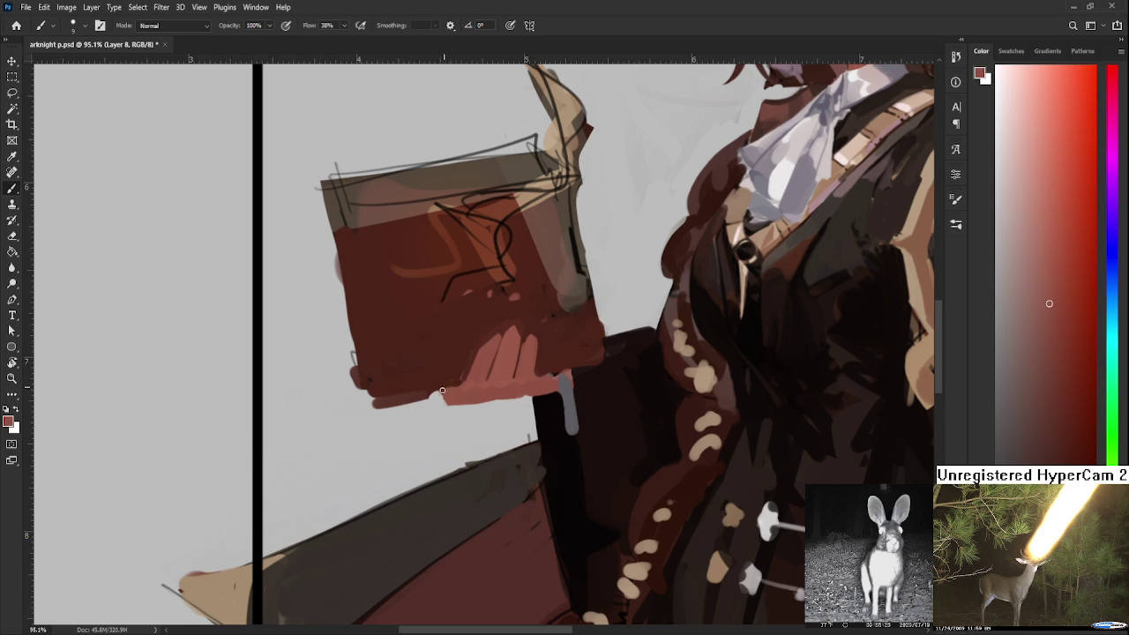
pyautogui.moveTo(450, 374); pyautogui.dragTo(438, 399)
# Resample light and dark reds and lay a lighter red stroke across the fingers
pyautogui.keyDown('alt'); pyautogui.click(454, 370); pyautogui.keyUp('alt')
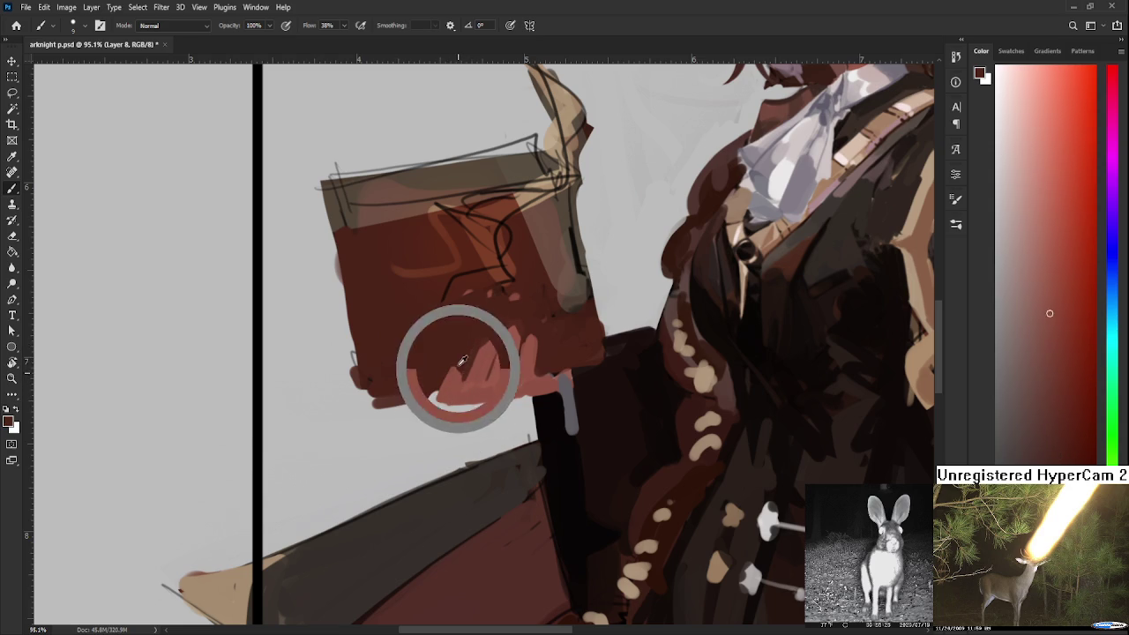
pyautogui.keyDown('alt'); pyautogui.click(457, 377); pyautogui.keyUp('alt')
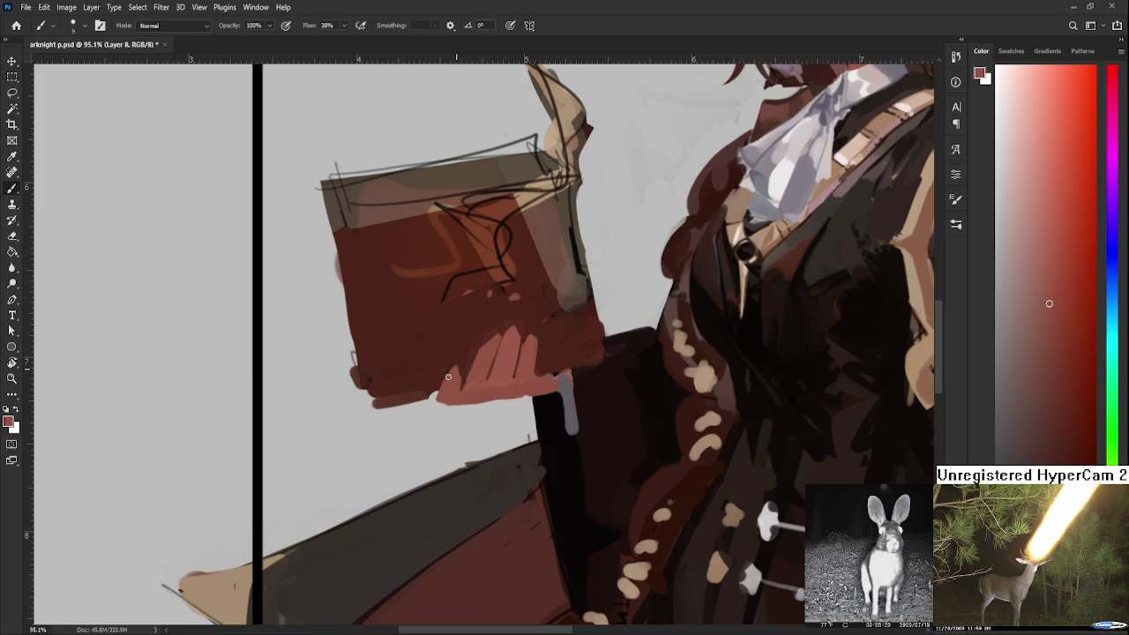
pyautogui.keyDown('alt'); pyautogui.click(456, 379); pyautogui.keyUp('alt')
pyautogui.moveTo(456, 380); pyautogui.dragTo(456, 371)
pyautogui.keyDown('alt'); pyautogui.click(459, 366); pyautogui.keyUp('alt')
pyautogui.keyDown('alt'); pyautogui.click(472, 360); pyautogui.keyUp('alt')
pyautogui.keyDown('alt'); pyautogui.click(456, 357); pyautogui.keyUp('alt')
pyautogui.keyDown('alt'); pyautogui.click(451, 379); pyautogui.keyUp('alt')
pyautogui.keyDown('alt'); pyautogui.click(465, 376); pyautogui.keyUp('alt')
pyautogui.keyDown('alt'); pyautogui.click(475, 374); pyautogui.keyUp('alt')
pyautogui.moveTo(468, 386); pyautogui.dragTo(441, 395)
# Erase a small mark at the hand's lower edge with a smaller eraser, then rotate the view
pyautogui.press('e')
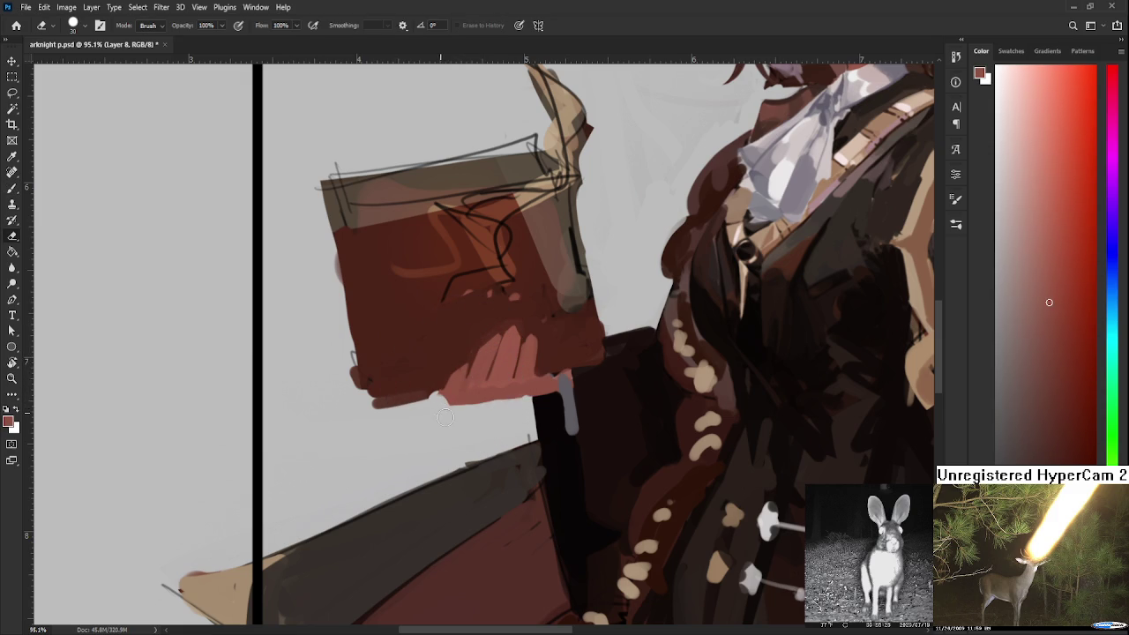
pyautogui.press('[')
pyautogui.press('[')
pyautogui.moveTo(458, 393); pyautogui.dragTo(457, 407)
pyautogui.press('b')
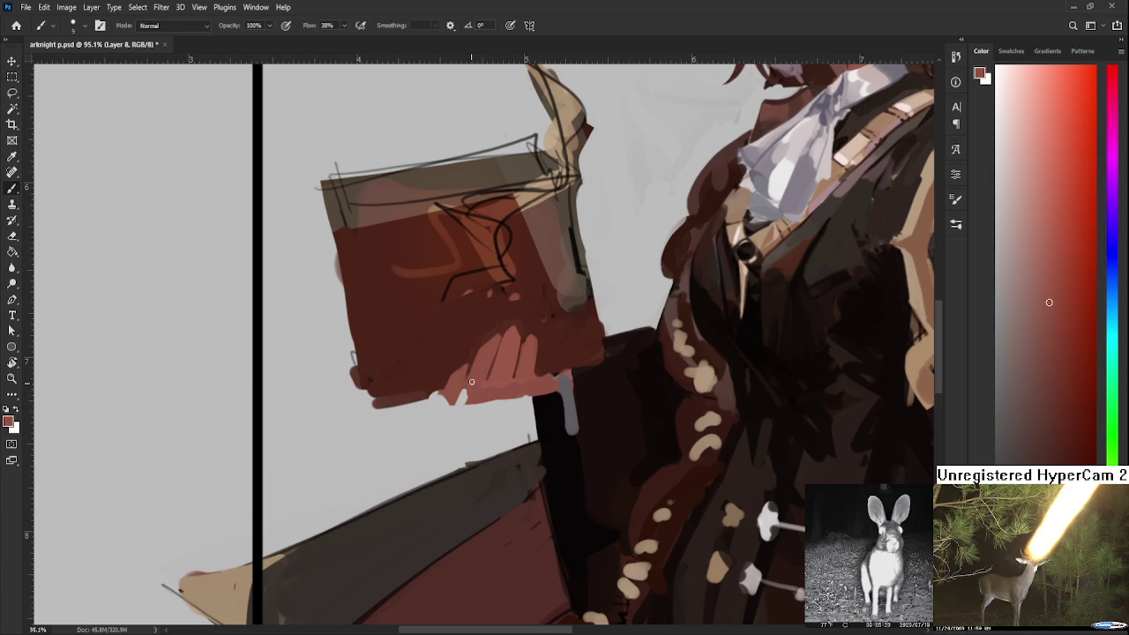
pyautogui.press('e')
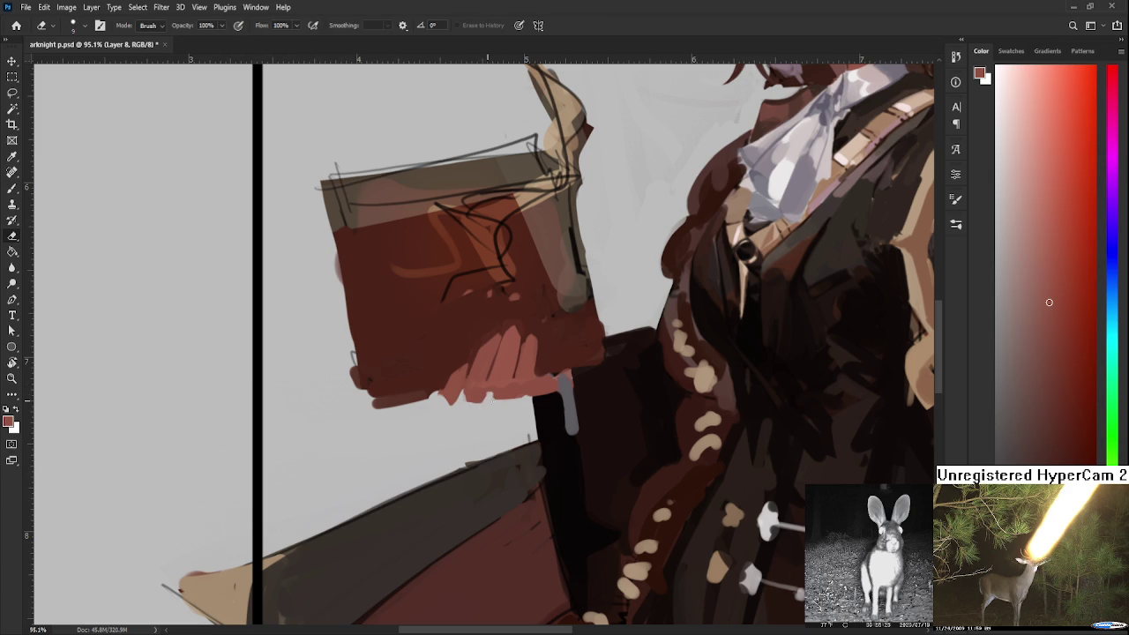
pyautogui.press('b')
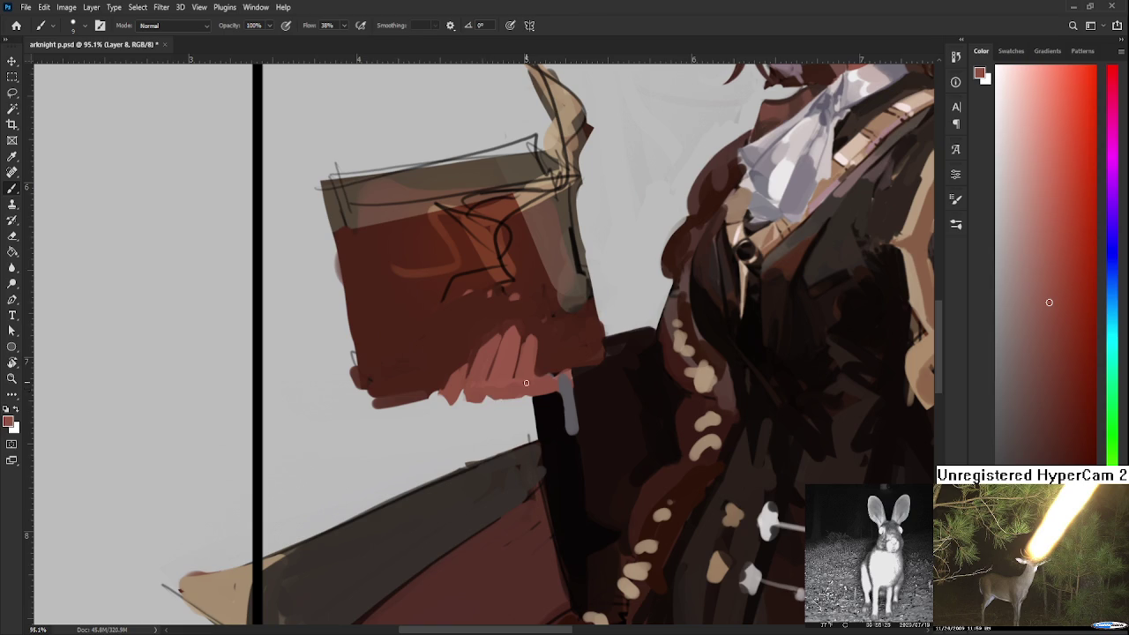
pyautogui.press('e')
pyautogui.press('b')
pyautogui.press('r')
pyautogui.moveTo(532, 390)
pyautogui.mouseDown()
pyautogui.moveTo(521, 471)
pyautogui.moveTo(559, 523)
pyautogui.mouseUp()
pyautogui.scroll(-3, 520, 504)
pyautogui.scroll(-2, 520, 504)
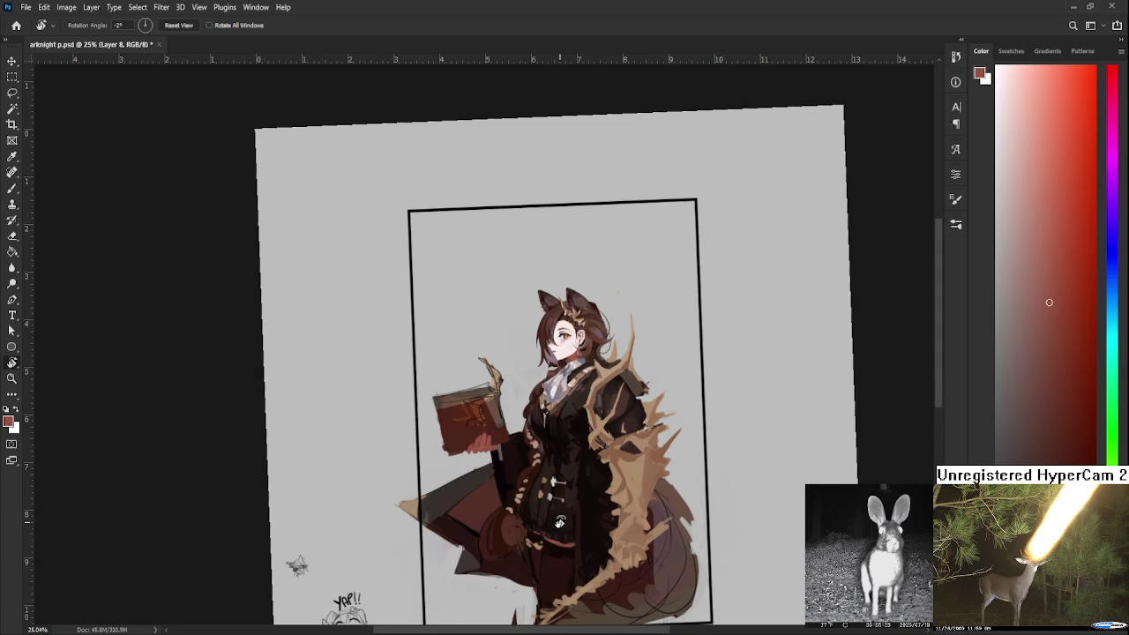
pyautogui.scroll(-1, 559, 523)
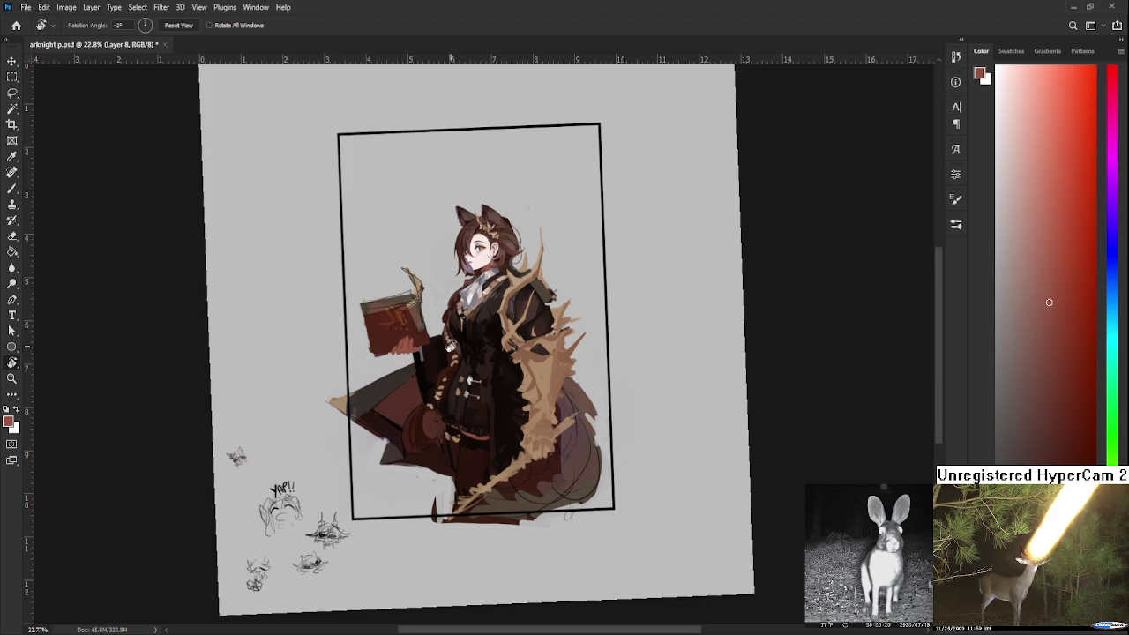
pyautogui.scroll(8, 379, 328)
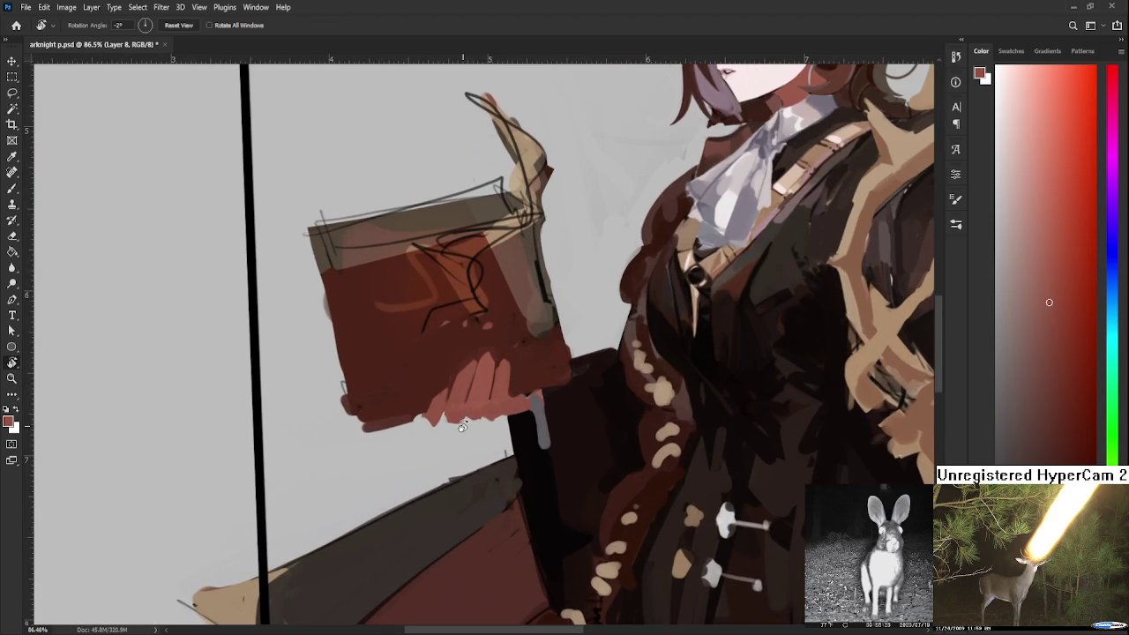
# Sample the hand's light and book's dark reds, then paint a light pink line along a finger
pyautogui.press('b')
pyautogui.keyDown('alt'); pyautogui.click(431, 401); pyautogui.keyUp('alt')
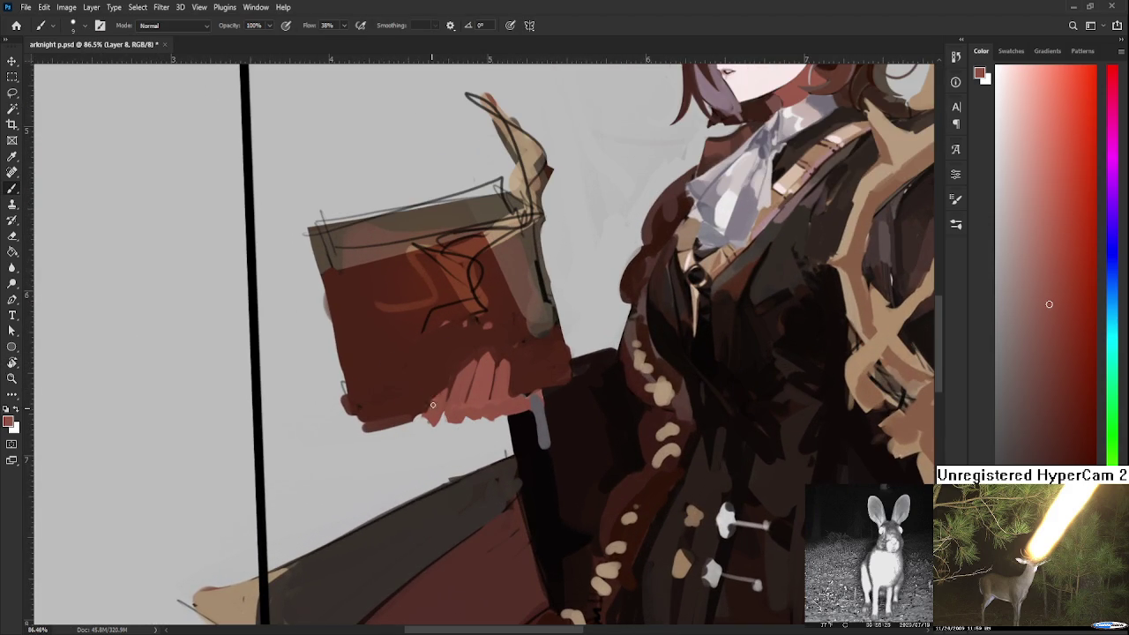
pyautogui.keyDown('alt'); pyautogui.click(431, 391); pyautogui.keyUp('alt')
pyautogui.keyDown('alt'); pyautogui.click(434, 407); pyautogui.keyUp('alt')
pyautogui.keyDown('alt'); pyautogui.click(445, 377); pyautogui.keyUp('alt')
pyautogui.keyDown('alt'); pyautogui.click(432, 404); pyautogui.keyUp('alt')
pyautogui.press('e')
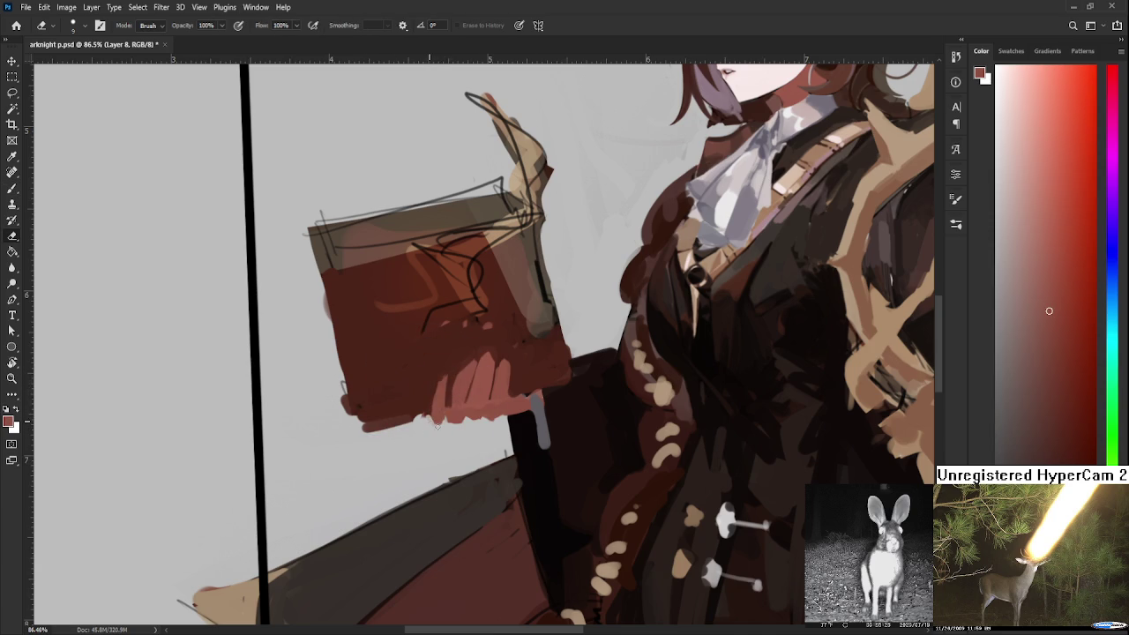
pyautogui.moveTo(467, 374); pyautogui.dragTo(436, 406)
pyautogui.press('b')
pyautogui.moveTo(427, 420); pyautogui.dragTo(421, 438)
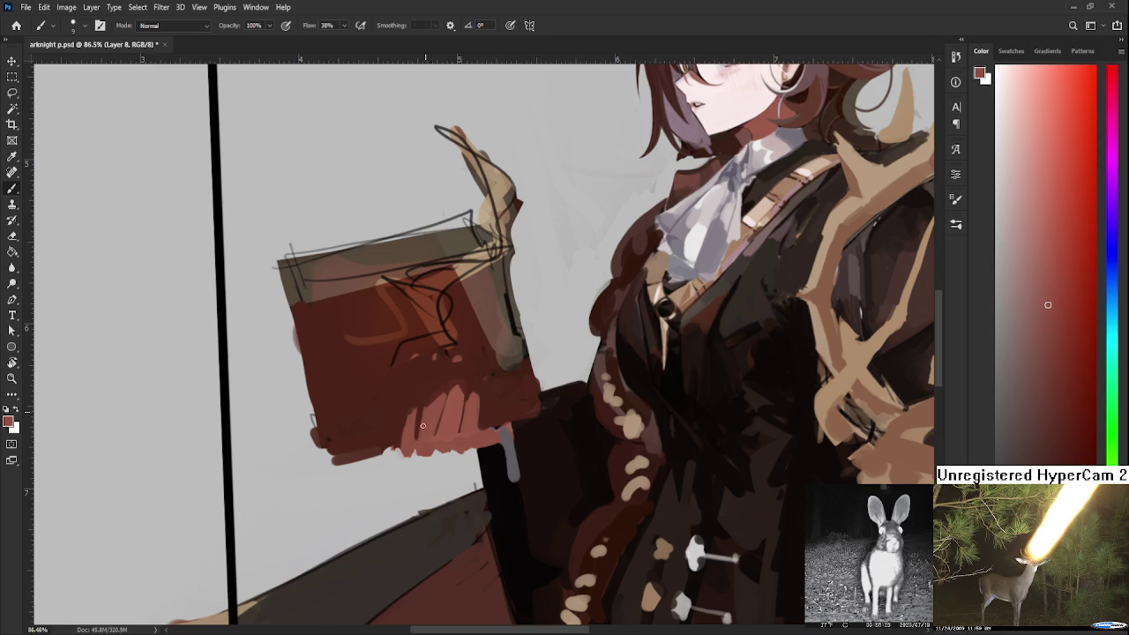
# Highlight a finger with lighter red and separate two fingers with a dark red line
pyautogui.keyDown('alt'); pyautogui.click(430, 403); pyautogui.keyUp('alt')
pyautogui.keyDown('alt'); pyautogui.click(418, 381); pyautogui.keyUp('alt')
pyautogui.keyDown('alt'); pyautogui.click(434, 385); pyautogui.keyUp('alt')
pyautogui.keyDown('alt'); pyautogui.click(429, 415); pyautogui.keyUp('alt')
pyautogui.keyDown('alt'); pyautogui.click(428, 398); pyautogui.keyUp('alt')
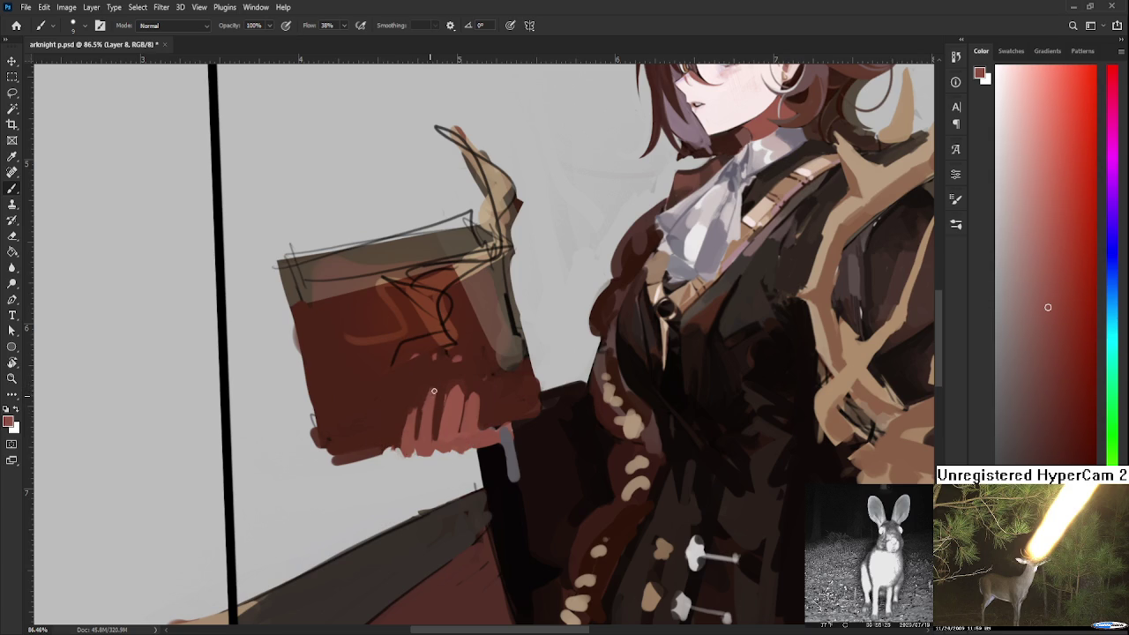
pyautogui.keyDown('alt'); pyautogui.click(454, 396); pyautogui.keyUp('alt')
pyautogui.moveTo(438, 438); pyautogui.dragTo(439, 424)
pyautogui.keyDown('alt'); pyautogui.click(454, 389); pyautogui.keyUp('alt')
pyautogui.moveTo(457, 391); pyautogui.dragTo(455, 424)
# Fill the fingers' lower edge with pink using a larger brush
pyautogui.keyDown('alt'); pyautogui.click(443, 420); pyautogui.keyUp('alt')
pyautogui.keyDown('alt'); pyautogui.click(435, 425); pyautogui.keyUp('alt')
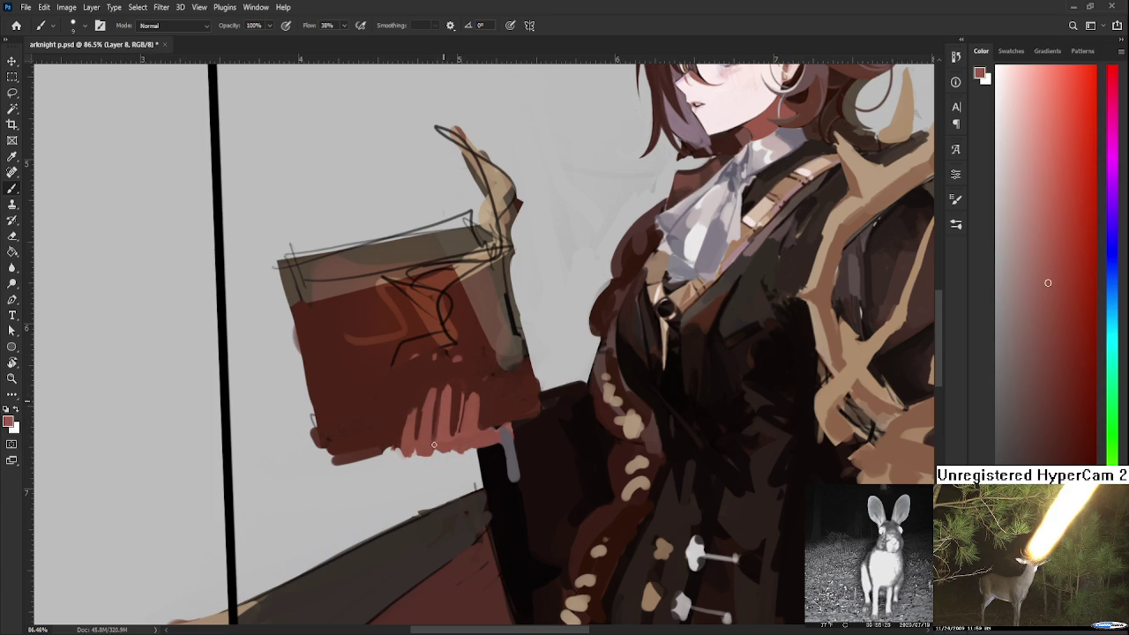
pyautogui.keyDown('alt'); pyautogui.click(437, 440); pyautogui.keyUp('alt')
pyautogui.keyDown('alt'); pyautogui.click(434, 440); pyautogui.keyUp('alt')
pyautogui.keyDown('alt'); pyautogui.click(438, 443); pyautogui.keyUp('alt')
pyautogui.keyDown('alt'); pyautogui.click(420, 445); pyautogui.keyUp('alt')
pyautogui.press(']')
pyautogui.press(']')
pyautogui.moveTo(421, 457)
pyautogui.mouseDown()
pyautogui.moveTo(457, 451)
pyautogui.moveTo(454, 412)
pyautogui.mouseUp()
# Paint a light pink-grey stroke beside the hand, then pick dark and lighter hand reds
pyautogui.keyDown('alt'); pyautogui.click(459, 415); pyautogui.keyUp('alt')
pyautogui.keyDown('alt'); pyautogui.click(459, 388); pyautogui.keyUp('alt')
pyautogui.keyDown('alt'); pyautogui.click(470, 395); pyautogui.keyUp('alt')
pyautogui.keyDown('alt'); pyautogui.click(473, 391); pyautogui.keyUp('alt')
pyautogui.keyDown('alt'); pyautogui.click(478, 423); pyautogui.keyUp('alt')
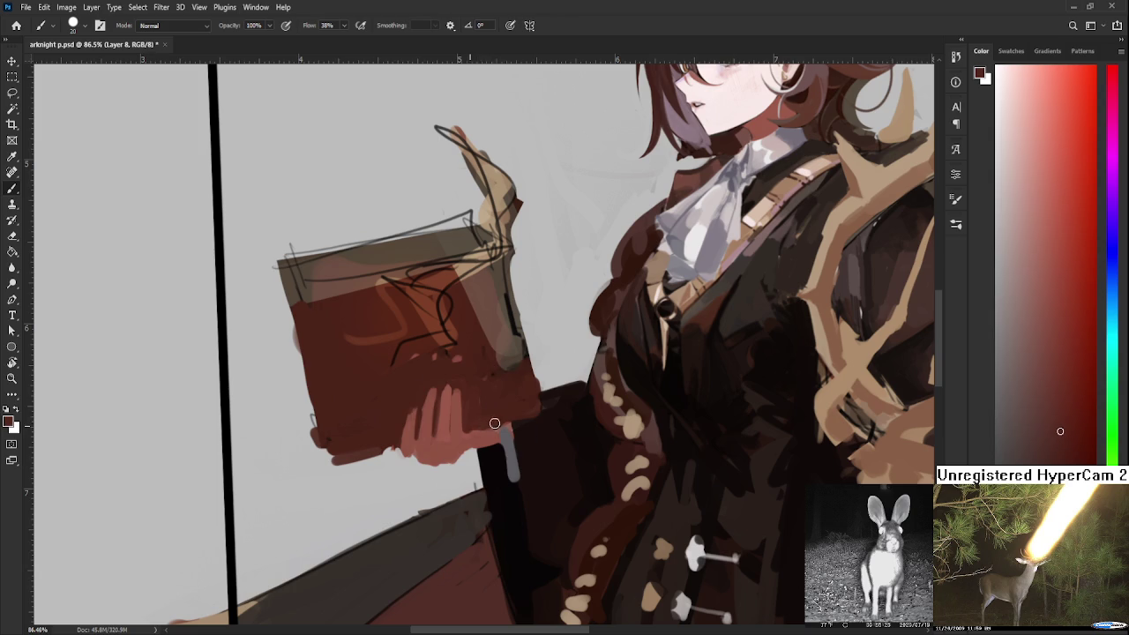
pyautogui.keyDown('alt'); pyautogui.click(478, 444); pyautogui.keyUp('alt')
pyautogui.moveTo(509, 429); pyautogui.dragTo(512, 481)
pyautogui.keyDown('alt'); pyautogui.click(470, 431); pyautogui.keyUp('alt')
pyautogui.keyDown('alt'); pyautogui.click(463, 431); pyautogui.keyUp('alt')
pyautogui.scroll(-5, 451, 430)
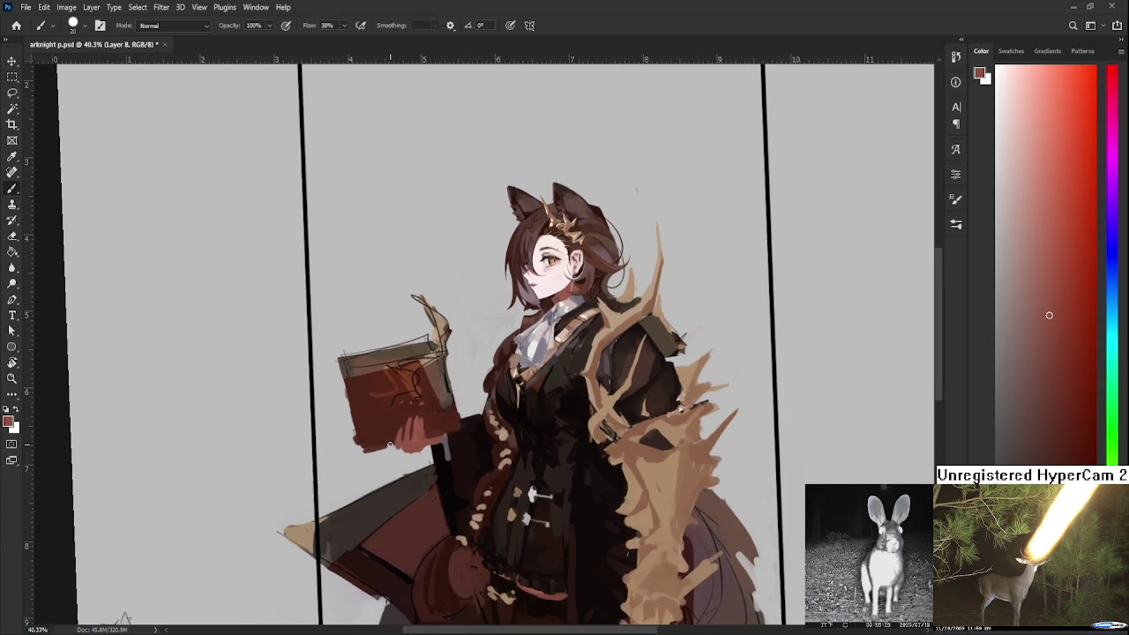
# Tilt the canvas view about 34°, then rotate it back to a slight tilt
pyautogui.scroll(3, 426, 432)
pyautogui.scroll(2, 426, 432)
pyautogui.press('r')
pyautogui.moveTo(423, 433)
pyautogui.mouseDown()
pyautogui.moveTo(377, 432)
pyautogui.moveTo(402, 469)
pyautogui.mouseUp()
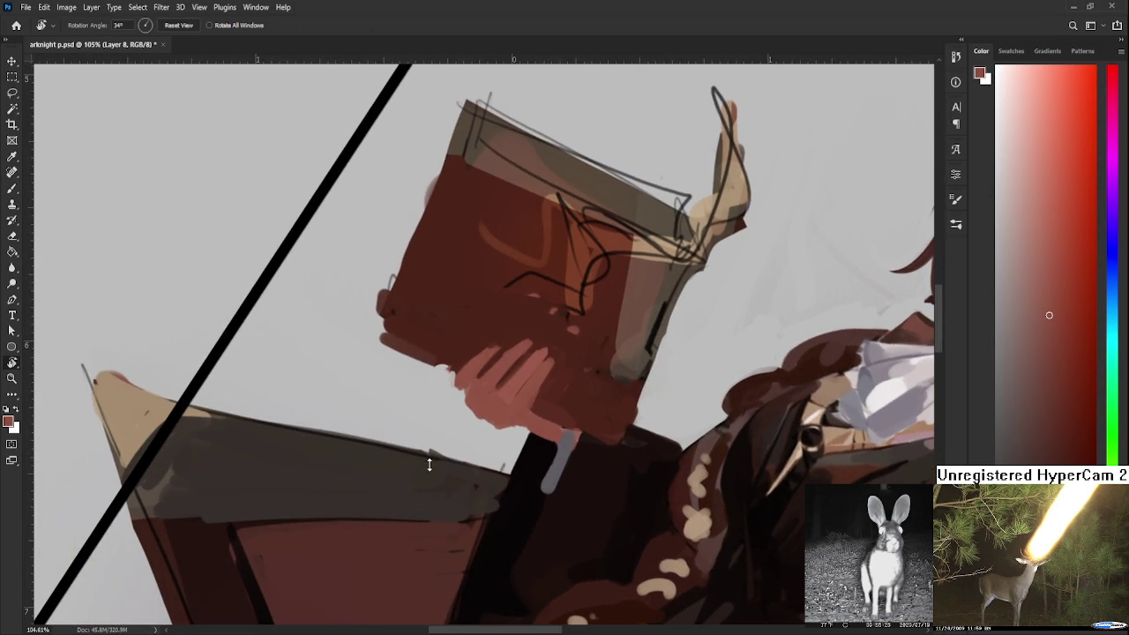
pyautogui.moveTo(480, 528); pyautogui.dragTo(364, 553)
# Sample the hand's reds and darken the sleeve edge below the hand with one stroke
pyautogui.press('b')
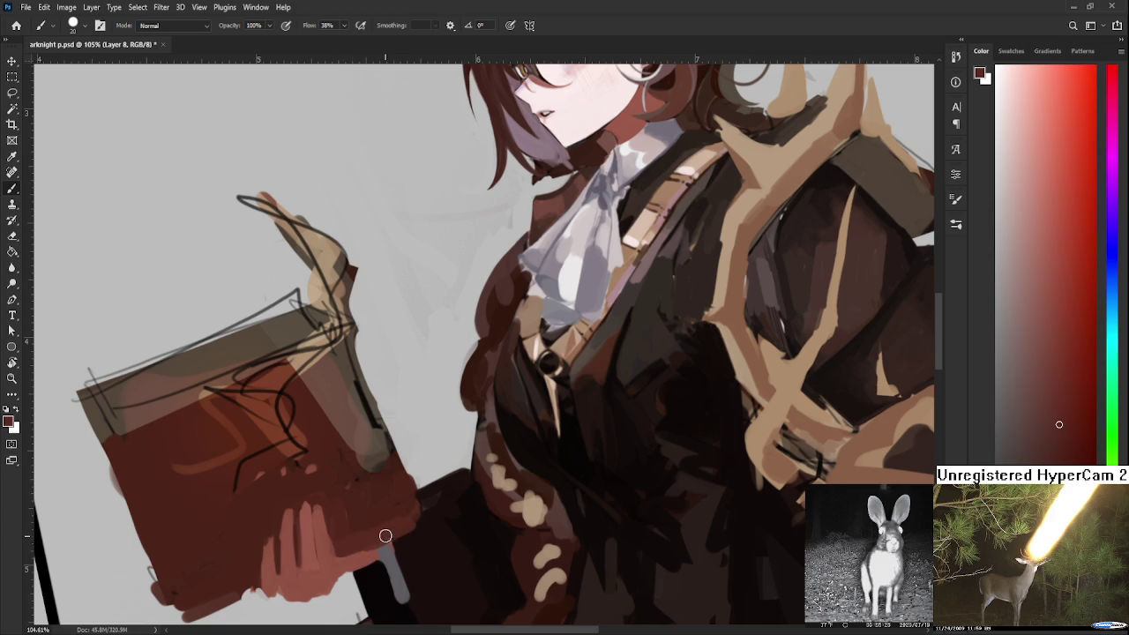
pyautogui.keyDown('alt'); pyautogui.click(333, 550); pyautogui.keyUp('alt')
pyautogui.keyDown('alt'); pyautogui.click(358, 563); pyautogui.keyUp('alt')
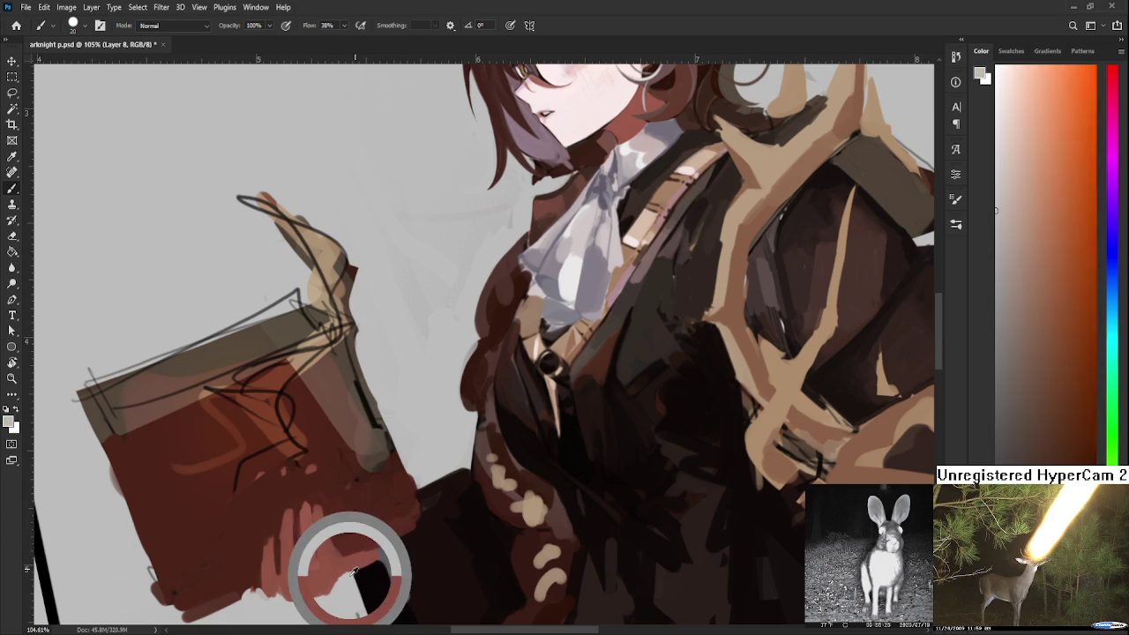
pyautogui.keyDown('alt'); pyautogui.click(353, 573); pyautogui.keyUp('alt')
pyautogui.press('e')
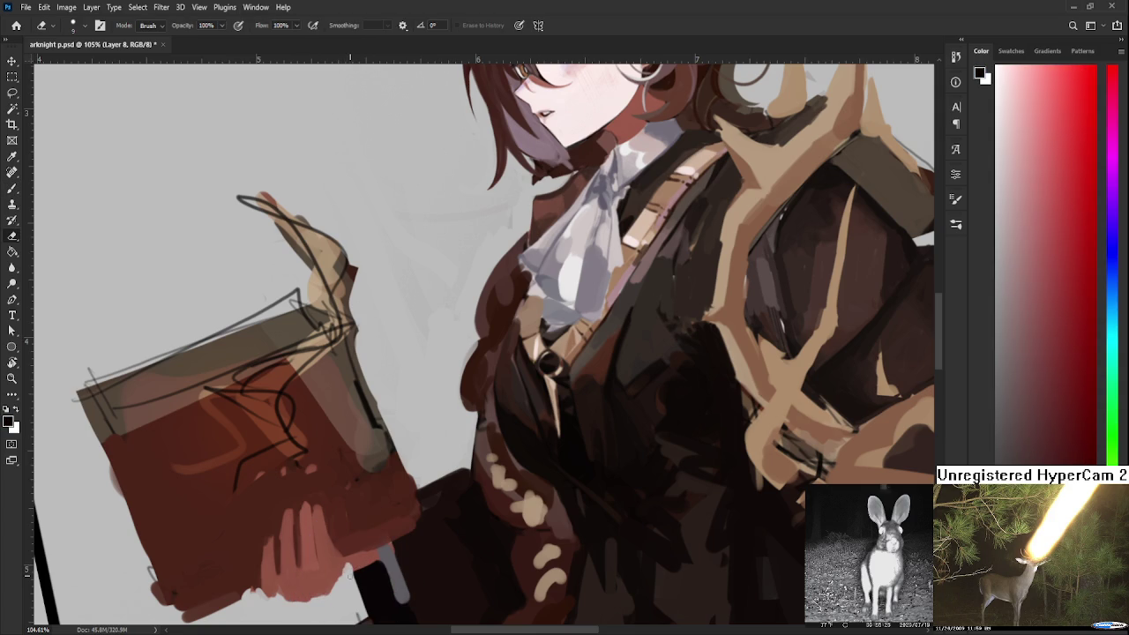
pyautogui.press('b')
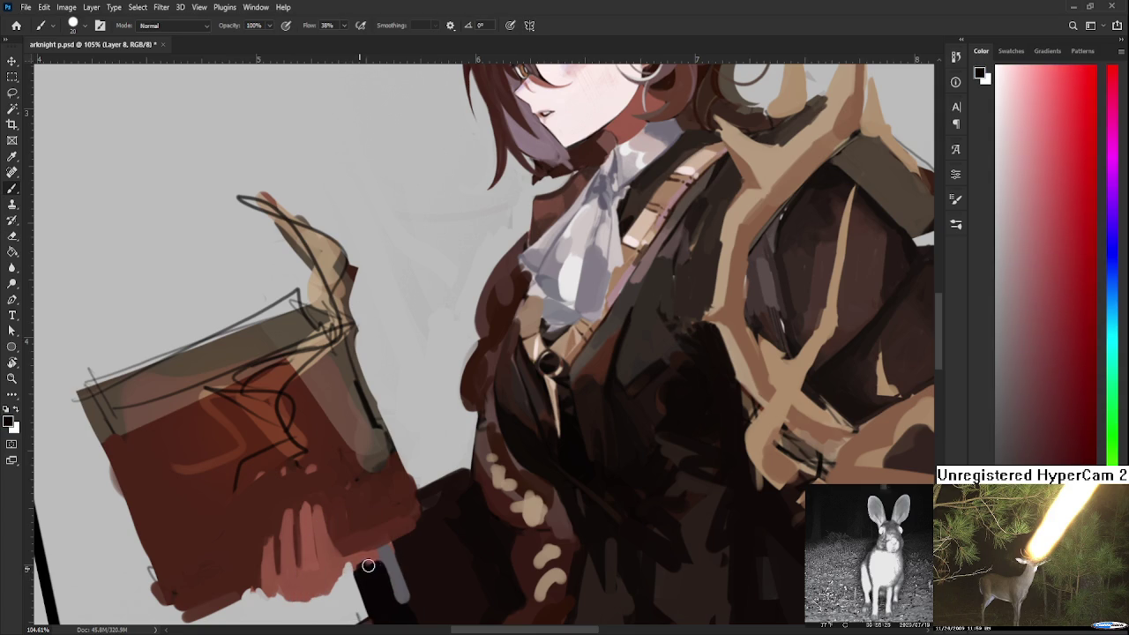
pyautogui.moveTo(359, 567)
pyautogui.mouseDown()
pyautogui.moveTo(418, 542)
pyautogui.moveTo(450, 465)
pyautogui.mouseUp()
pyautogui.scroll(-6, 369, 560)
pyautogui.press('r')
pyautogui.scroll(-4, 450, 465)
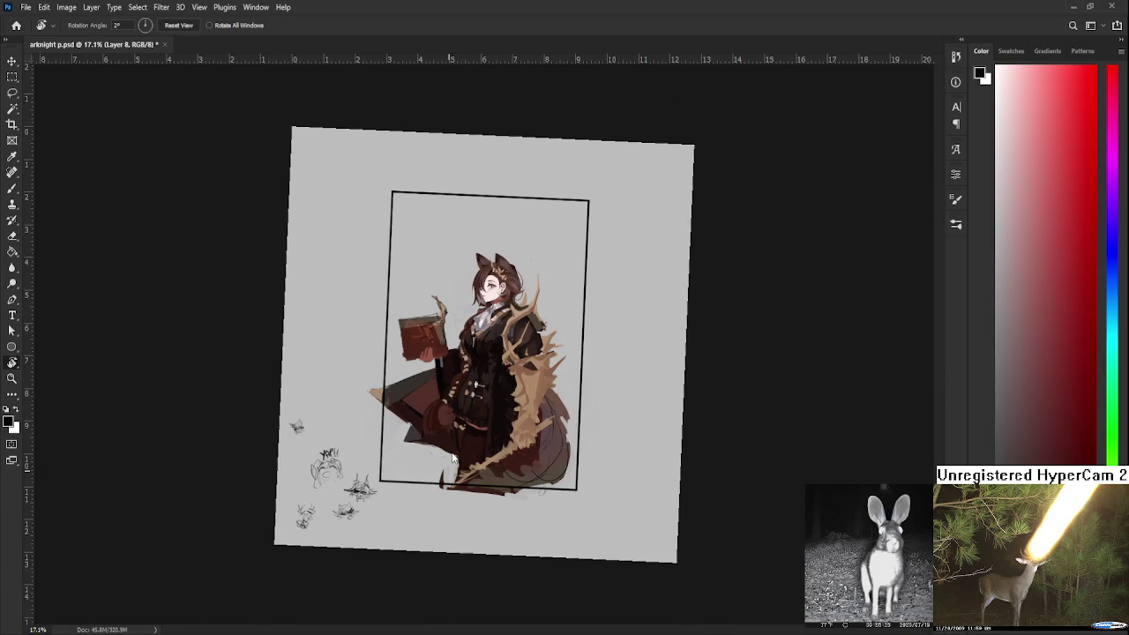
pyautogui.scroll(2, 446, 353)
pyautogui.scroll(2, 446, 353)
pyautogui.scroll(2, 446, 353)
pyautogui.scroll(3, 437, 408)
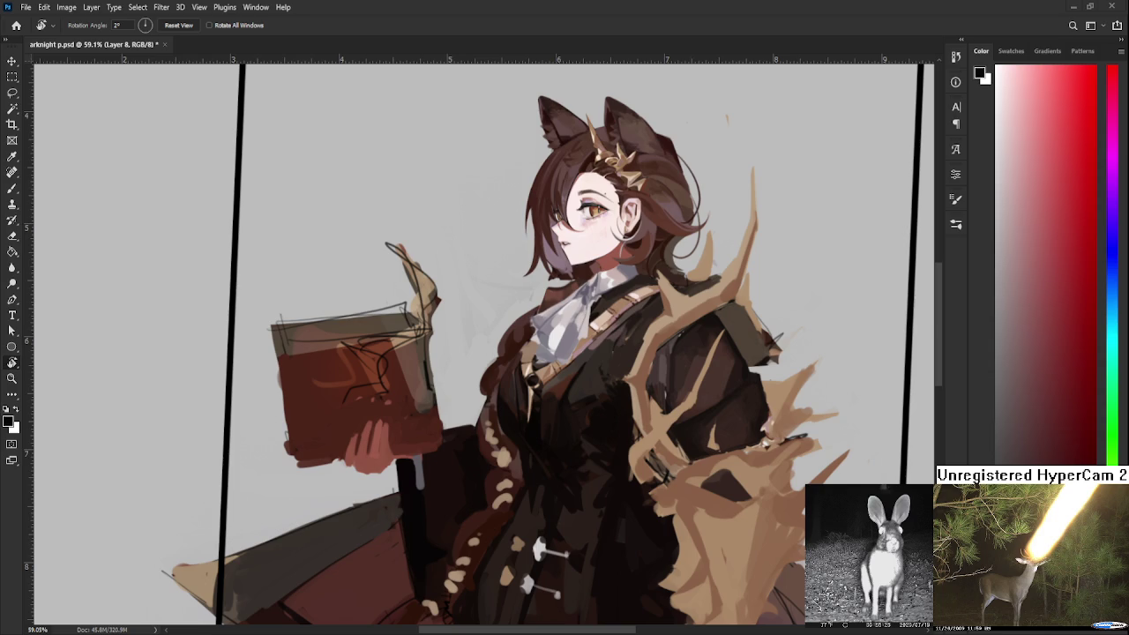
pyautogui.scroll(-1, 501, 515)
pyautogui.scroll(-1, 476, 490)
pyautogui.scroll(-1, 462, 476)
pyautogui.scroll(-1, 454, 463)
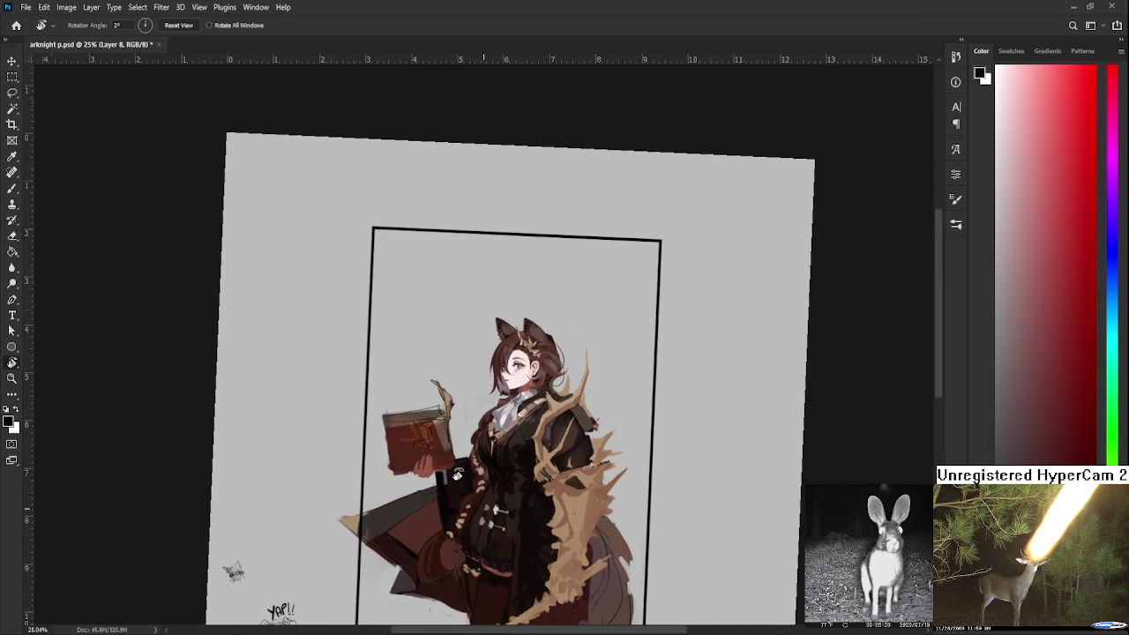
pyautogui.scroll(-1, 452, 461)
pyautogui.scroll(2, 454, 458)
pyautogui.scroll(2, 504, 357)
pyautogui.scroll(1, 504, 357)
pyautogui.press('l')
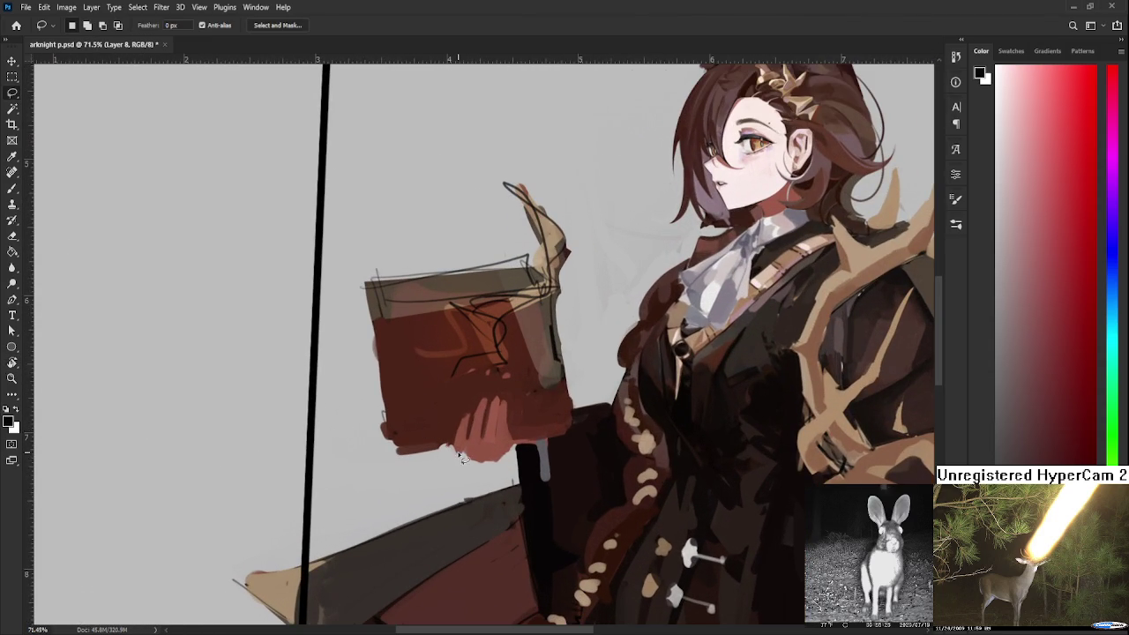
# Lasso the hand holding the book and scale it up to about 115%
pyautogui.moveTo(449, 451); pyautogui.dragTo(458, 465)
pyautogui.hotkey('ctrl', 't')
pyautogui.moveTo(519, 383); pyautogui.dragTo(529, 373)
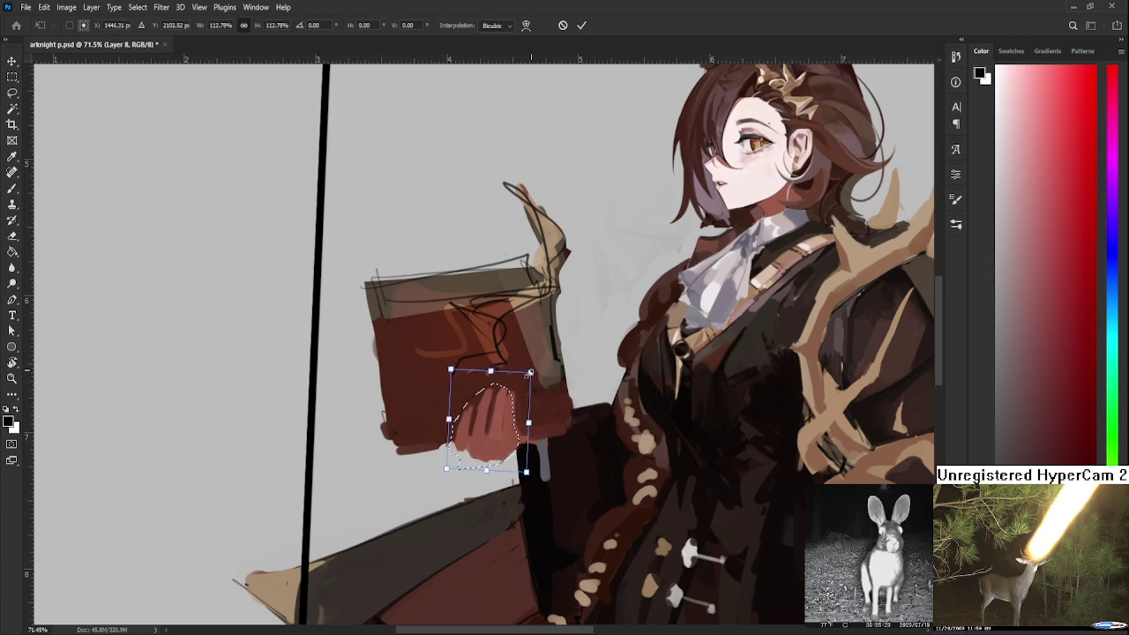
pyautogui.moveTo(485, 470); pyautogui.dragTo(483, 477)
pyautogui.press('Return')
pyautogui.scroll(-3, 538, 432)
pyautogui.scroll(-3, 554, 428)
pyautogui.scroll(-1, 553, 428)
pyautogui.scroll(-1, 573, 432)
pyautogui.scroll(2, 547, 395)
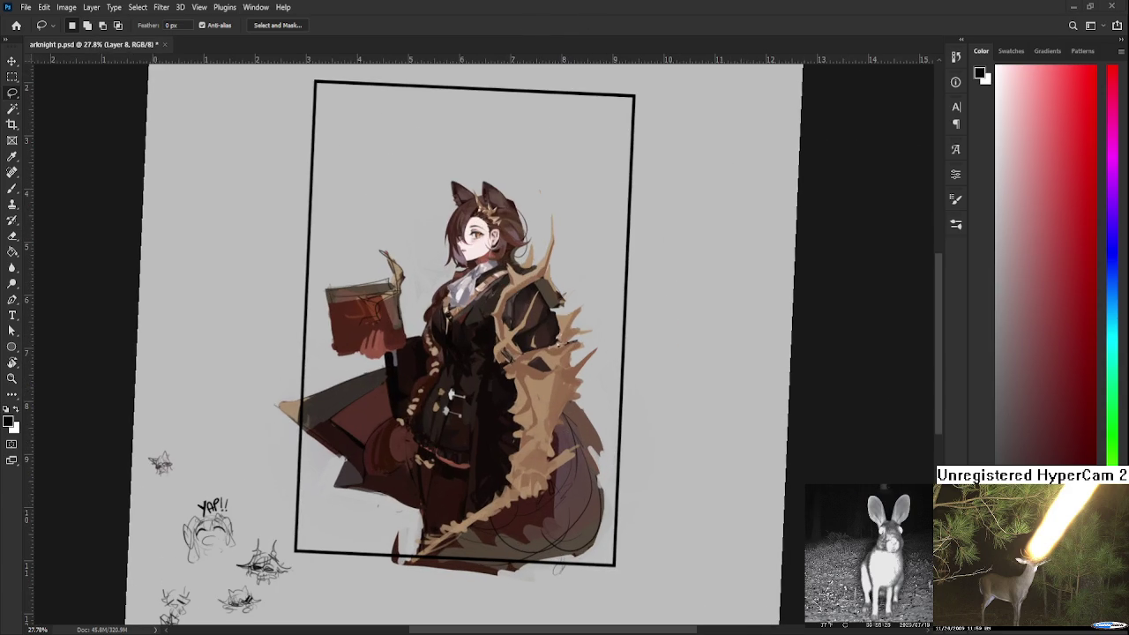
# Sample reddish-brown, lighter and darker reds from the hand with the Brush
pyautogui.scroll(2, 385, 349)
pyautogui.scroll(1, 377, 336)
pyautogui.scroll(1, 441, 399)
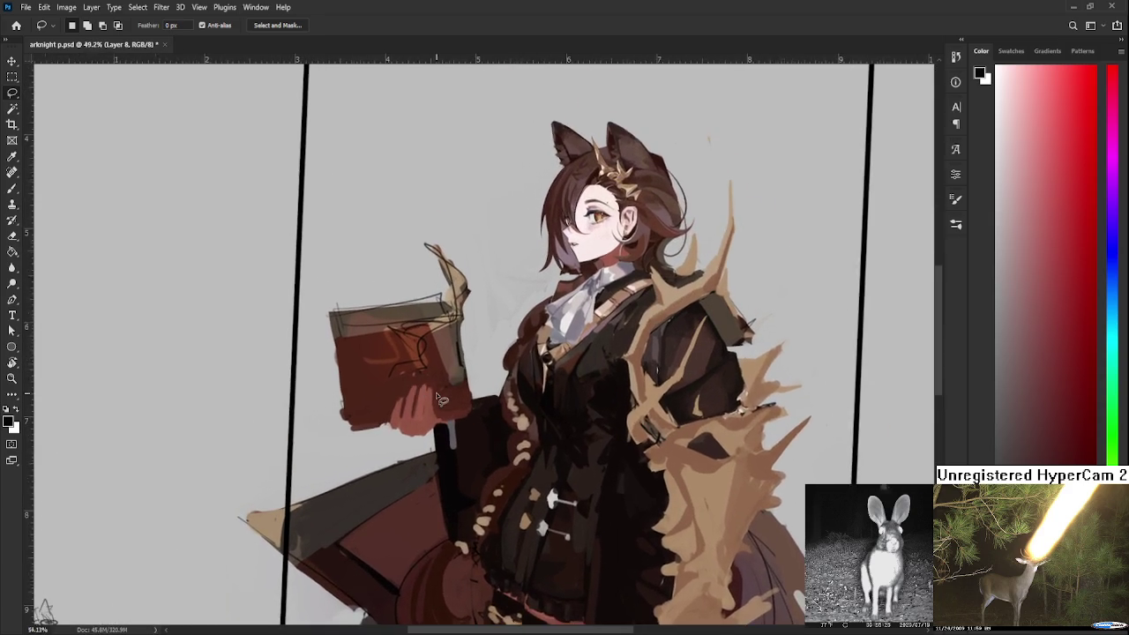
pyautogui.scroll(1, 440, 399)
pyautogui.press('b')
pyautogui.keyDown('alt'); pyautogui.click(455, 414); pyautogui.keyUp('alt')
pyautogui.moveTo(454, 414); pyautogui.dragTo(428, 415)
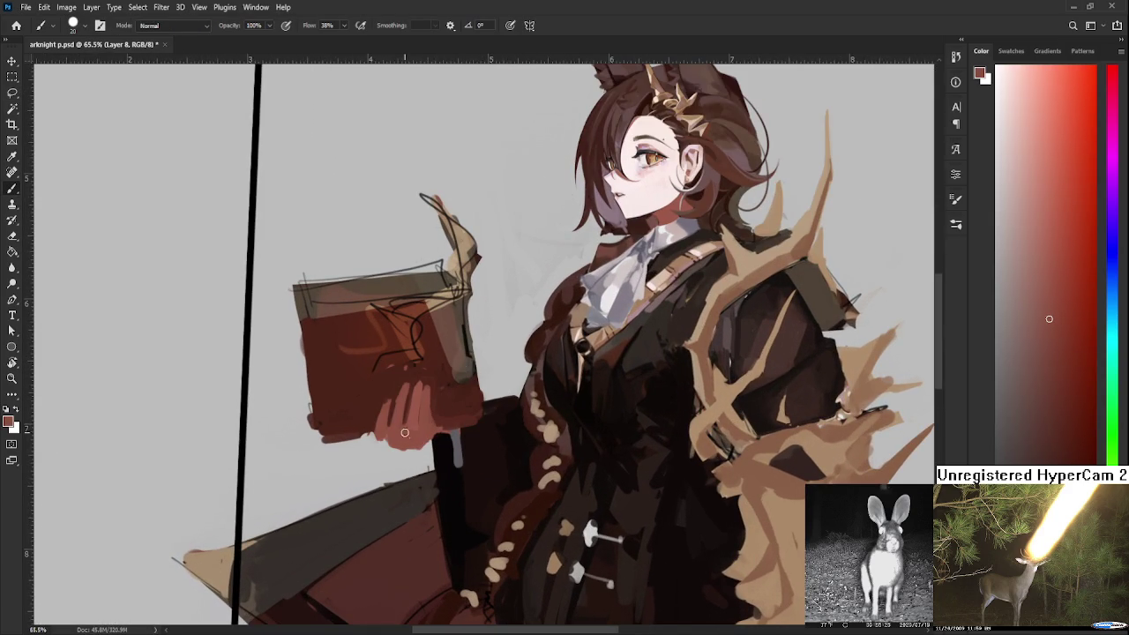
pyautogui.keyDown('alt'); pyautogui.click(428, 414); pyautogui.keyUp('alt')
pyautogui.moveTo(425, 392); pyautogui.dragTo(441, 386)
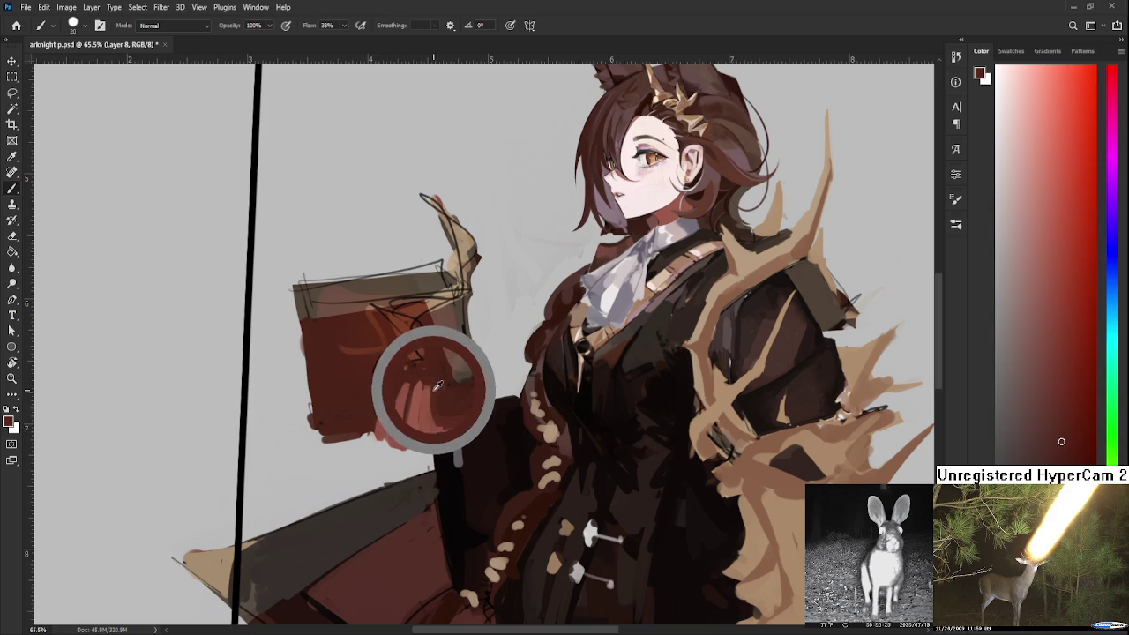
pyautogui.keyDown('alt'); pyautogui.click(428, 391); pyautogui.keyUp('alt')
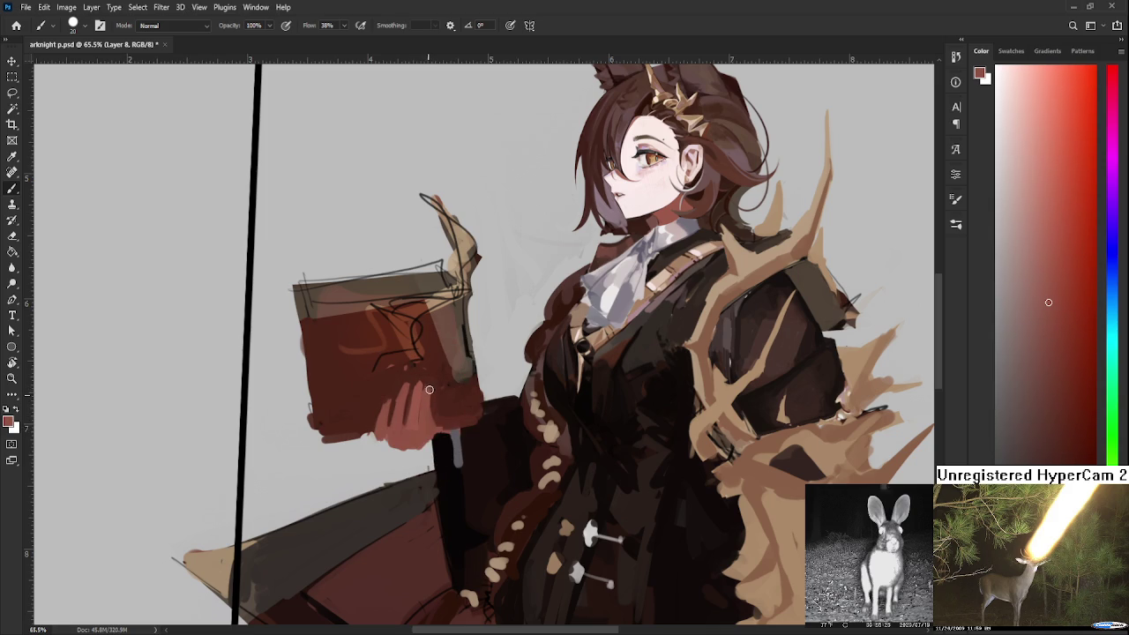
pyautogui.moveTo(434, 388); pyautogui.dragTo(428, 418)
# Pick darker and lighter reds from the hand to define the fingers
pyautogui.keyDown('alt'); pyautogui.click(433, 421); pyautogui.keyUp('alt')
pyautogui.keyDown('alt'); pyautogui.click(438, 379); pyautogui.keyUp('alt')
pyautogui.keyDown('alt'); pyautogui.click(386, 406); pyautogui.keyUp('alt')
pyautogui.keyDown('alt'); pyautogui.click(425, 398); pyautogui.keyUp('alt')
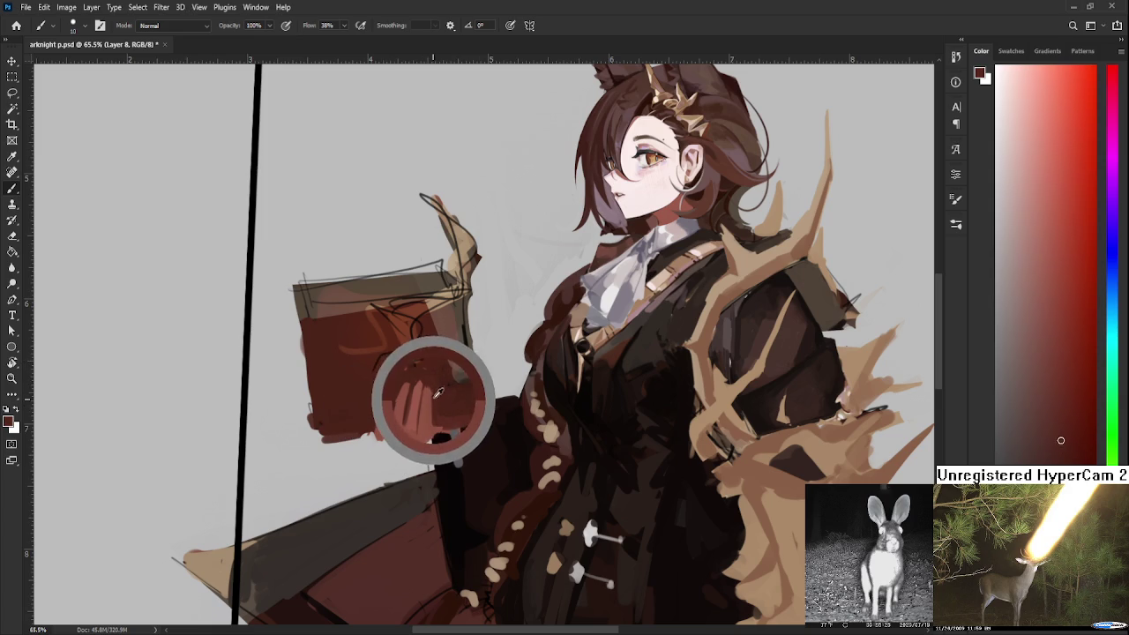
pyautogui.moveTo(433, 392); pyautogui.dragTo(430, 398)
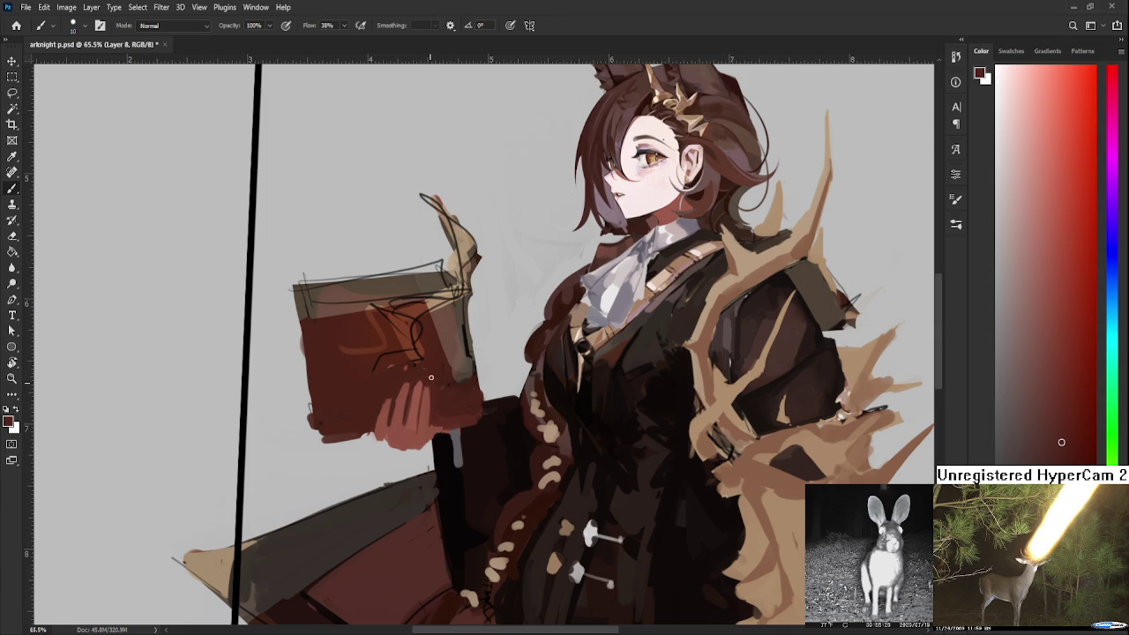
pyautogui.keyDown('alt'); pyautogui.click(429, 423); pyautogui.keyUp('alt')
pyautogui.moveTo(431, 425); pyautogui.dragTo(434, 423)
pyautogui.keyDown('alt'); pyautogui.click(433, 427); pyautogui.keyUp('alt')
pyautogui.keyDown('alt'); pyautogui.click(426, 409); pyautogui.keyUp('alt')
# Sample orange-brown and red tones from the book and enlarge the brush
pyautogui.scroll(-1, 541, 442)
pyautogui.scroll(-1, 529, 436)
pyautogui.scroll(-1, 511, 428)
pyautogui.scroll(1, 484, 410)
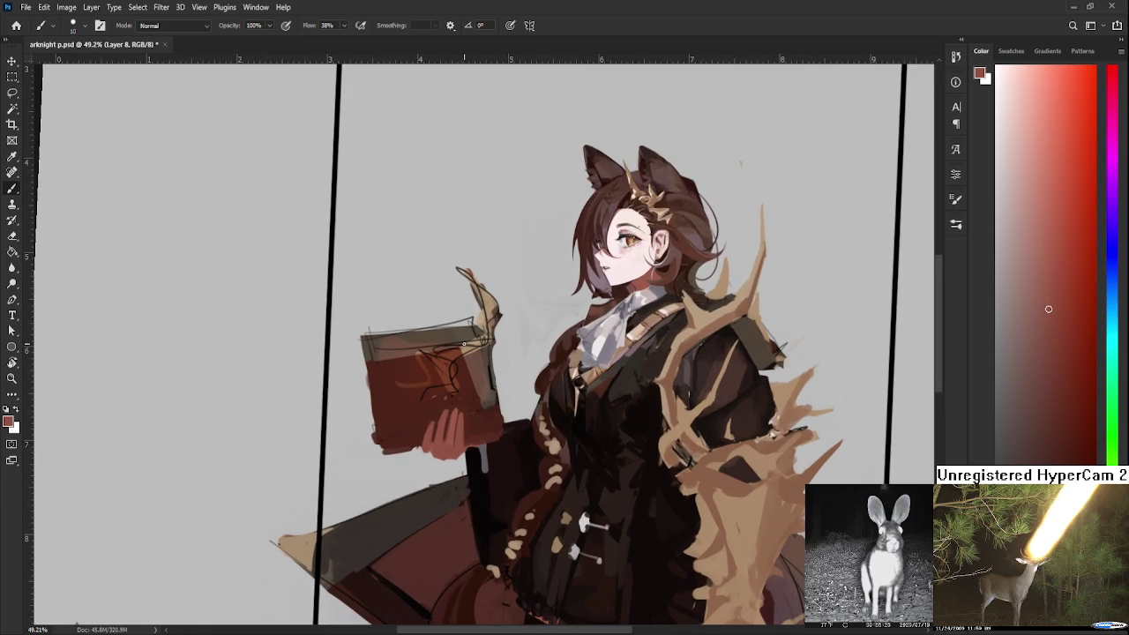
pyautogui.keyDown('alt'); pyautogui.click(441, 372); pyautogui.keyUp('alt')
pyautogui.keyDown('alt'); pyautogui.click(444, 381); pyautogui.keyUp('alt')
pyautogui.keyDown('alt'); pyautogui.click(450, 381); pyautogui.keyUp('alt')
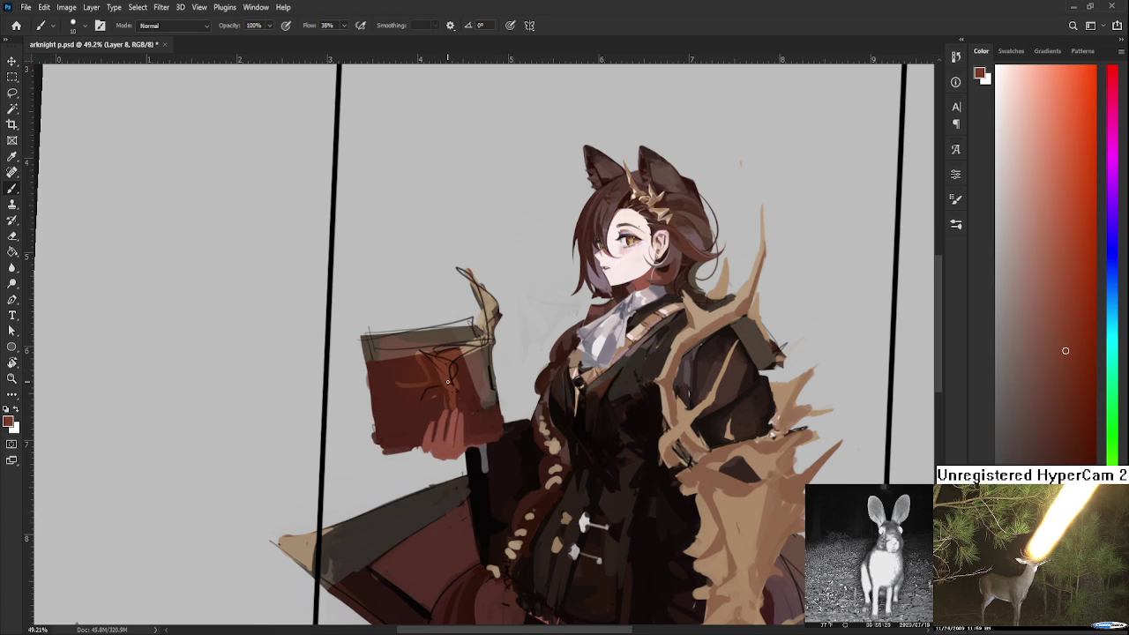
pyautogui.press(']')
pyautogui.press(']')
pyautogui.press(']')
# Paint lighter red strokes on the book's upper cover
pyautogui.keyDown('alt'); pyautogui.click(407, 429); pyautogui.keyUp('alt')
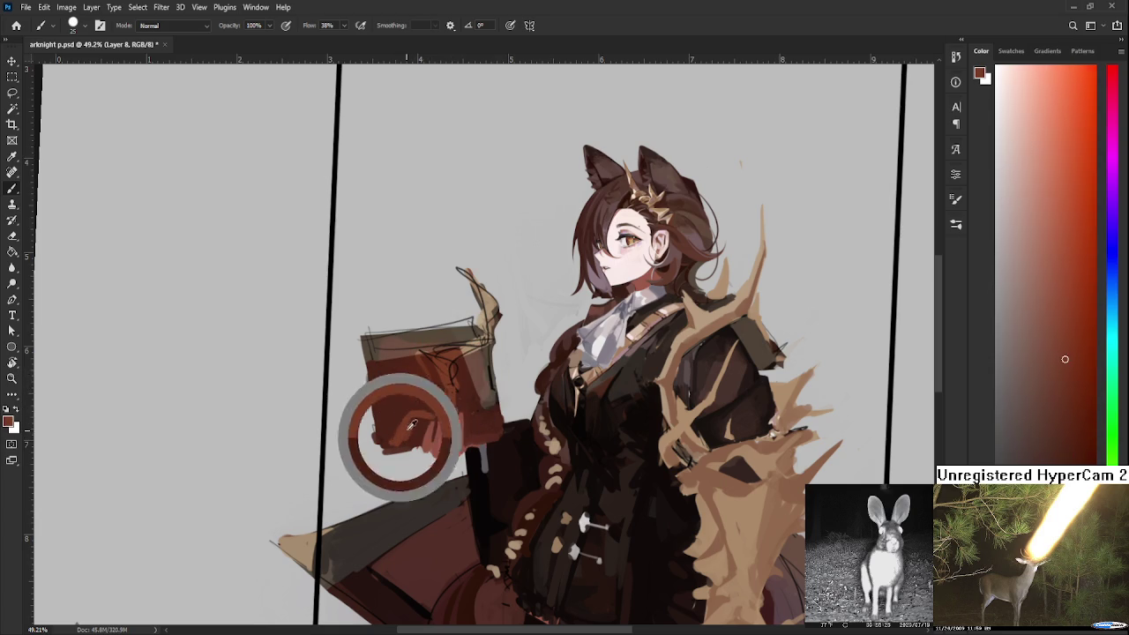
pyautogui.keyDown('alt'); pyautogui.click(403, 407); pyautogui.keyUp('alt')
pyautogui.keyDown('alt'); pyautogui.click(409, 432); pyautogui.keyUp('alt')
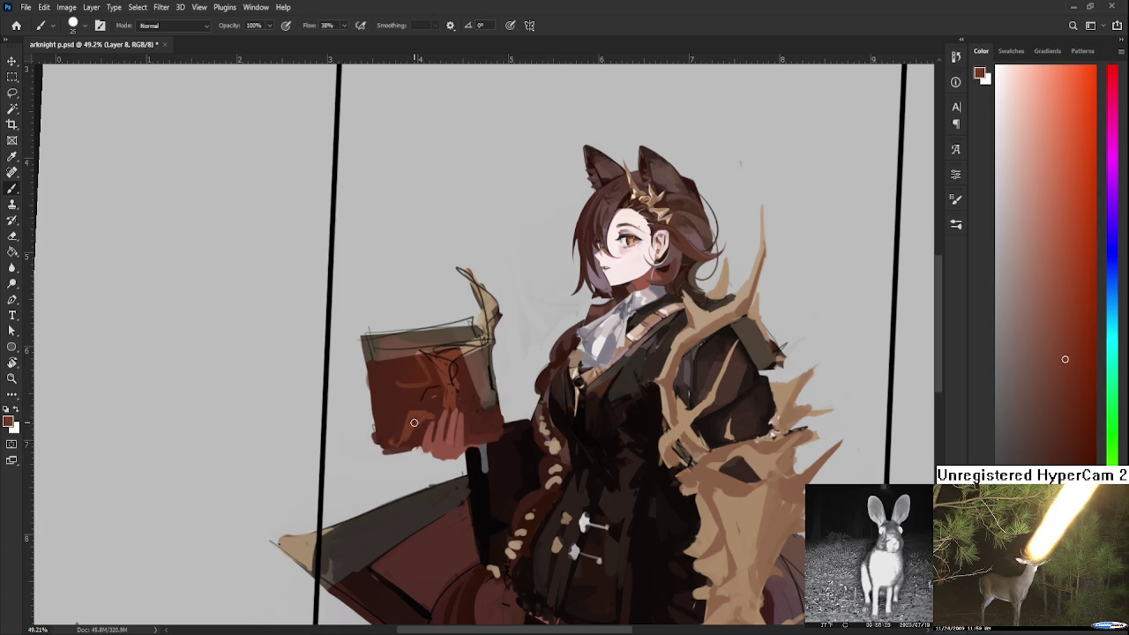
pyautogui.keyDown('alt'); pyautogui.click(387, 426); pyautogui.keyUp('alt')
pyautogui.keyDown('alt'); pyautogui.click(415, 388); pyautogui.keyUp('alt')
pyautogui.keyDown('alt'); pyautogui.click(448, 368); pyautogui.keyUp('alt')
pyautogui.moveTo(405, 380); pyautogui.dragTo(372, 363)
# Add more lighter red strokes, small dark dabs at the upper right, and tan touches above
pyautogui.keyDown('alt'); pyautogui.click(445, 378); pyautogui.keyUp('alt')
pyautogui.moveTo(451, 386)
pyautogui.mouseDown()
pyautogui.moveTo(450, 363)
pyautogui.moveTo(493, 325)
pyautogui.moveTo(469, 278)
pyautogui.moveTo(481, 305)
pyautogui.moveTo(490, 297)
pyautogui.mouseUp()
pyautogui.keyDown('alt'); pyautogui.click(451, 374); pyautogui.keyUp('alt')
pyautogui.keyDown('alt'); pyautogui.click(461, 350); pyautogui.keyUp('alt')
pyautogui.keyDown('alt'); pyautogui.click(492, 316); pyautogui.keyUp('alt')
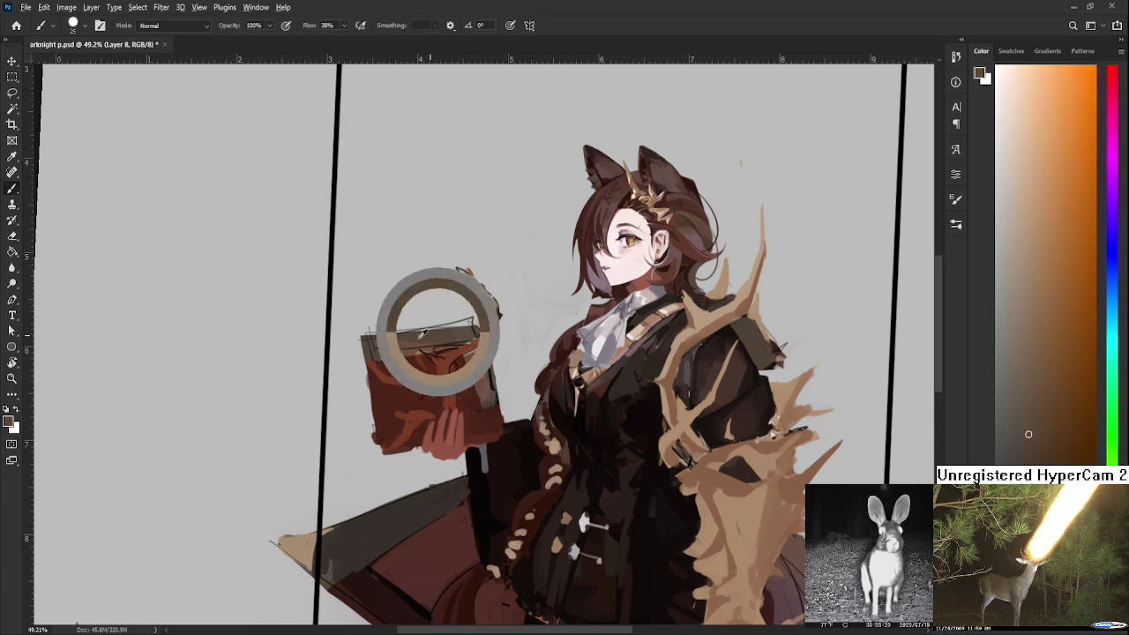
# Paint a peach page edge along the book's top and short dark strokes on its right
pyautogui.keyDown('alt'); pyautogui.click(635, 325); pyautogui.keyUp('alt')
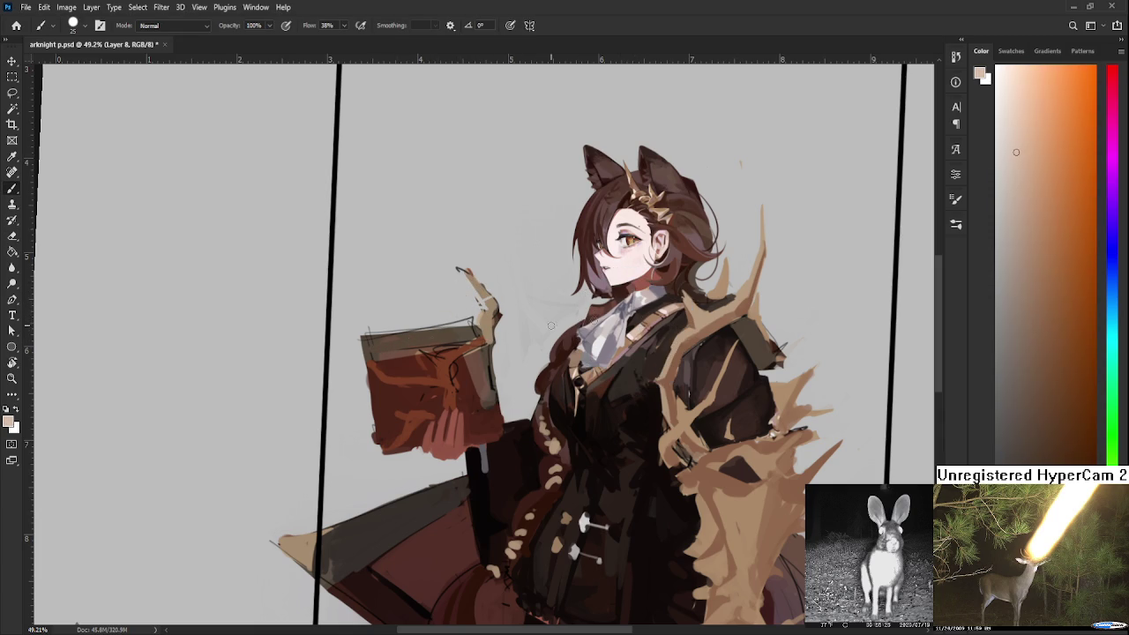
pyautogui.moveTo(369, 340); pyautogui.dragTo(476, 331)
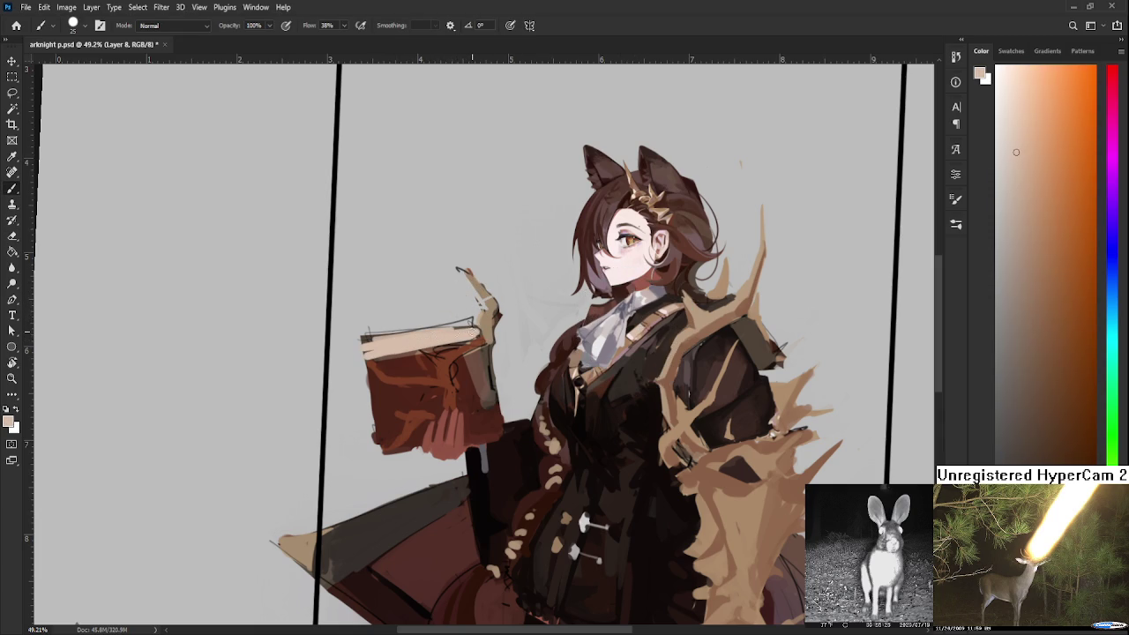
pyautogui.keyDown('alt'); pyautogui.click(458, 374); pyautogui.keyUp('alt')
pyautogui.moveTo(465, 360)
pyautogui.mouseDown()
pyautogui.moveTo(469, 388)
pyautogui.moveTo(490, 409)
pyautogui.moveTo(485, 357)
pyautogui.mouseUp()
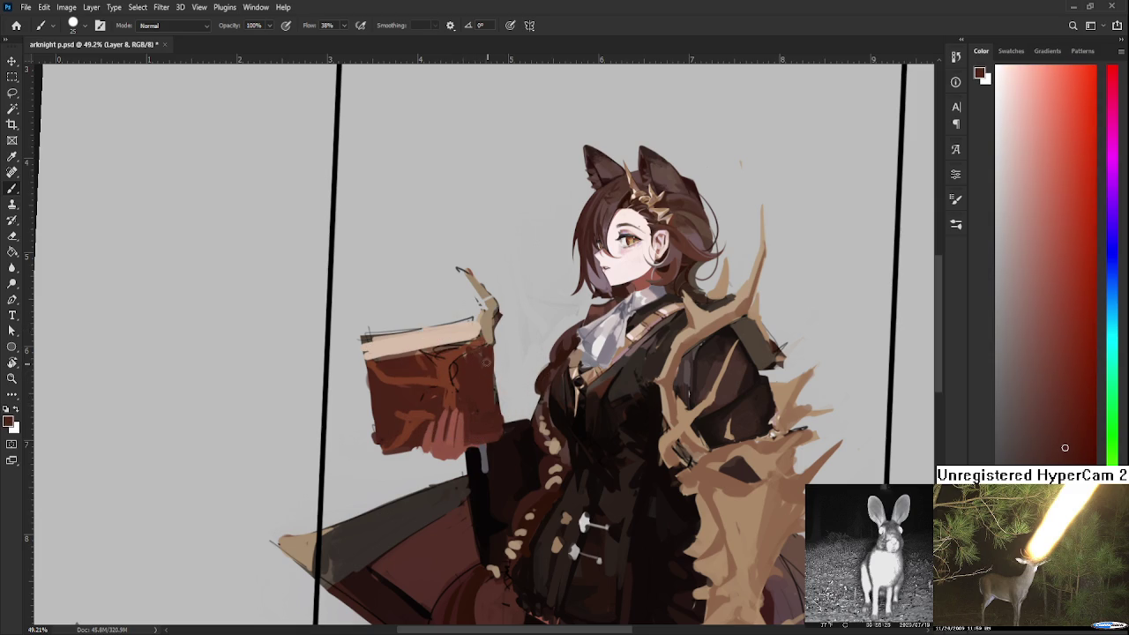
# Reset the canvas rotation to level and shift the view over the figure
pyautogui.scroll(-5, 541, 429)
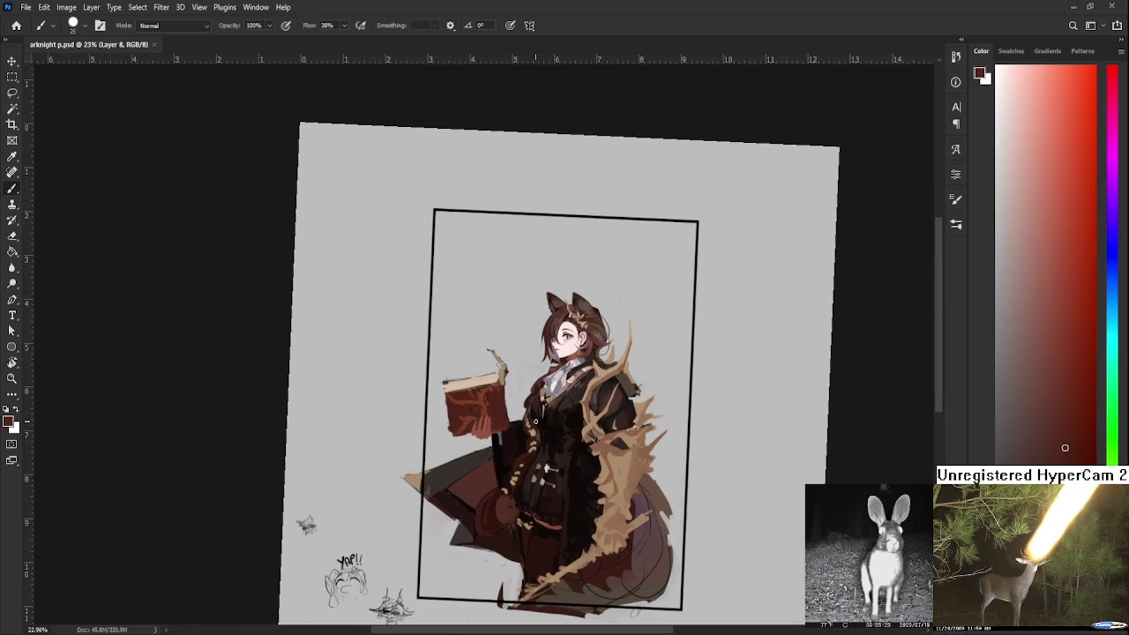
pyautogui.press('r')
pyautogui.press('Escape')
pyautogui.scroll(4, 517, 476)
pyautogui.moveTo(517, 476); pyautogui.dragTo(529, 370)
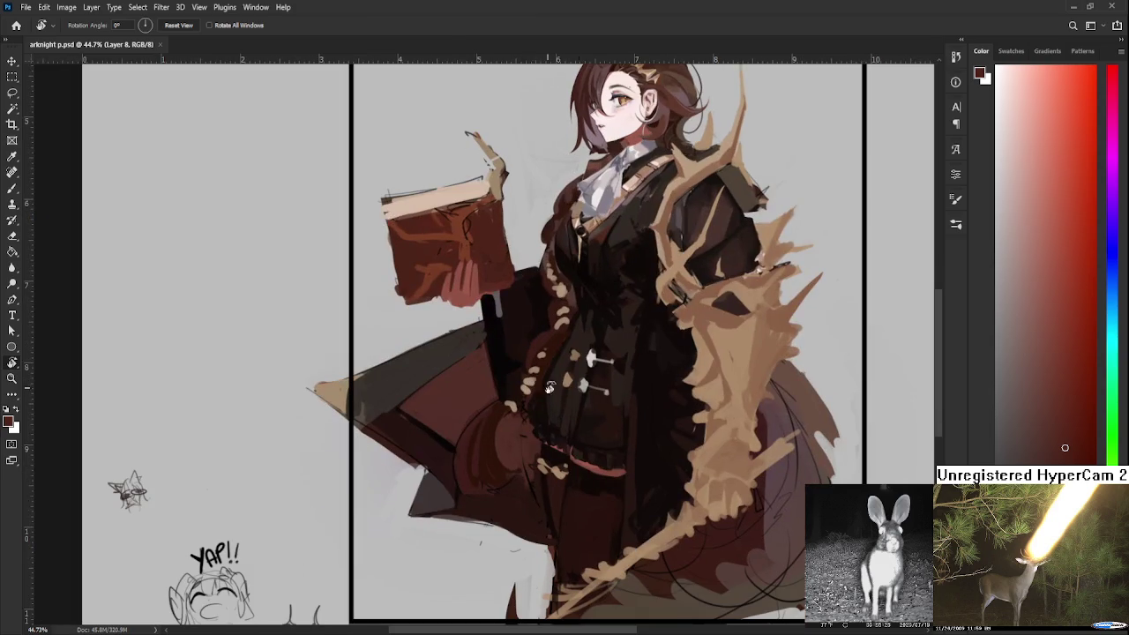
# Zoom out to show the whole figure and enlarge the brush to size 60
pyautogui.press('b')
pyautogui.moveTo(805, 484); pyautogui.dragTo(661, 485)
pyautogui.scroll(-2, 661, 483)
pyautogui.scroll(-1, 661, 484)
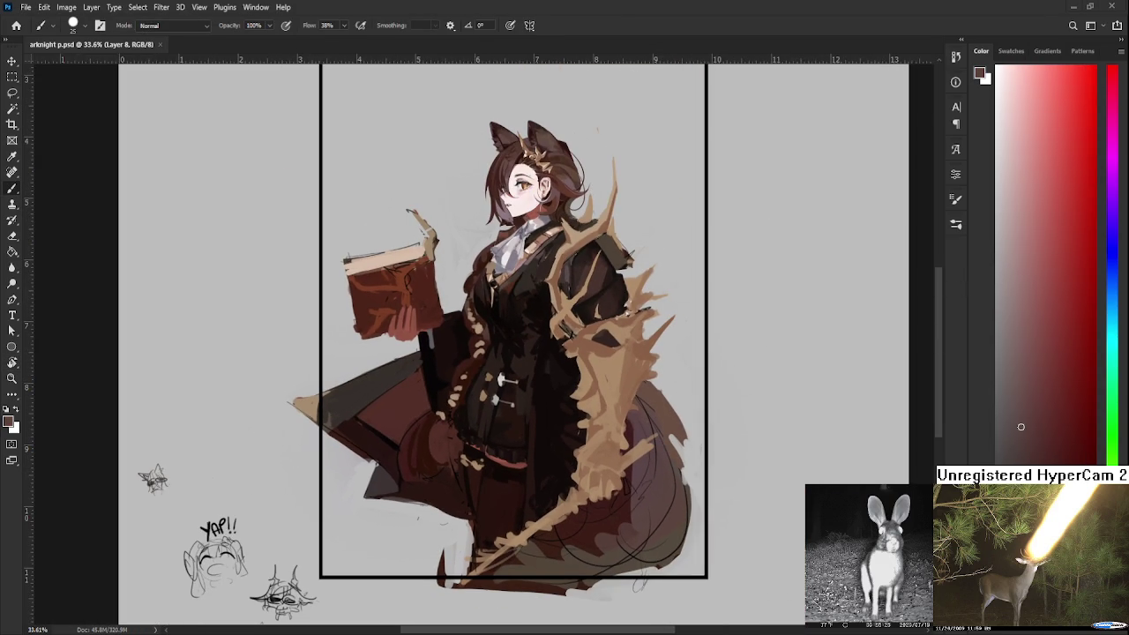
pyautogui.scroll(-1, 622, 489)
pyautogui.moveTo(602, 515)
pyautogui.mouseDown()
pyautogui.moveTo(587, 450)
pyautogui.moveTo(619, 425)
pyautogui.mouseUp()
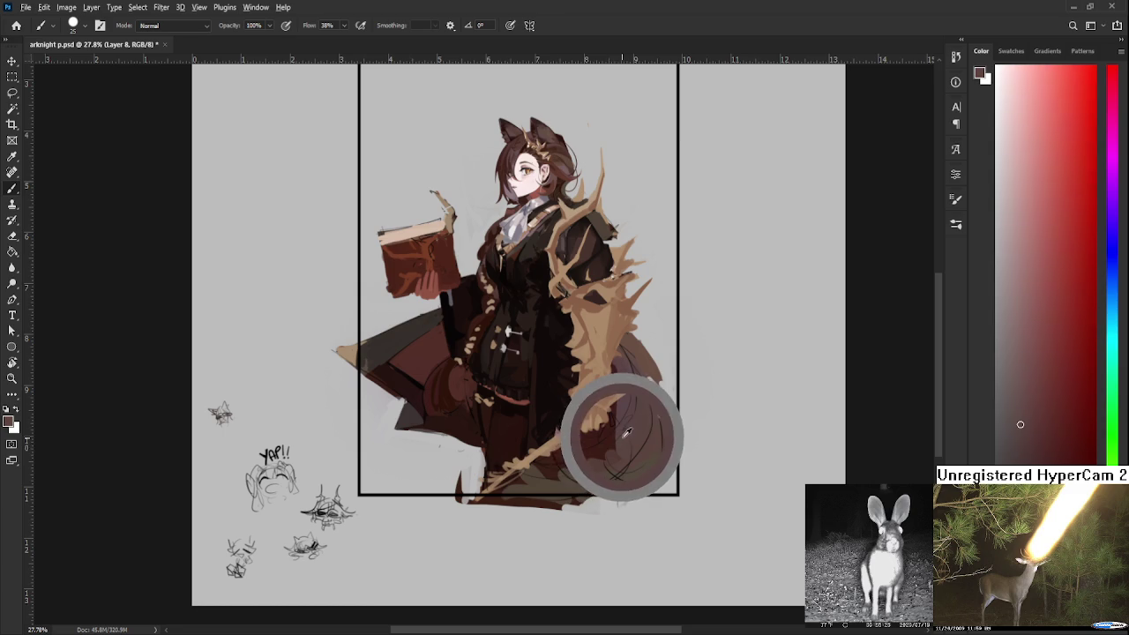
pyautogui.press(']')
pyautogui.press(']')
pyautogui.press(']')
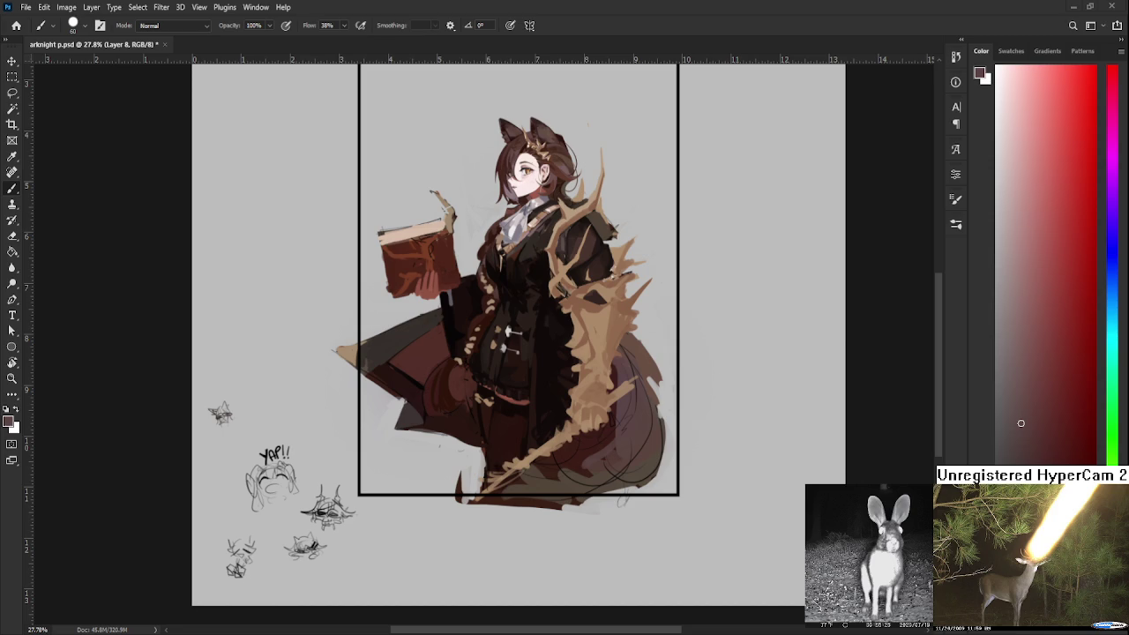
# Paint a light tan stroke along the lower coat using colours sampled from the painting
pyautogui.scroll(-1, 588, 491)
pyautogui.scroll(2, 588, 485)
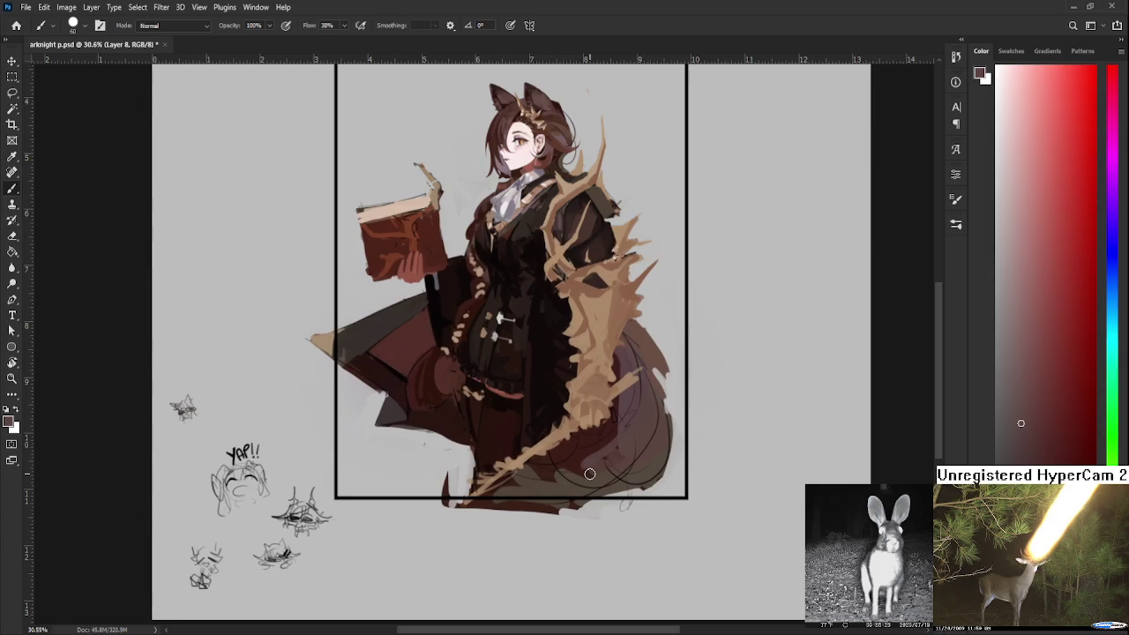
pyautogui.keyDown('alt'); pyautogui.click(580, 465); pyautogui.keyUp('alt')
pyautogui.moveTo(480, 492); pyautogui.dragTo(637, 377)
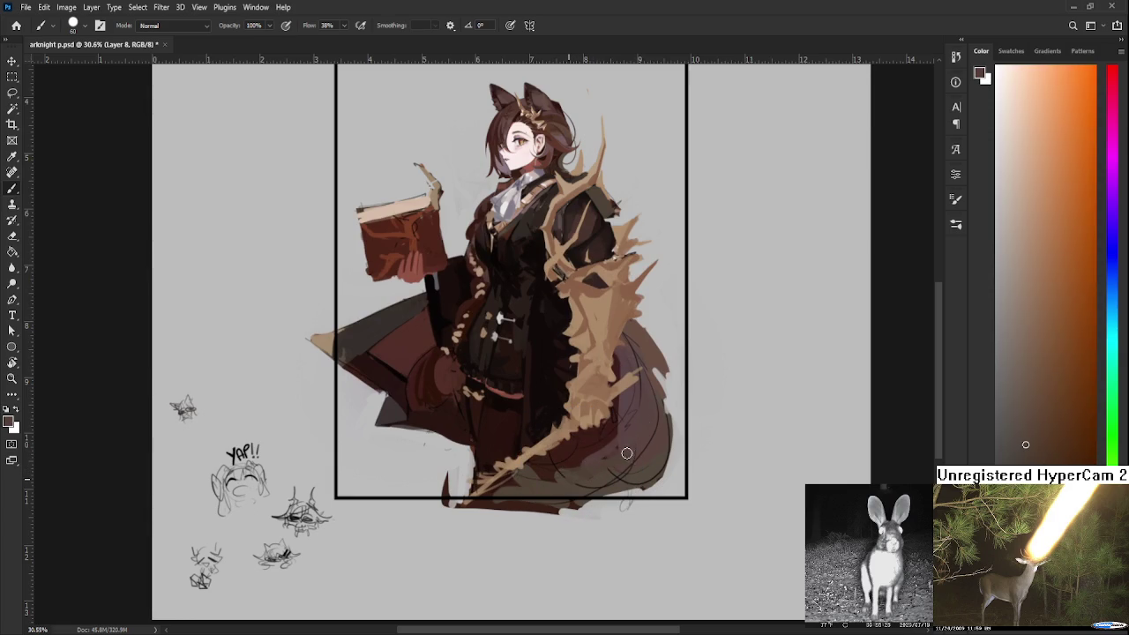
pyautogui.keyDown('alt'); pyautogui.click(600, 433); pyautogui.keyUp('alt')
pyautogui.keyDown('alt'); pyautogui.click(626, 434); pyautogui.keyUp('alt')
pyautogui.moveTo(610, 443)
pyautogui.mouseDown()
pyautogui.moveTo(616, 473)
pyautogui.moveTo(589, 512)
pyautogui.mouseUp()
# Sample an orange-brown, add a faint dark stroke near the tail, and pick reds
pyautogui.keyDown('alt'); pyautogui.click(599, 491); pyautogui.keyUp('alt')
pyautogui.keyDown('alt'); pyautogui.click(591, 498); pyautogui.keyUp('alt')
pyautogui.keyDown('alt'); pyautogui.click(602, 498); pyautogui.keyUp('alt')
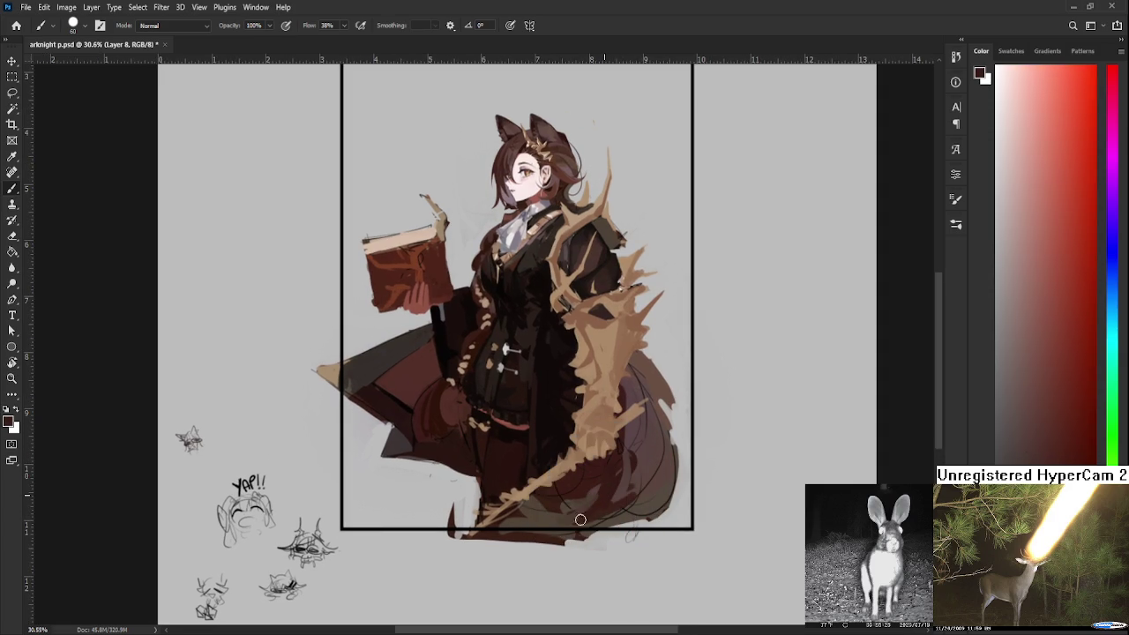
pyautogui.keyDown('alt'); pyautogui.click(608, 488); pyautogui.keyUp('alt')
pyautogui.moveTo(629, 472); pyautogui.dragTo(613, 486)
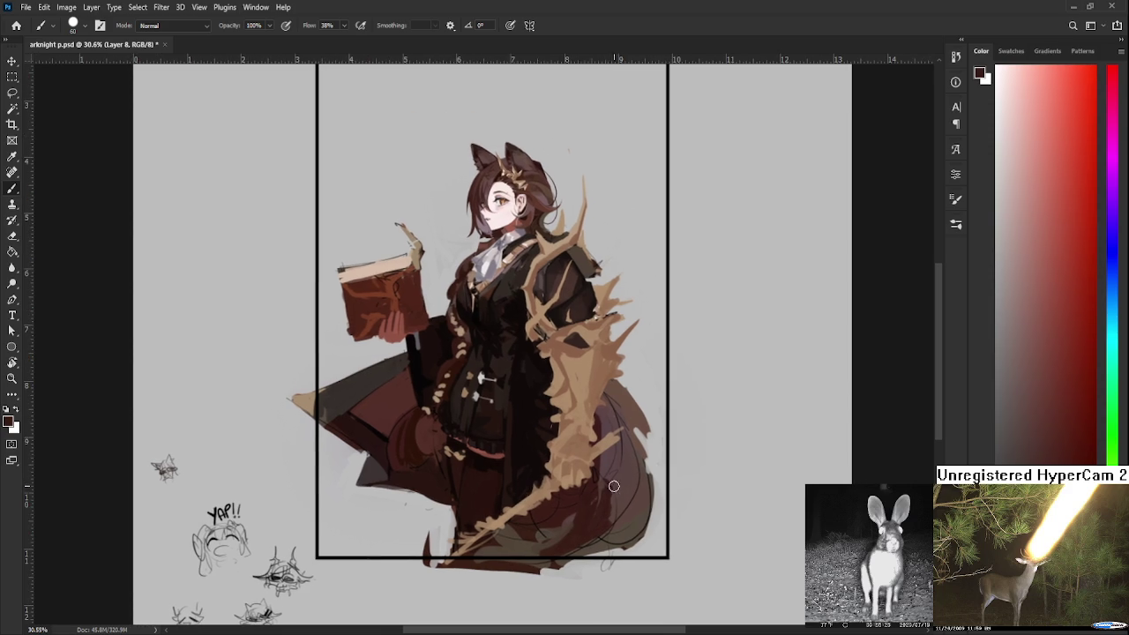
# Sample several tones from the middle of the fox tail
pyautogui.keyDown('alt'); pyautogui.click(629, 465); pyautogui.keyUp('alt')
pyautogui.keyDown('alt'); pyautogui.click(600, 522); pyautogui.keyUp('alt')
pyautogui.keyDown('alt'); pyautogui.click(603, 513); pyautogui.keyUp('alt')
pyautogui.keyDown('alt'); pyautogui.click(615, 515); pyautogui.keyUp('alt')
pyautogui.keyDown('alt'); pyautogui.click(601, 516); pyautogui.keyUp('alt')
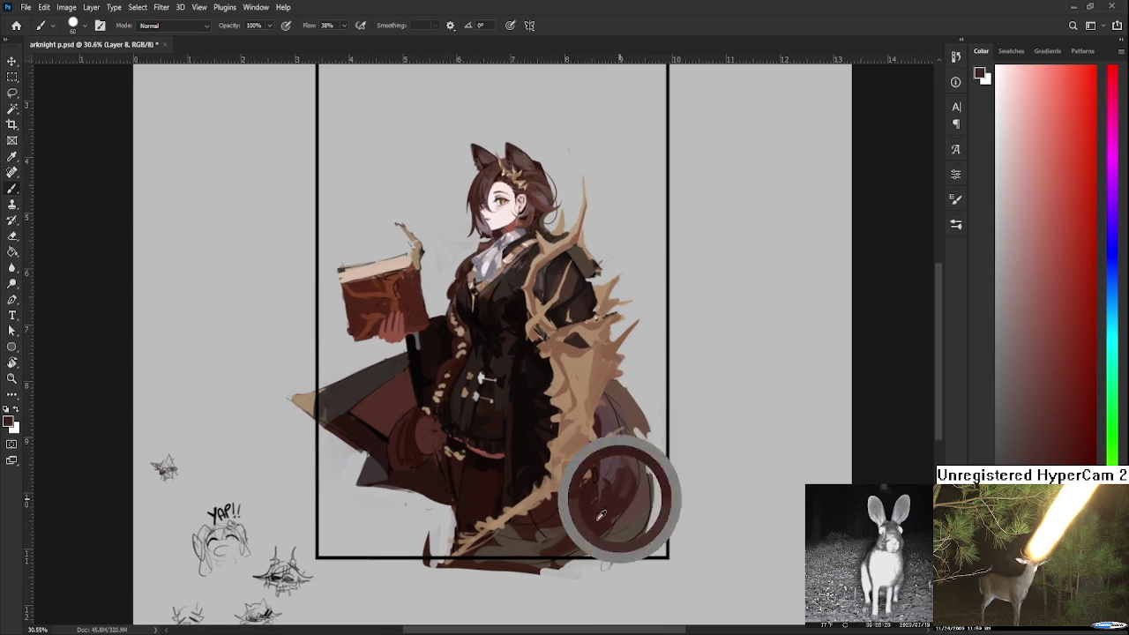
# Pick new paint colours from the upper tail, reframing to show the whole tail
pyautogui.keyDown('alt'); pyautogui.click(609, 475); pyautogui.keyUp('alt')
pyautogui.keyDown('alt'); pyautogui.click(616, 470); pyautogui.keyUp('alt')
pyautogui.keyDown('alt'); pyautogui.click(623, 470); pyautogui.keyUp('alt')
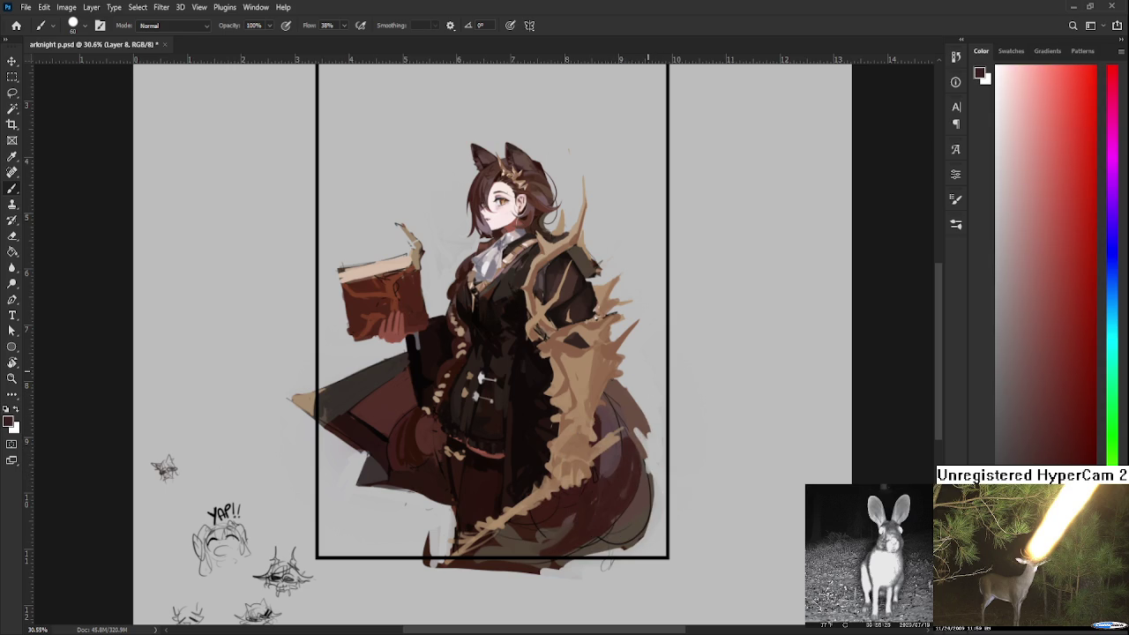
pyautogui.keyDown('alt'); pyautogui.click(608, 414); pyautogui.keyUp('alt')
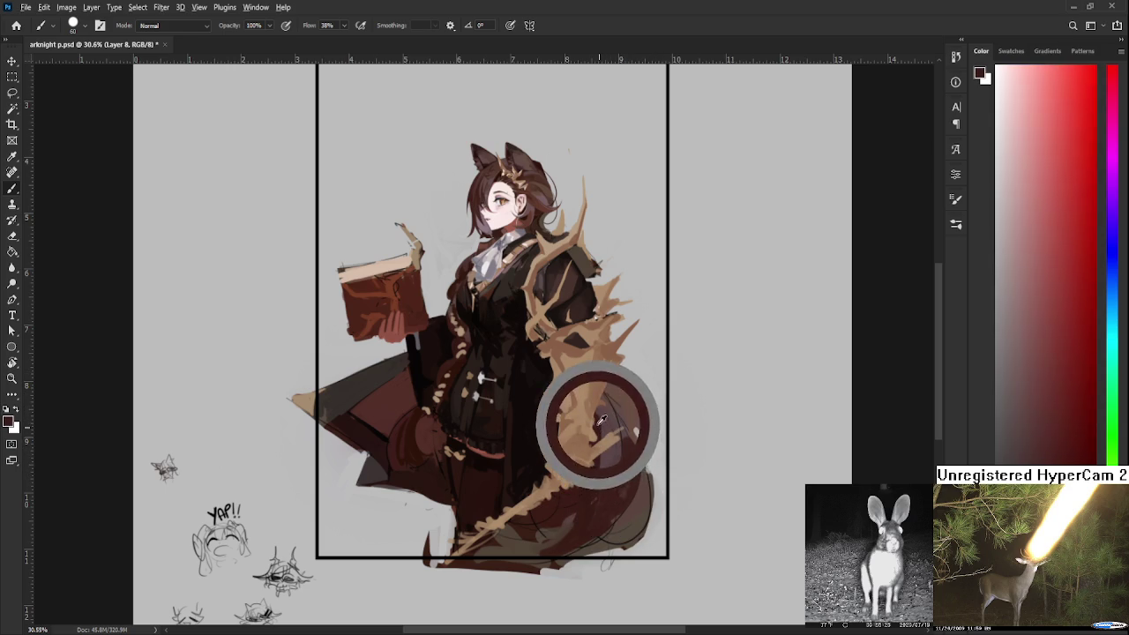
pyautogui.keyDown('alt'); pyautogui.click(605, 422); pyautogui.keyUp('alt')
pyautogui.keyDown('alt'); pyautogui.click(600, 426); pyautogui.keyUp('alt')
pyautogui.moveTo(611, 412); pyautogui.dragTo(603, 459)
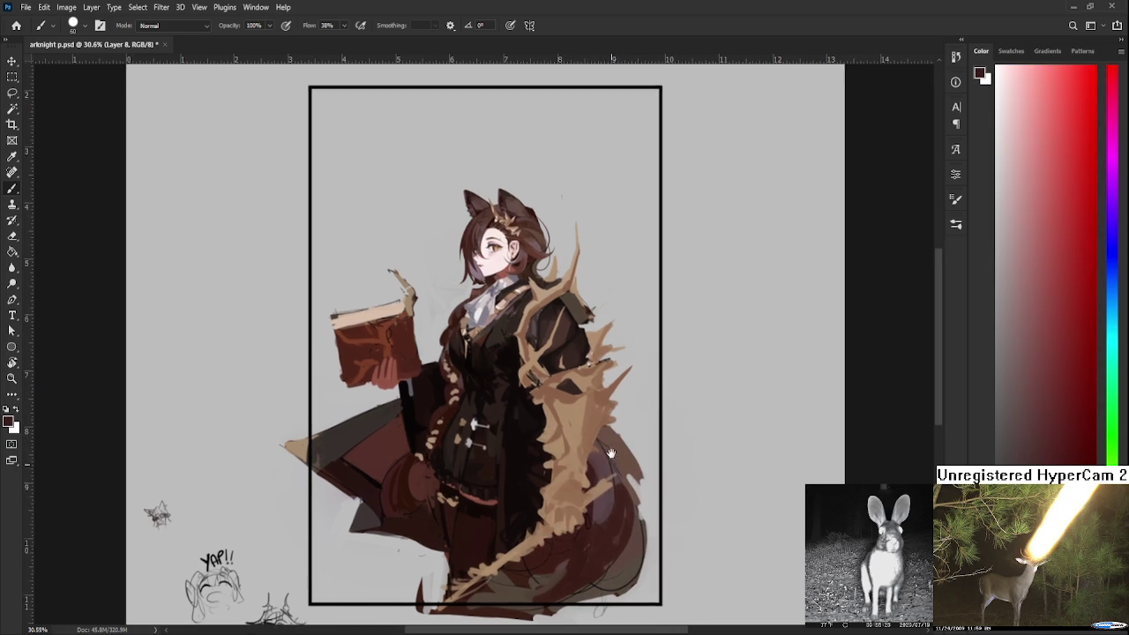
# Sample brownish-orange and dark red tones from the tail for shading
pyautogui.keyDown('alt'); pyautogui.click(621, 450); pyautogui.keyUp('alt')
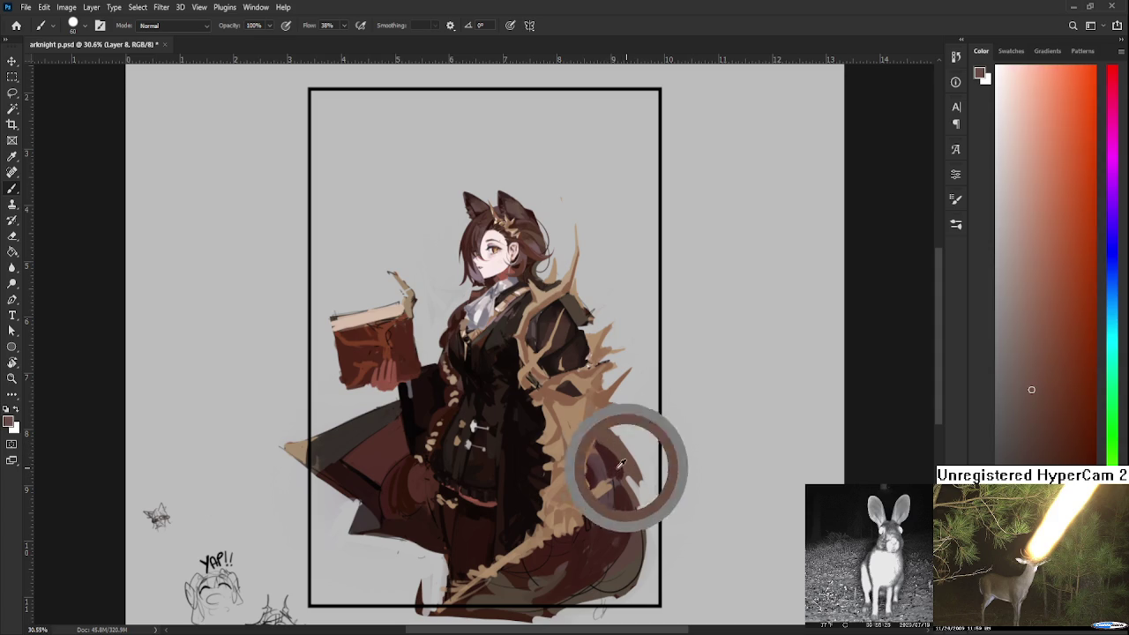
pyautogui.keyDown('alt'); pyautogui.click(618, 466); pyautogui.keyUp('alt')
pyautogui.keyDown('alt'); pyautogui.click(618, 483); pyautogui.keyUp('alt')
pyautogui.keyDown('alt'); pyautogui.click(623, 480); pyautogui.keyUp('alt')
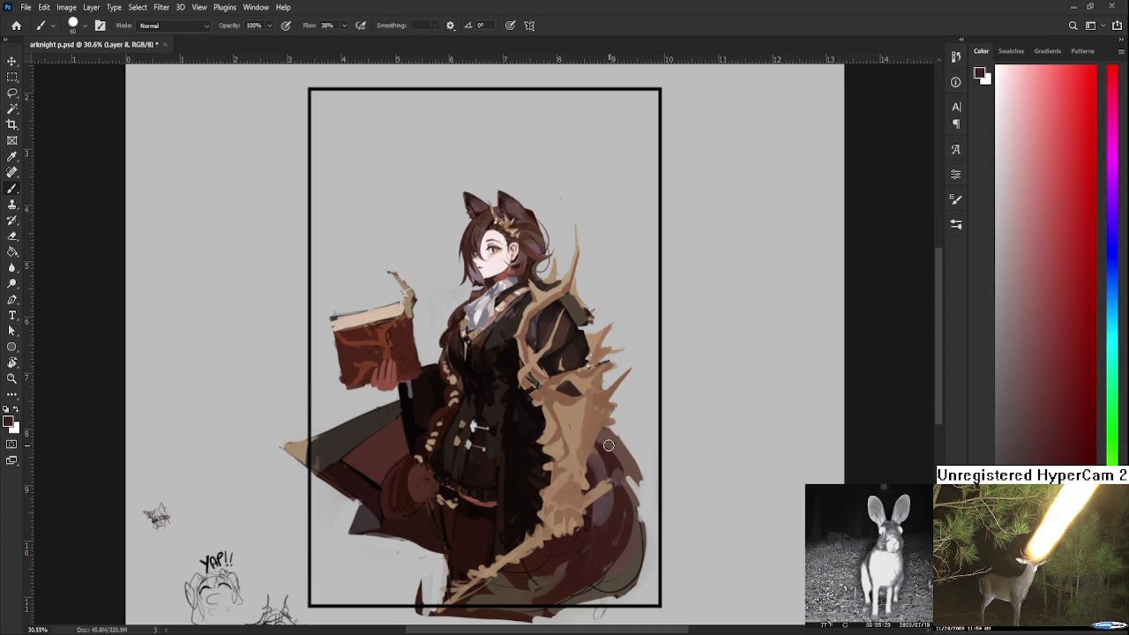
pyautogui.keyDown('alt'); pyautogui.click(613, 441); pyautogui.keyUp('alt')
pyautogui.keyDown('alt'); pyautogui.click(619, 441); pyautogui.keyUp('alt')
pyautogui.press('e')
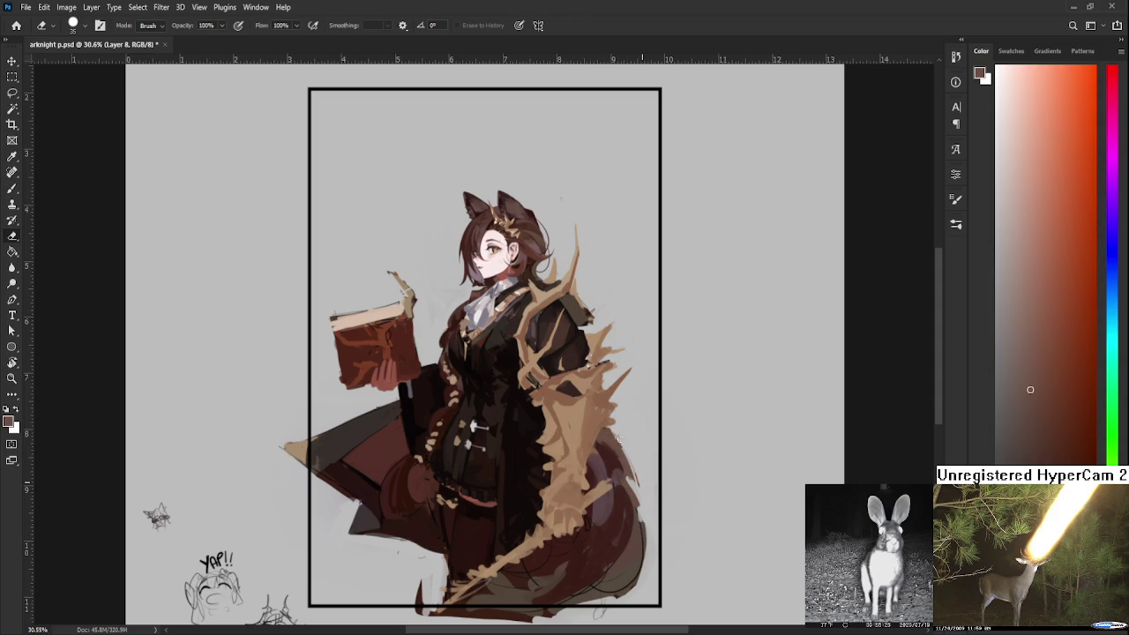
# Alternate between brush and eraser to refine the tail's paint, sampling a tail colour
pyautogui.press('b')
pyautogui.keyDown('alt'); pyautogui.click(621, 451); pyautogui.keyUp('alt')
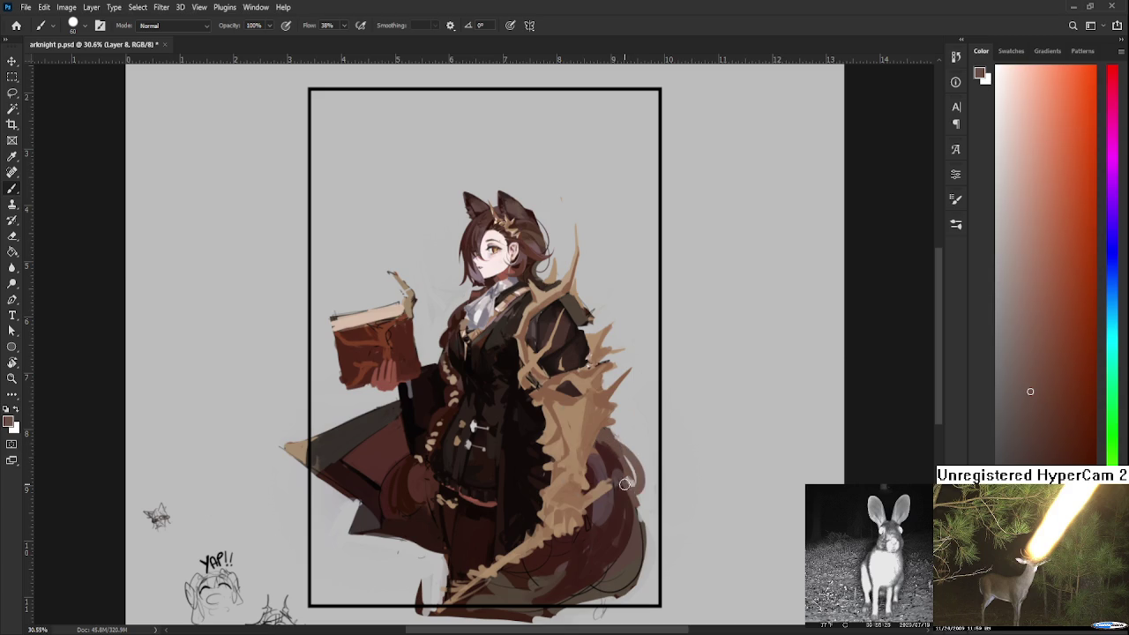
pyautogui.press('e')
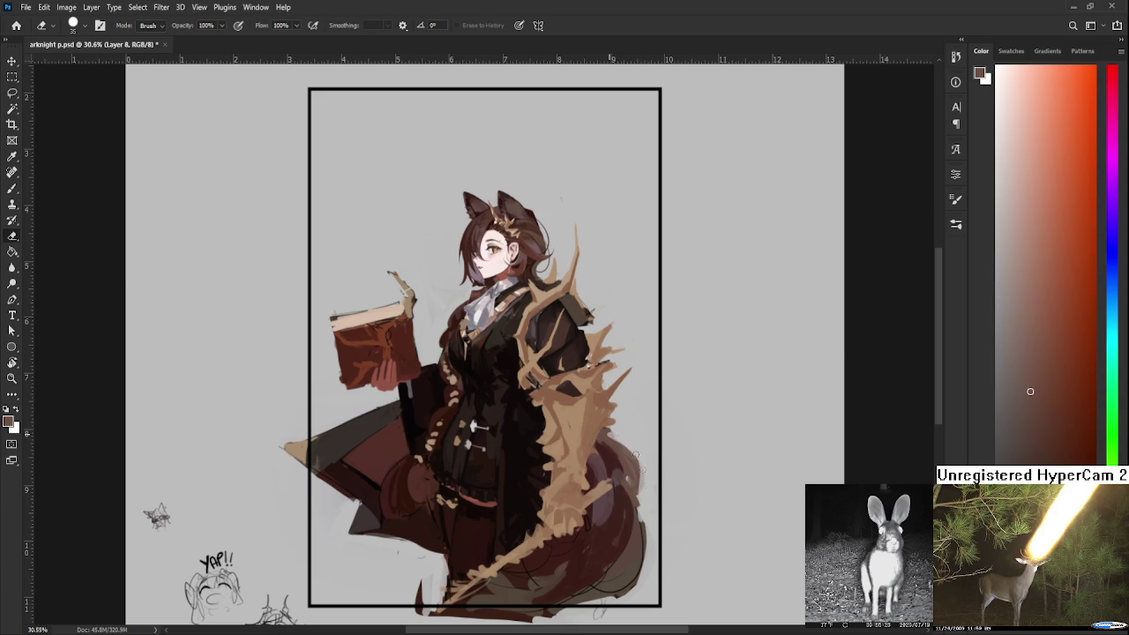
pyautogui.press('b')
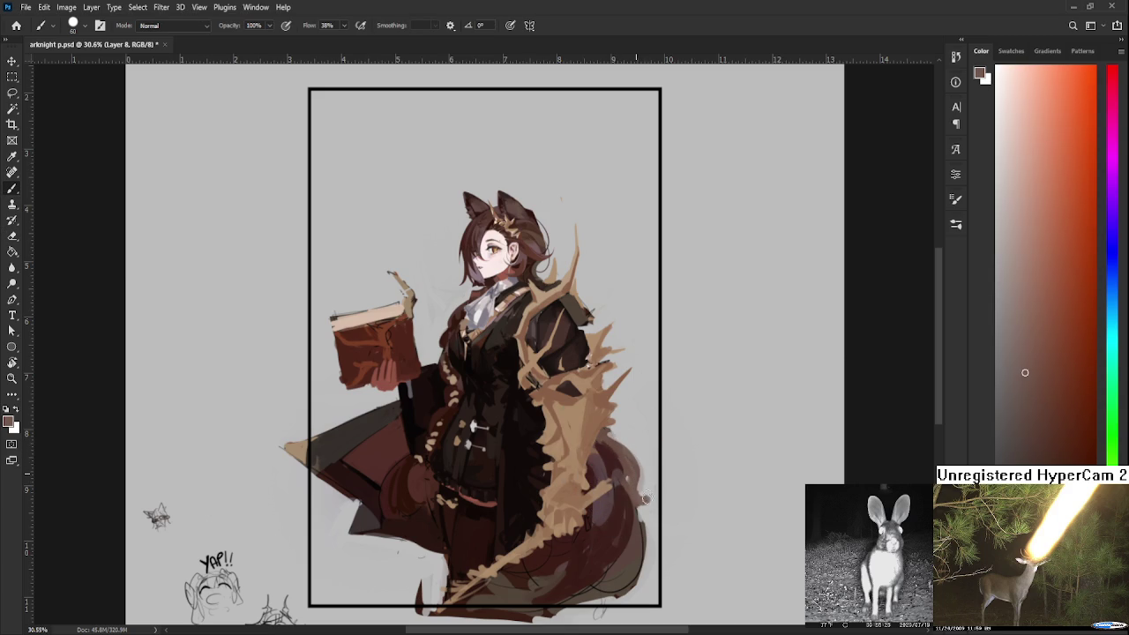
pyautogui.press('e')
pyautogui.press('b')
# Pick dark red-brown, orange-red and orange tones from the tail
pyautogui.keyDown('alt'); pyautogui.click(625, 534); pyautogui.keyUp('alt')
pyautogui.keyDown('alt'); pyautogui.click(617, 532); pyautogui.keyUp('alt')
pyautogui.keyDown('alt'); pyautogui.click(628, 570); pyautogui.keyUp('alt')
pyautogui.keyDown('alt'); pyautogui.click(618, 566); pyautogui.keyUp('alt')
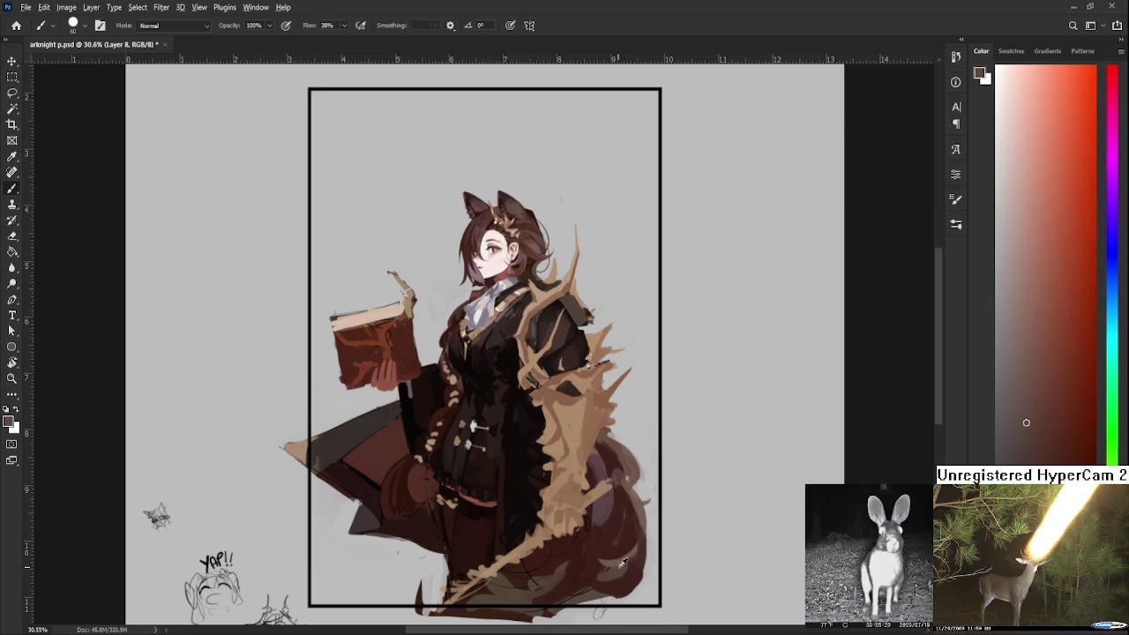
pyautogui.keyDown('alt'); pyautogui.click(602, 569); pyautogui.keyUp('alt')
pyautogui.keyDown('alt'); pyautogui.click(551, 580); pyautogui.keyUp('alt')
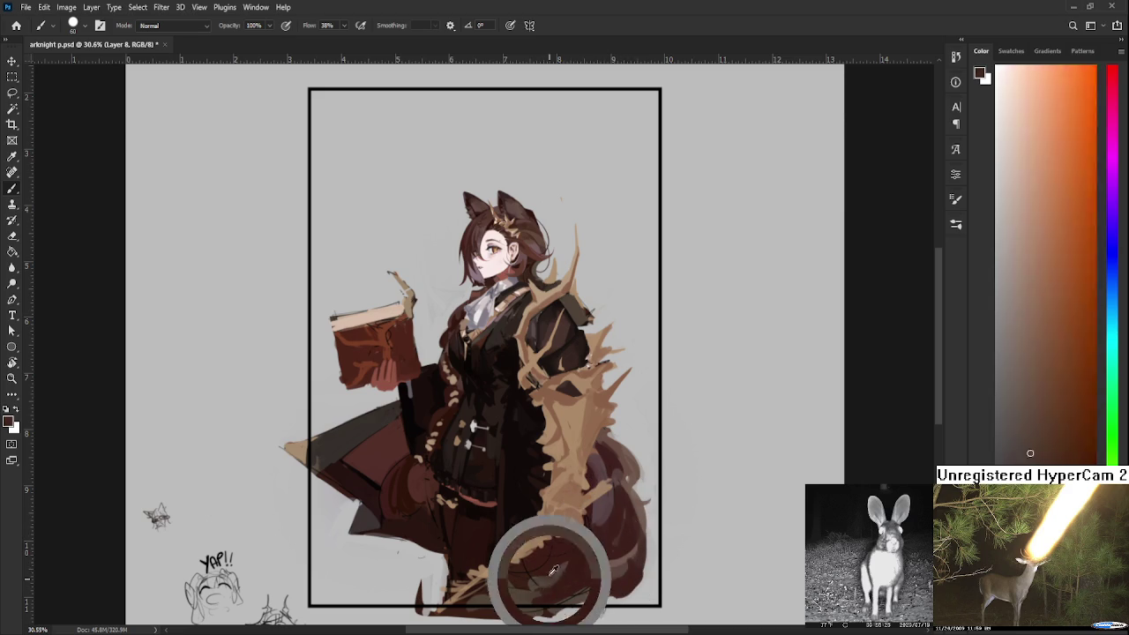
# Sample red, orange and dark red tones from the lower tail
pyautogui.keyDown('alt'); pyautogui.click(559, 567); pyautogui.keyUp('alt')
pyautogui.keyDown('alt'); pyautogui.click(557, 565); pyautogui.keyUp('alt')
pyautogui.keyDown('alt'); pyautogui.click(575, 552); pyautogui.keyUp('alt')
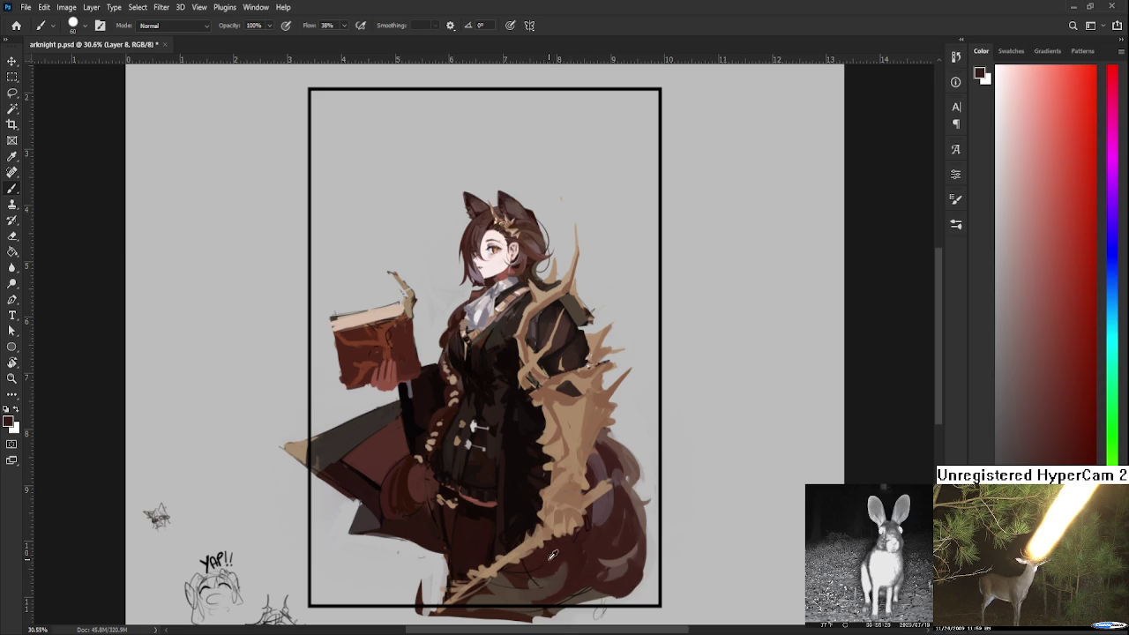
pyautogui.keyDown('alt'); pyautogui.click(551, 574); pyautogui.keyUp('alt')
pyautogui.keyDown('alt'); pyautogui.click(551, 571); pyautogui.keyUp('alt')
pyautogui.keyDown('alt'); pyautogui.click(557, 558); pyautogui.keyUp('alt')
pyautogui.click(560, 548)
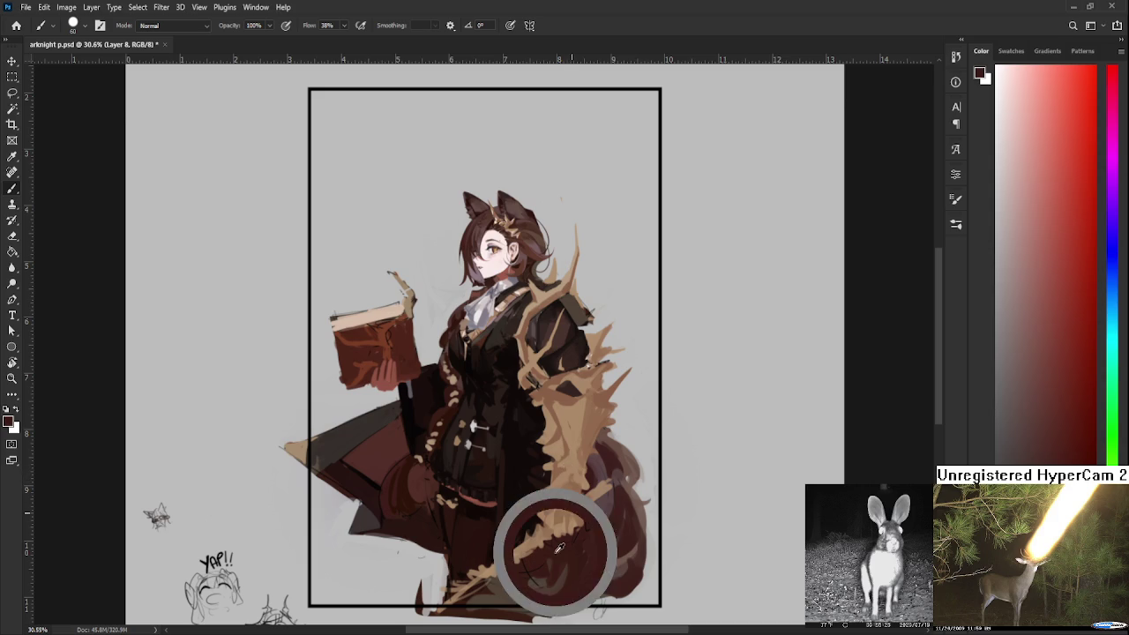
# Dab paint onto the lower tail, picking orange-brown, dark red-brown and orange tones
pyautogui.click(550, 569)
pyautogui.keyDown('alt'); pyautogui.click(526, 582); pyautogui.keyUp('alt')
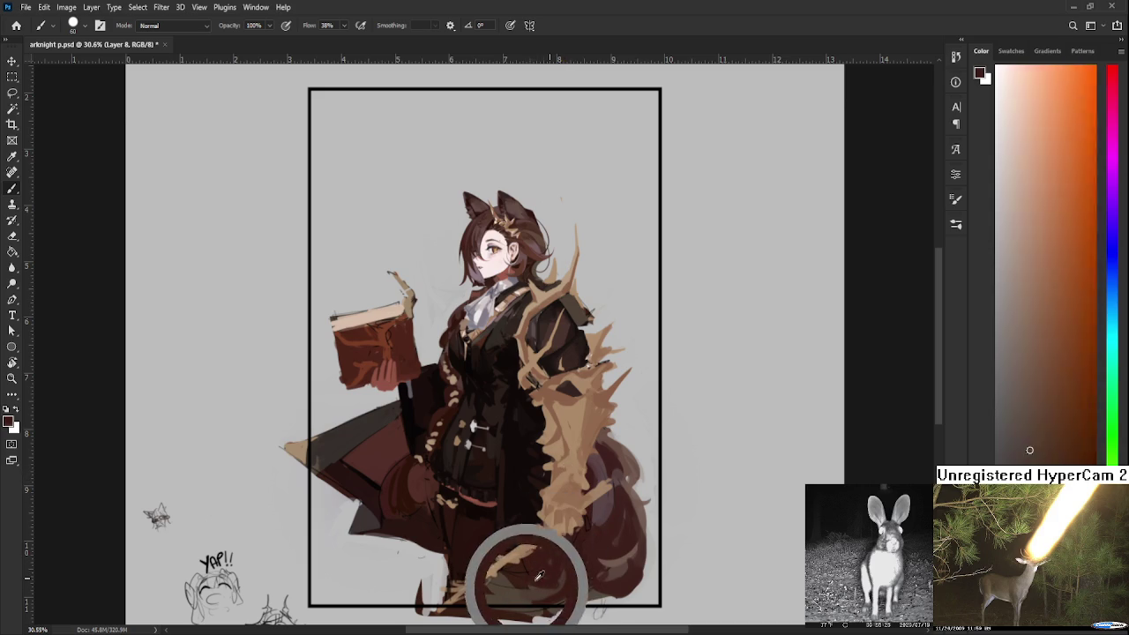
pyautogui.keyDown('alt'); pyautogui.click(534, 585); pyautogui.keyUp('alt')
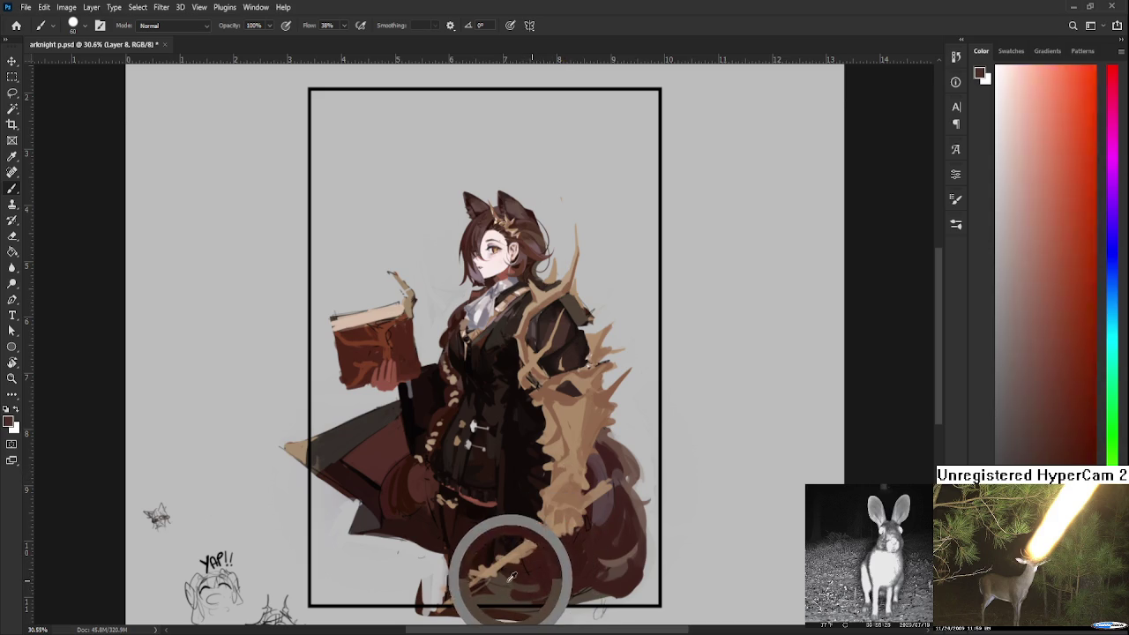
pyautogui.keyDown('alt'); pyautogui.click(533, 579); pyautogui.keyUp('alt')
pyautogui.keyDown('alt'); pyautogui.click(494, 585); pyautogui.keyUp('alt')
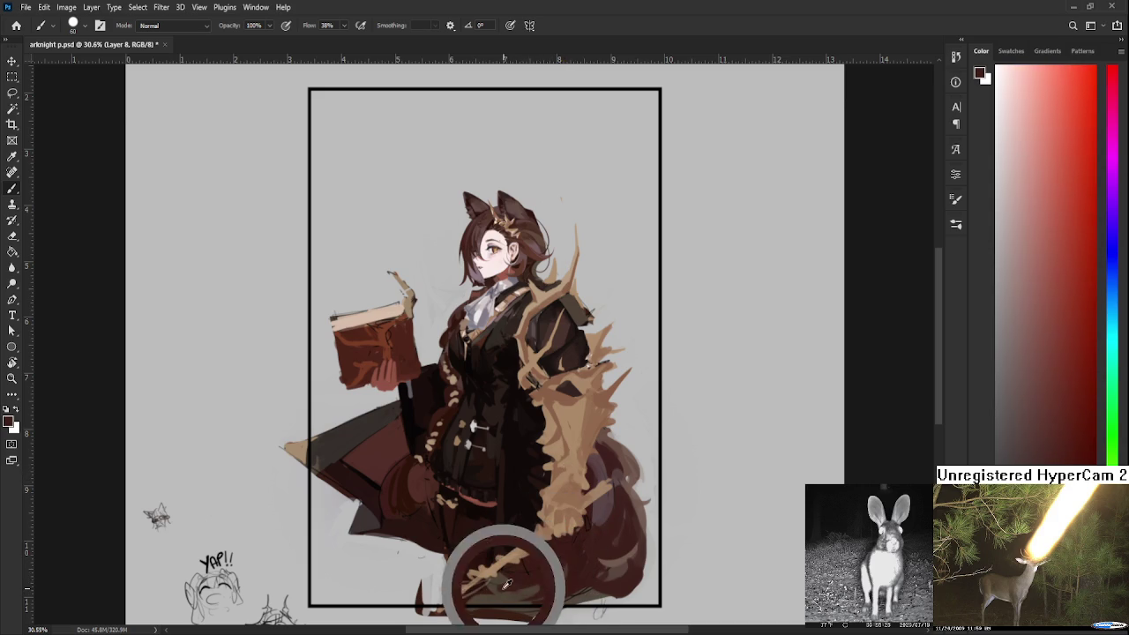
pyautogui.keyDown('alt'); pyautogui.click(494, 585); pyautogui.keyUp('alt')
# Compare tail colours by resampling, then pick red tones
pyautogui.keyDown('alt'); pyautogui.click(513, 580); pyautogui.keyUp('alt')
pyautogui.keyDown('alt'); pyautogui.click(527, 587); pyautogui.keyUp('alt')
pyautogui.keyDown('alt'); pyautogui.click(506, 577); pyautogui.keyUp('alt')
pyautogui.keyDown('alt'); pyautogui.click(527, 570); pyautogui.keyUp('alt')
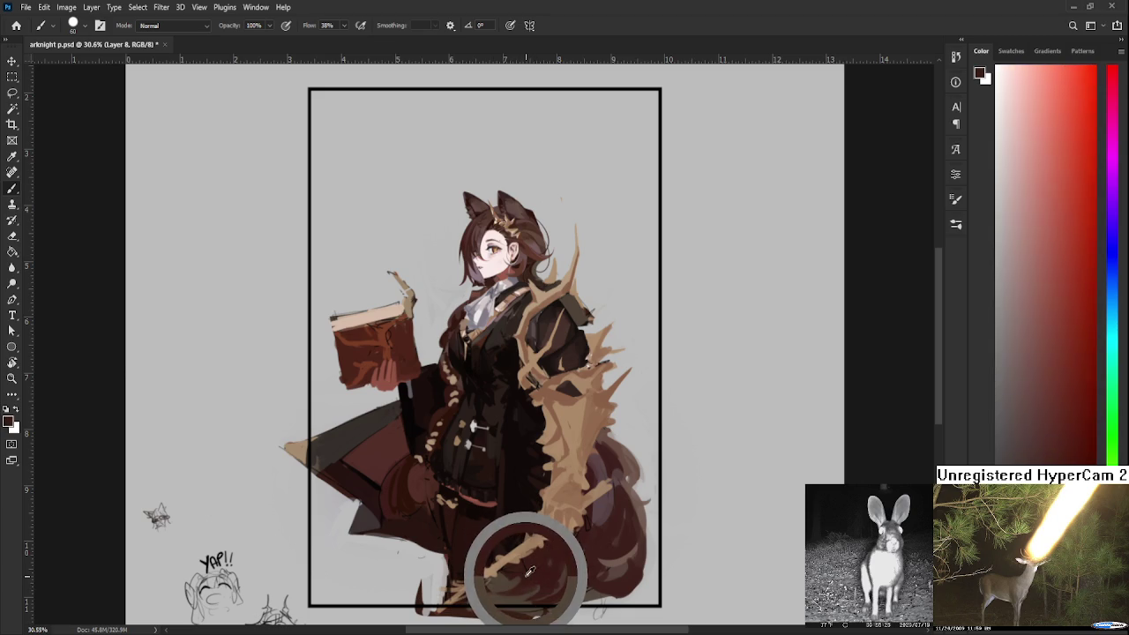
pyautogui.keyDown('alt'); pyautogui.click(511, 569); pyautogui.keyUp('alt')
# Pick darker reds and a magenta-red from across the tail
pyautogui.keyDown('alt'); pyautogui.click(609, 525); pyautogui.keyUp('alt')
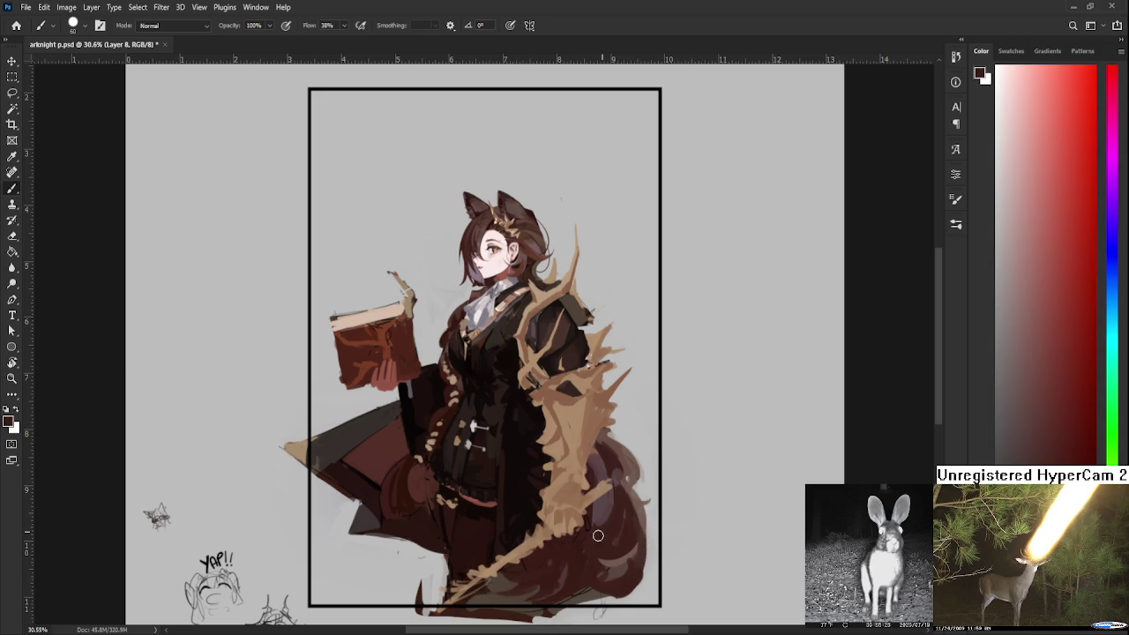
pyautogui.keyDown('alt'); pyautogui.click(605, 507); pyautogui.keyUp('alt')
pyautogui.keyDown('alt'); pyautogui.click(610, 504); pyautogui.keyUp('alt')
pyautogui.keyDown('alt'); pyautogui.click(609, 498); pyautogui.keyUp('alt')
pyautogui.keyDown('alt'); pyautogui.click(622, 510); pyautogui.keyUp('alt')
pyautogui.keyDown('alt'); pyautogui.click(607, 501); pyautogui.keyUp('alt')
# Pick a darker pure red and sample colours moving up the tail
pyautogui.keyDown('alt'); pyautogui.click(623, 510); pyautogui.keyUp('alt')
pyautogui.keyDown('alt'); pyautogui.click(607, 525); pyautogui.keyUp('alt')
pyautogui.keyDown('alt'); pyautogui.click(587, 545); pyautogui.keyUp('alt')
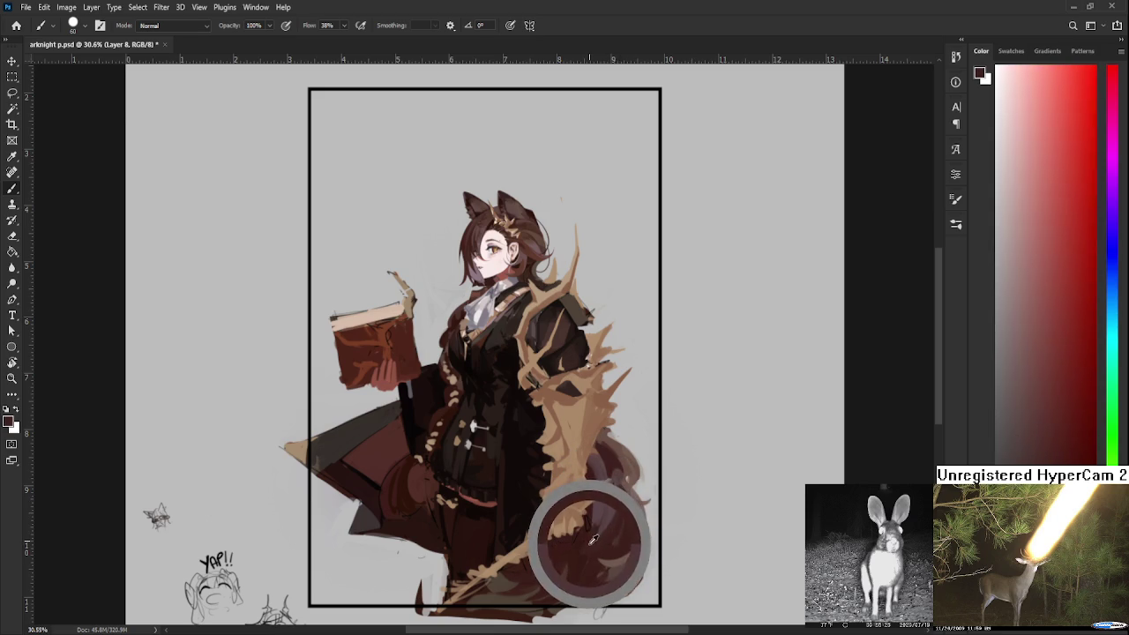
pyautogui.moveTo(586, 545); pyautogui.dragTo(594, 532)
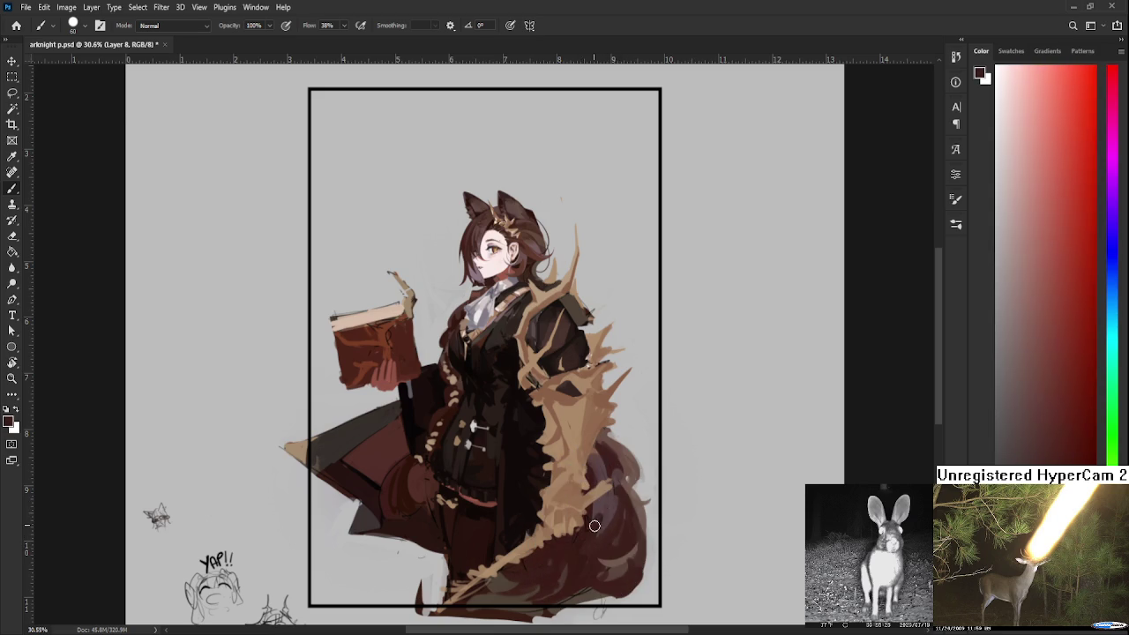
pyautogui.keyDown('alt'); pyautogui.click(617, 479); pyautogui.keyUp('alt')
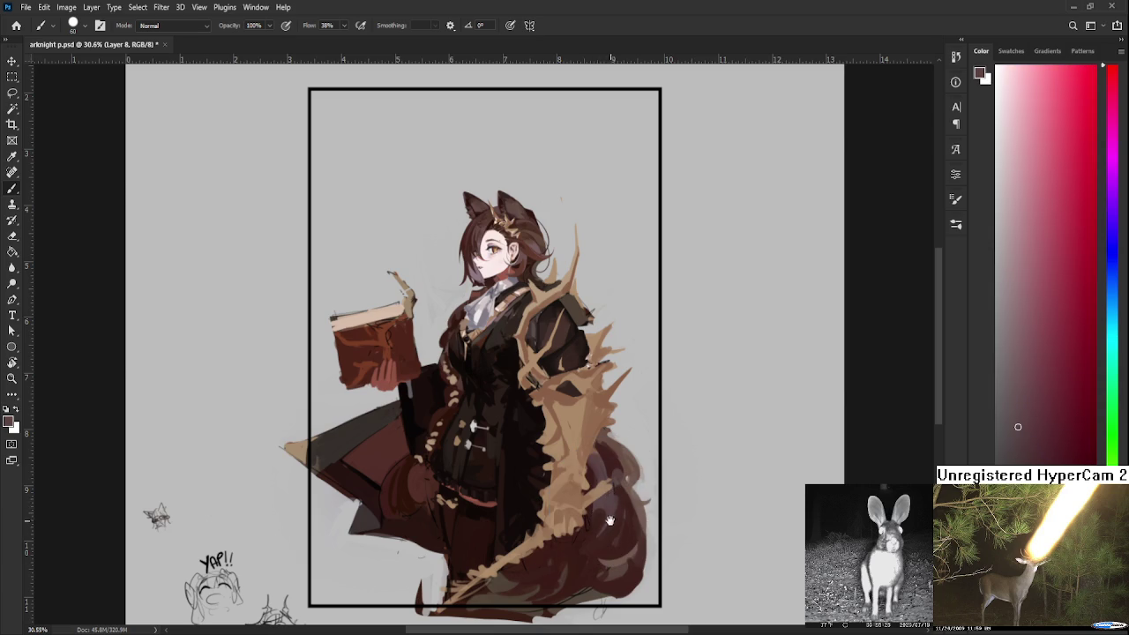
# Recentre the figure and resample darker tones from the tail
pyautogui.moveTo(618, 514); pyautogui.dragTo(628, 470)
pyautogui.keyDown('alt'); pyautogui.click(627, 470); pyautogui.keyUp('alt')
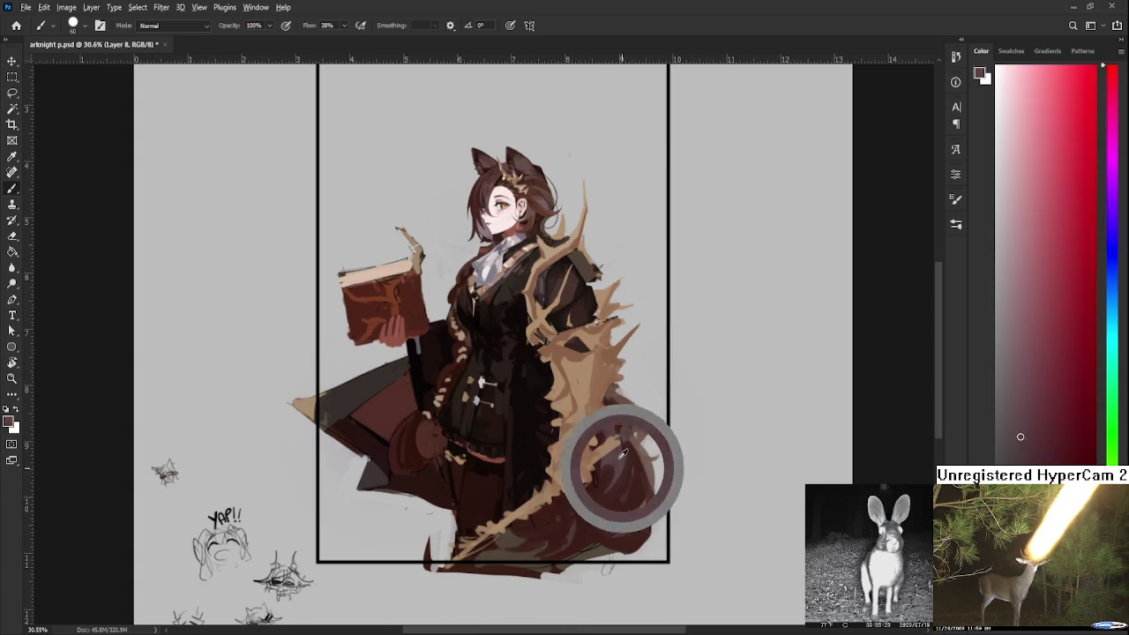
pyautogui.keyDown('alt'); pyautogui.click(569, 521); pyautogui.keyUp('alt')
pyautogui.keyDown('alt'); pyautogui.click(579, 493); pyautogui.keyUp('alt')
pyautogui.keyDown('alt'); pyautogui.click(557, 529); pyautogui.keyUp('alt')
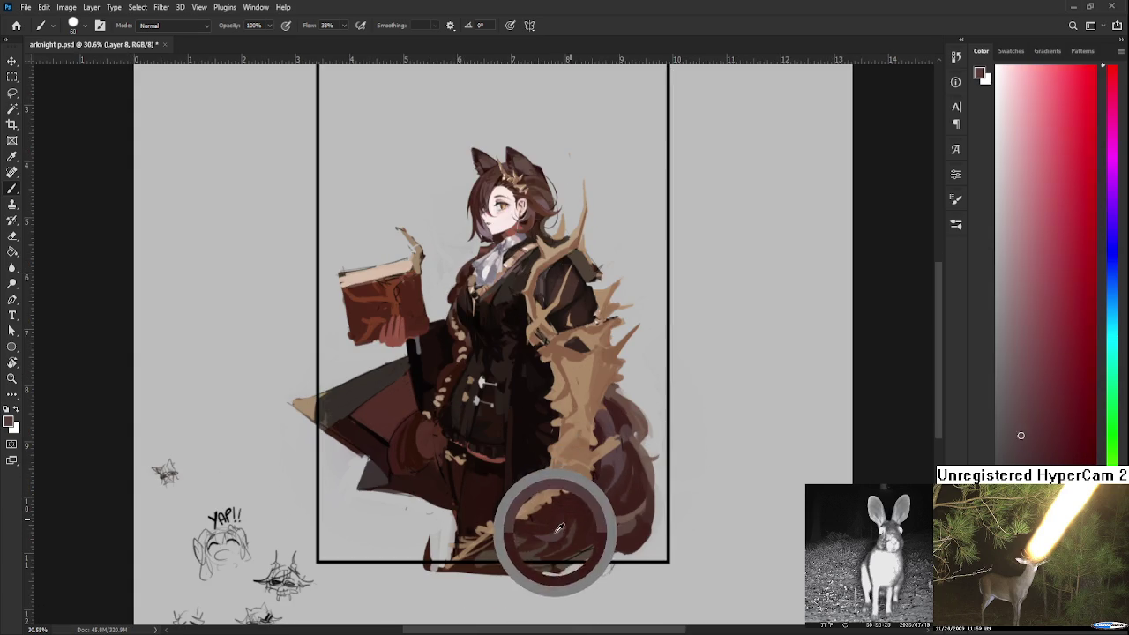
pyautogui.keyDown('alt'); pyautogui.click(551, 507); pyautogui.keyUp('alt')
pyautogui.keyDown('alt'); pyautogui.click(568, 520); pyautogui.keyUp('alt')
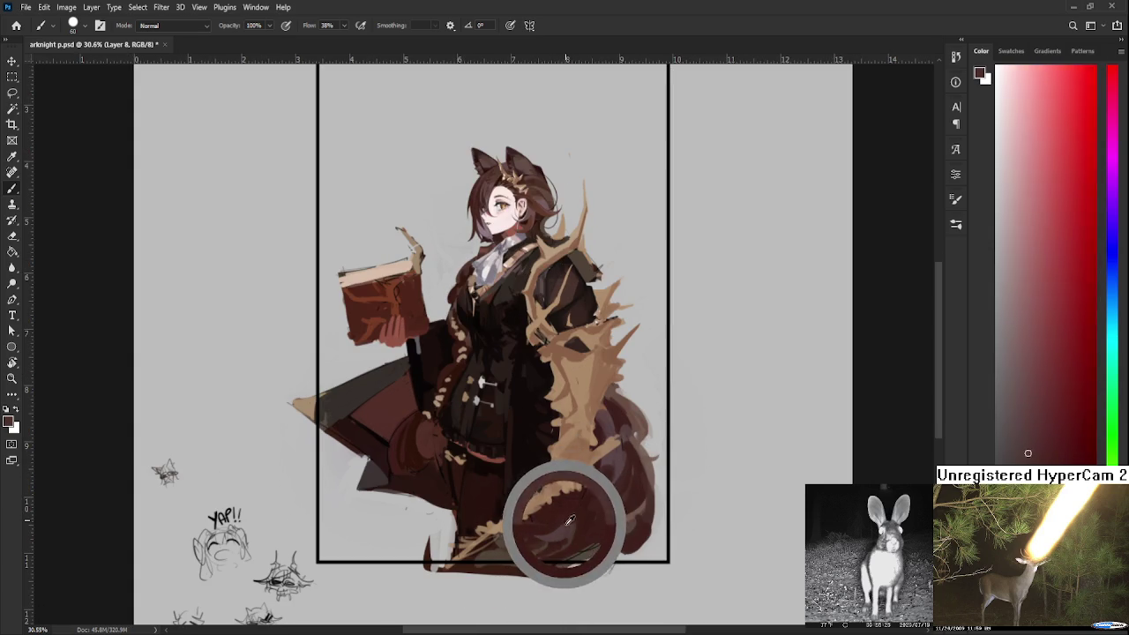
# Compare brighter and darker tail tones and pick a new red
pyautogui.moveTo(568, 520); pyautogui.dragTo(571, 515)
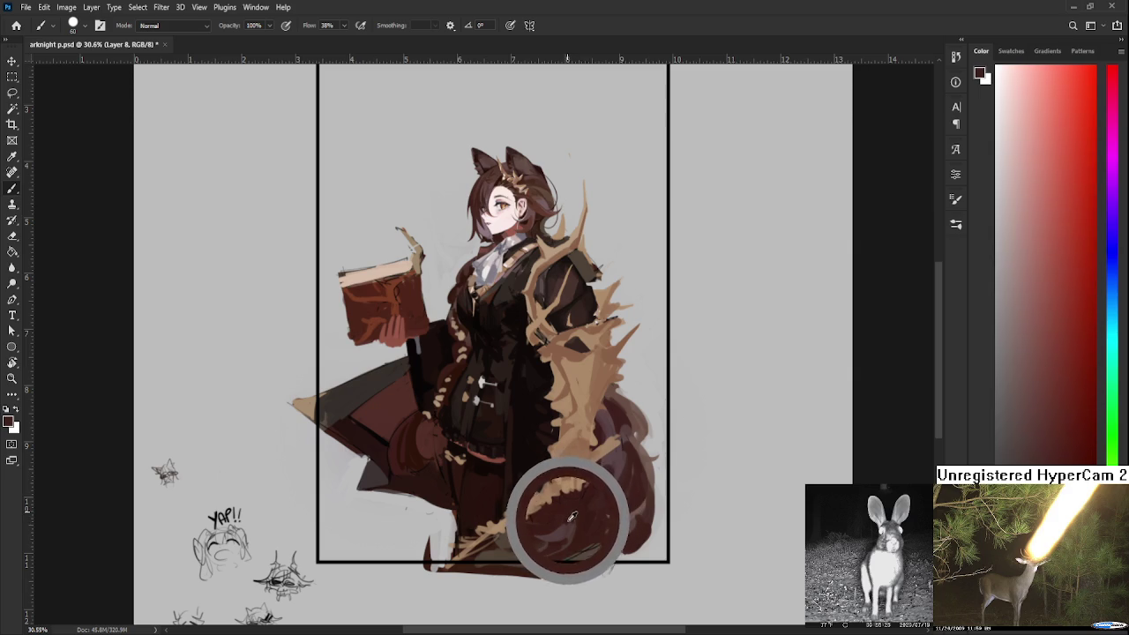
pyautogui.keyDown('alt'); pyautogui.click(565, 517); pyautogui.keyUp('alt')
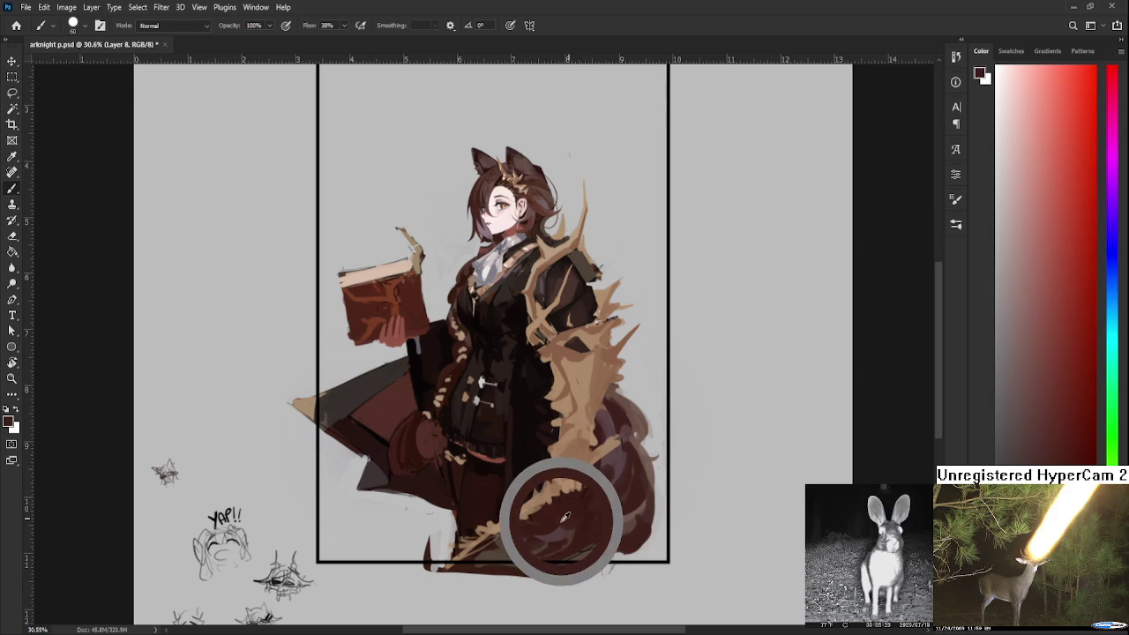
pyautogui.keyDown('alt'); pyautogui.click(560, 532); pyautogui.keyUp('alt')
pyautogui.keyDown('alt'); pyautogui.click(570, 525); pyautogui.keyUp('alt')
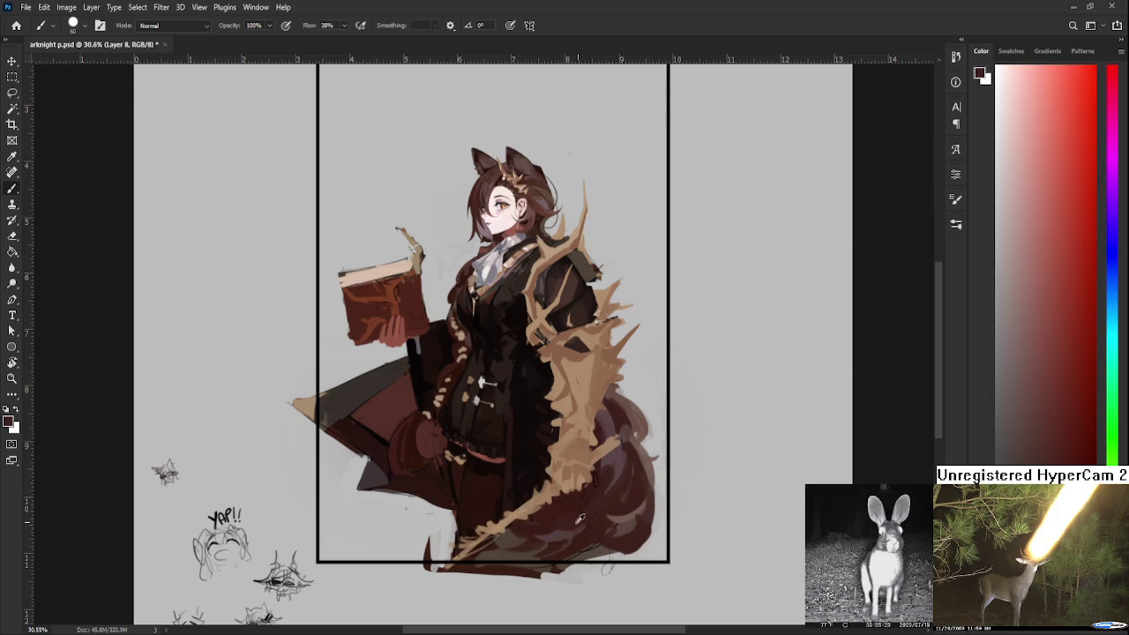
pyautogui.keyDown('alt'); pyautogui.click(569, 529); pyautogui.keyUp('alt')
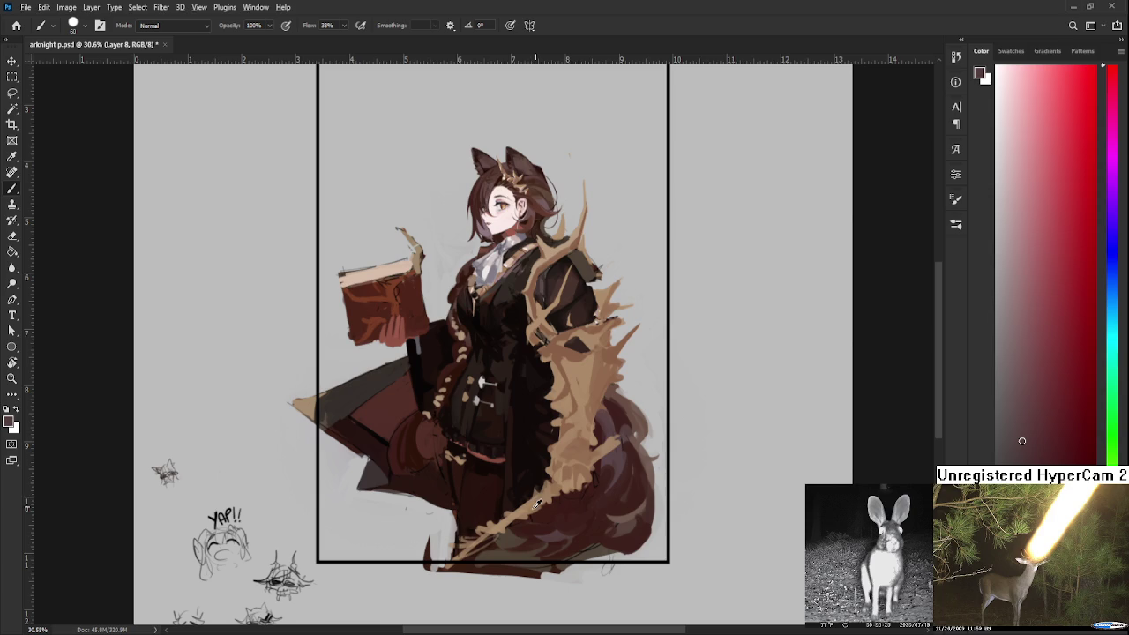
# Resample tail colours and pick warmer red shades
pyautogui.keyDown('alt'); pyautogui.click(527, 526); pyautogui.keyUp('alt')
pyautogui.keyDown('alt'); pyautogui.click(552, 540); pyautogui.keyUp('alt')
pyautogui.keyDown('alt'); pyautogui.click(563, 519); pyautogui.keyUp('alt')
pyautogui.keyDown('alt'); pyautogui.click(569, 520); pyautogui.keyUp('alt')
pyautogui.keyDown('alt'); pyautogui.click(587, 499); pyautogui.keyUp('alt')
pyautogui.keyDown('alt'); pyautogui.click(567, 501); pyautogui.keyUp('alt')
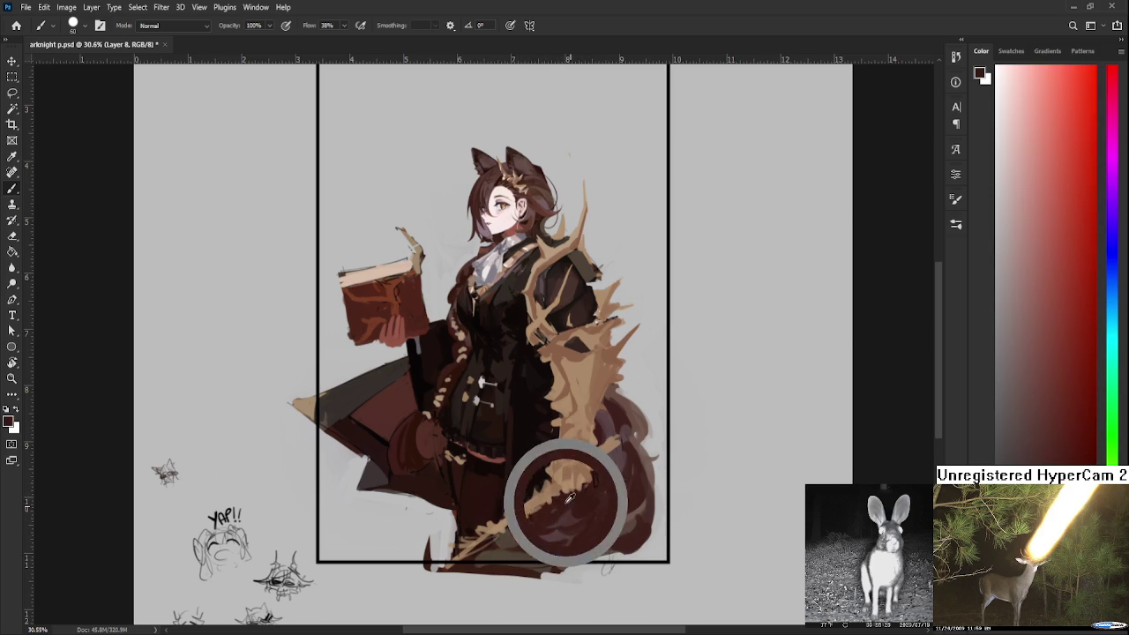
pyautogui.keyDown('alt'); pyautogui.click(575, 520); pyautogui.keyUp('alt')
# Darken the tail's purple shading with a reddish-brown stroke
pyautogui.keyDown('alt'); pyautogui.click(623, 457); pyautogui.keyUp('alt')
pyautogui.keyDown('alt'); pyautogui.click(628, 471); pyautogui.keyUp('alt')
pyautogui.moveTo(608, 469); pyautogui.dragTo(584, 515)
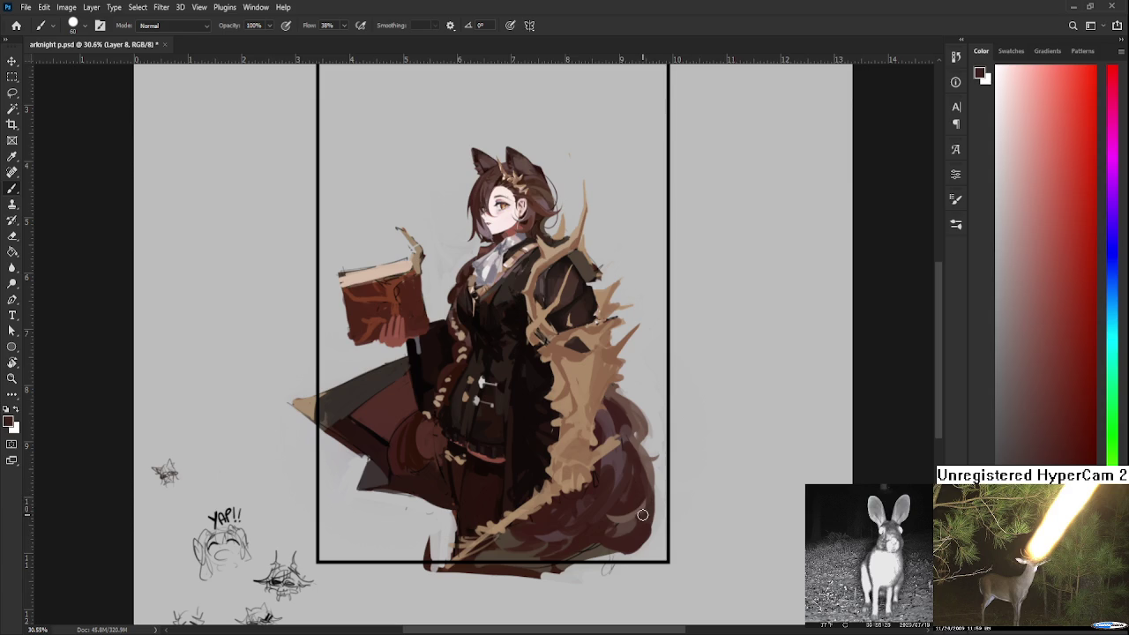
pyautogui.moveTo(645, 496); pyautogui.dragTo(605, 469)
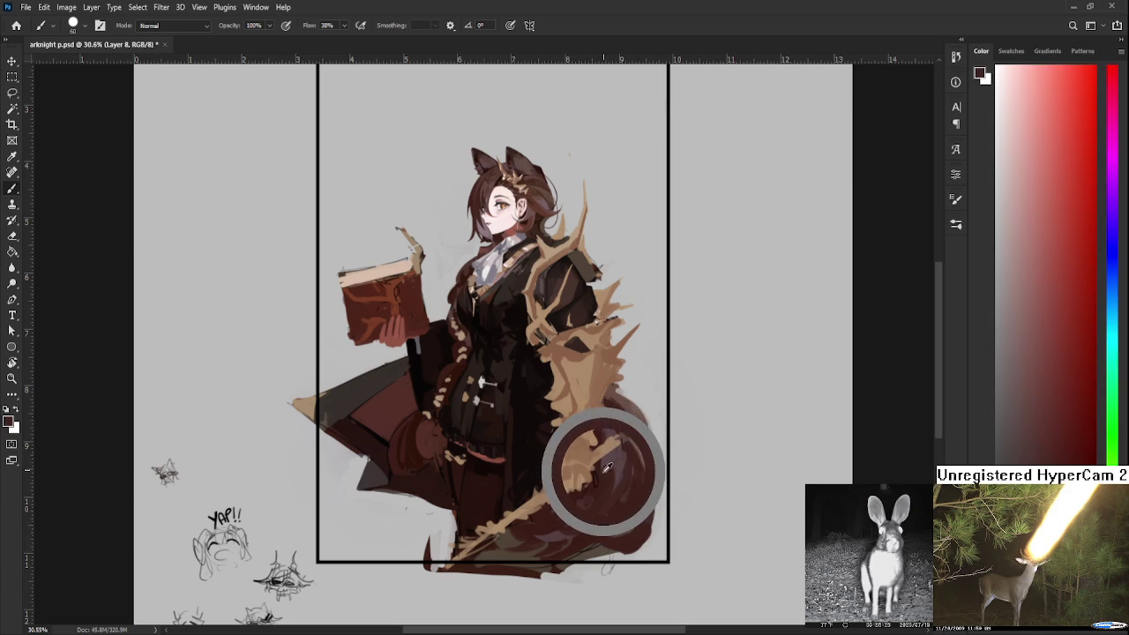
pyautogui.moveTo(605, 469); pyautogui.dragTo(601, 471)
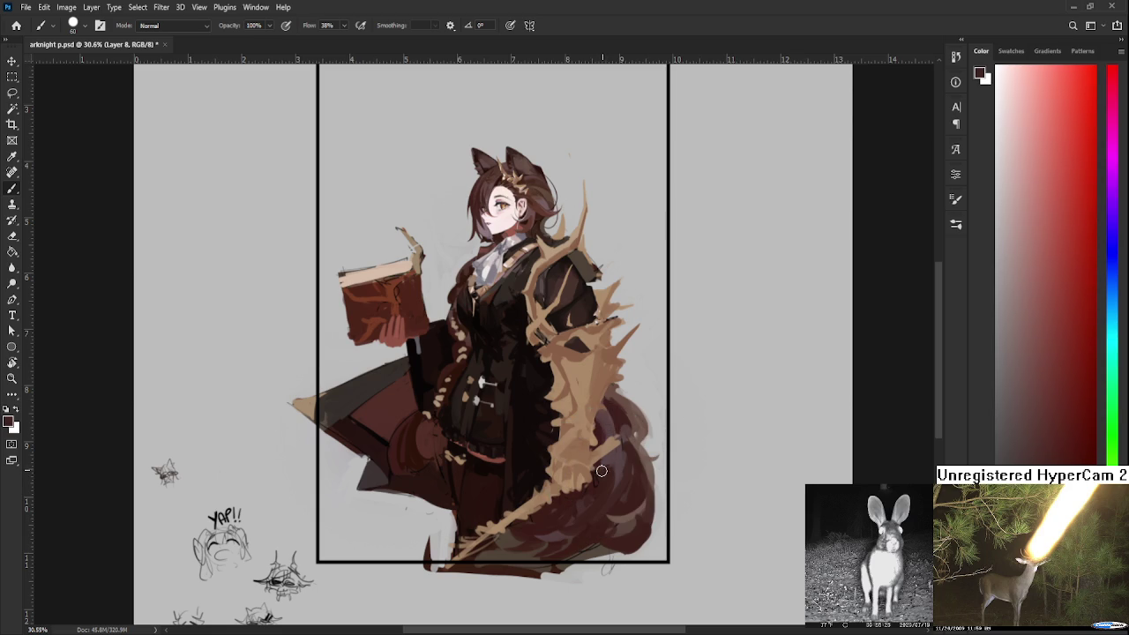
# Pick slightly different tail shades, including dark crimson
pyautogui.keyDown('alt'); pyautogui.click(618, 476); pyautogui.keyUp('alt')
pyautogui.keyDown('alt'); pyautogui.click(607, 469); pyautogui.keyUp('alt')
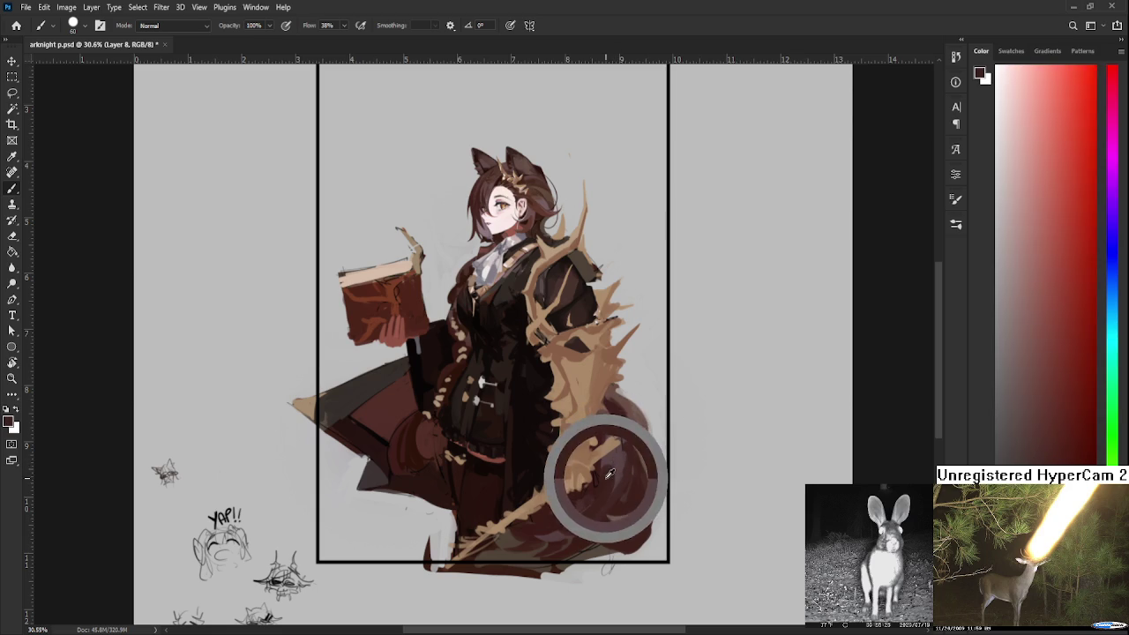
pyautogui.keyDown('alt'); pyautogui.click(612, 466); pyautogui.keyUp('alt')
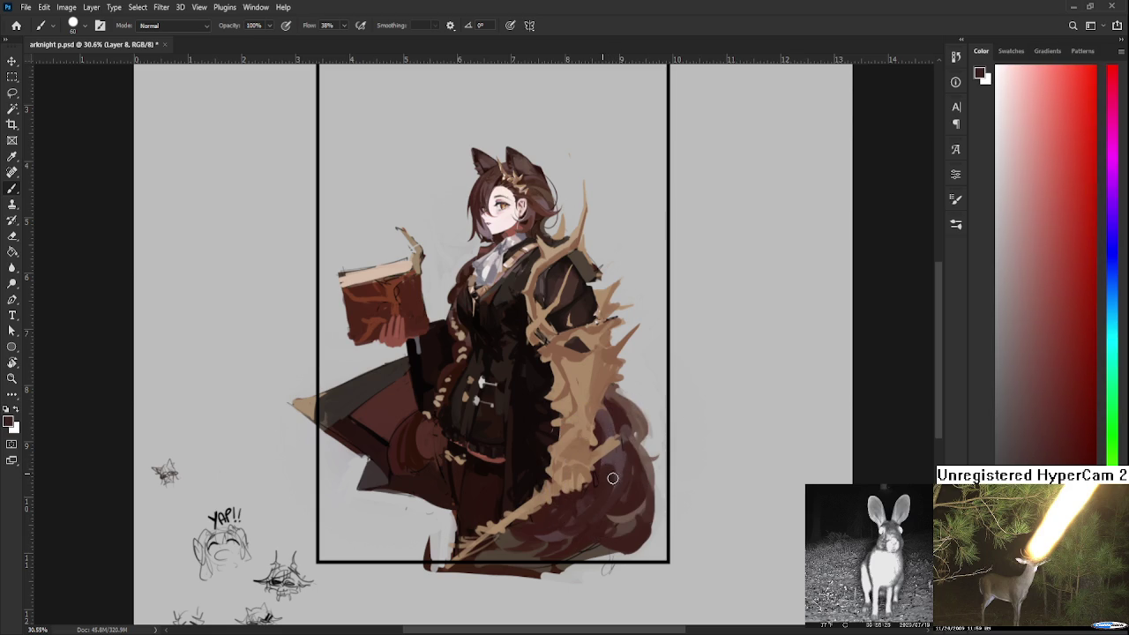
pyautogui.keyDown('alt'); pyautogui.click(611, 482); pyautogui.keyUp('alt')
pyautogui.keyDown('alt'); pyautogui.click(624, 467); pyautogui.keyUp('alt')
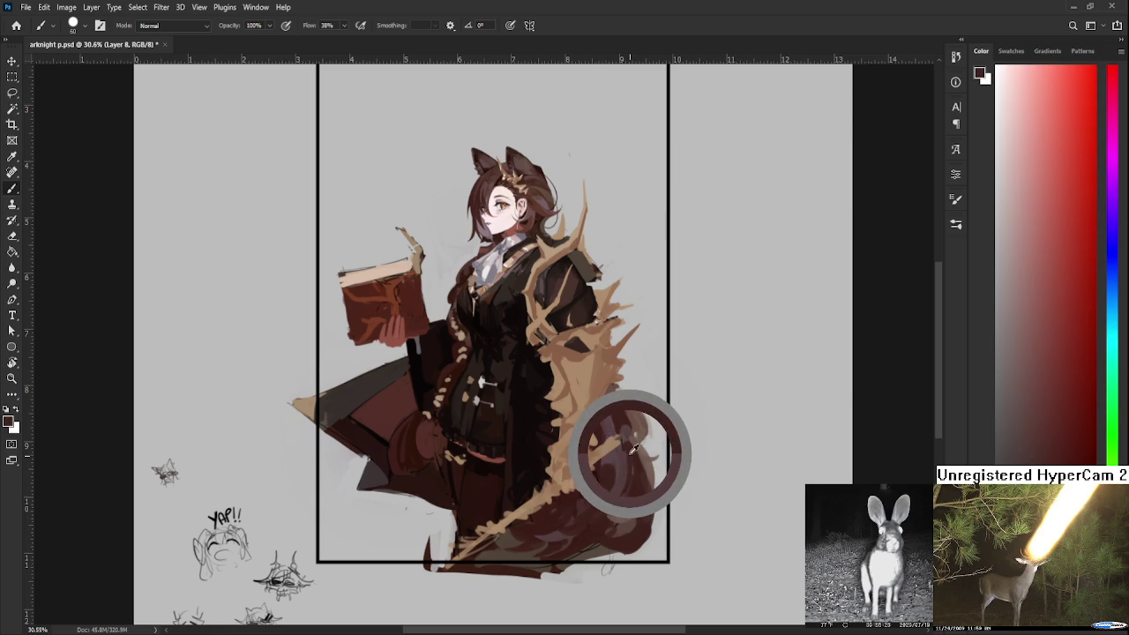
pyautogui.keyDown('alt'); pyautogui.click(617, 483); pyautogui.keyUp('alt')
pyautogui.keyDown('alt'); pyautogui.click(612, 467); pyautogui.keyUp('alt')
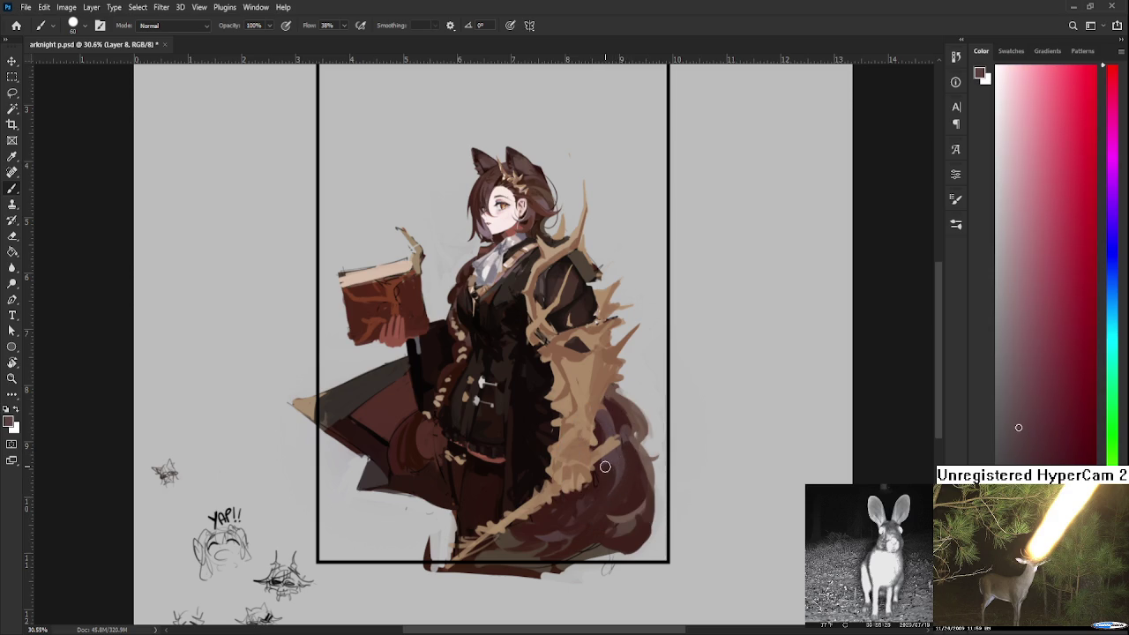
# Pick redder and crimson shades from the tail
pyautogui.keyDown('alt'); pyautogui.click(608, 481); pyautogui.keyUp('alt')
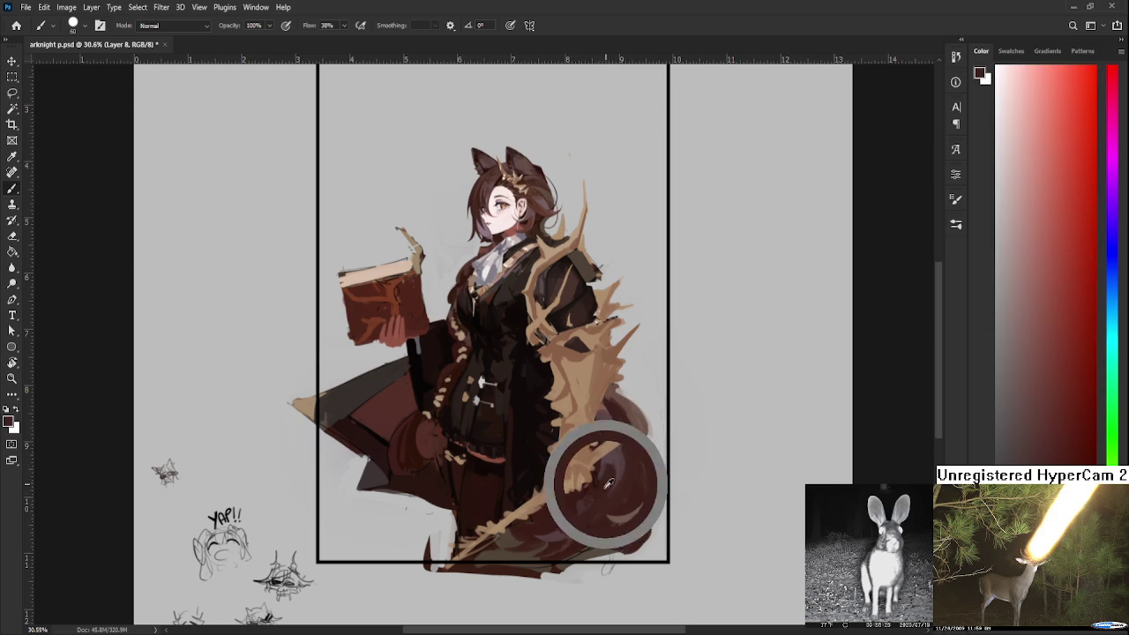
pyautogui.keyDown('alt'); pyautogui.click(607, 466); pyautogui.keyUp('alt')
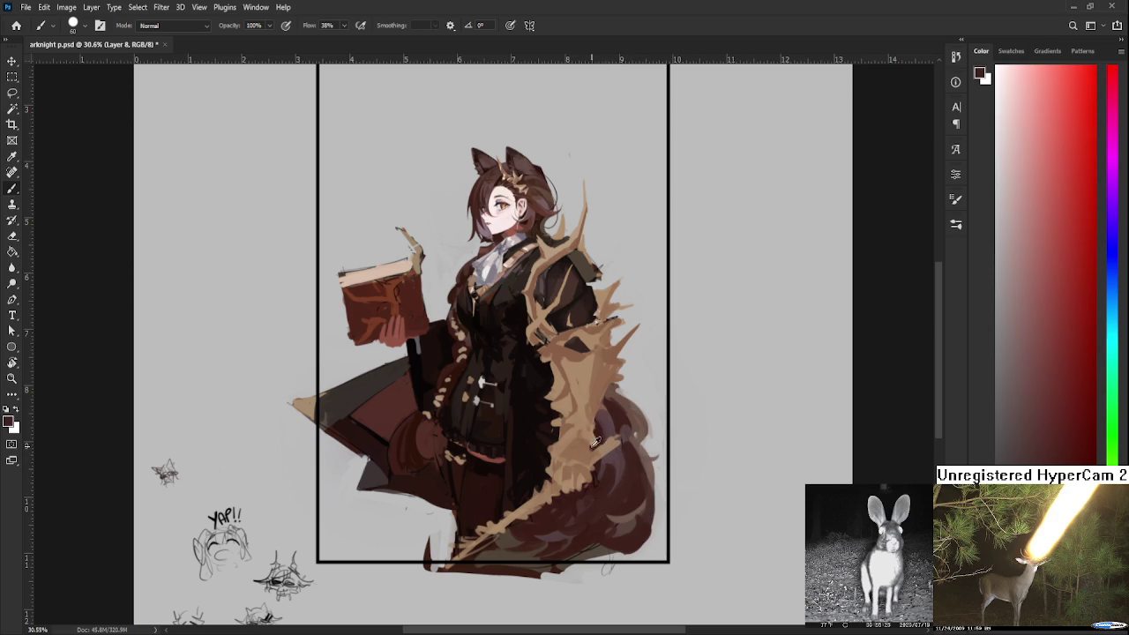
pyautogui.keyDown('alt'); pyautogui.click(598, 447); pyautogui.keyUp('alt')
pyautogui.keyDown('alt'); pyautogui.click(607, 455); pyautogui.keyUp('alt')
pyautogui.keyDown('alt'); pyautogui.click(604, 457); pyautogui.keyUp('alt')
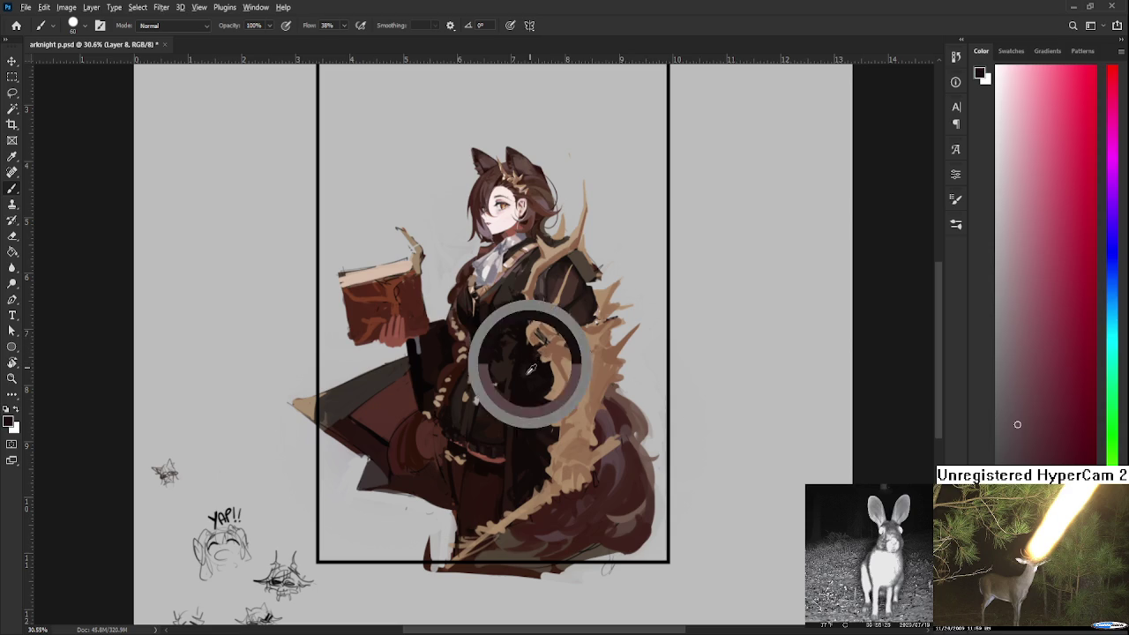
pyautogui.keyDown('alt'); pyautogui.click(485, 355); pyautogui.keyUp('alt')
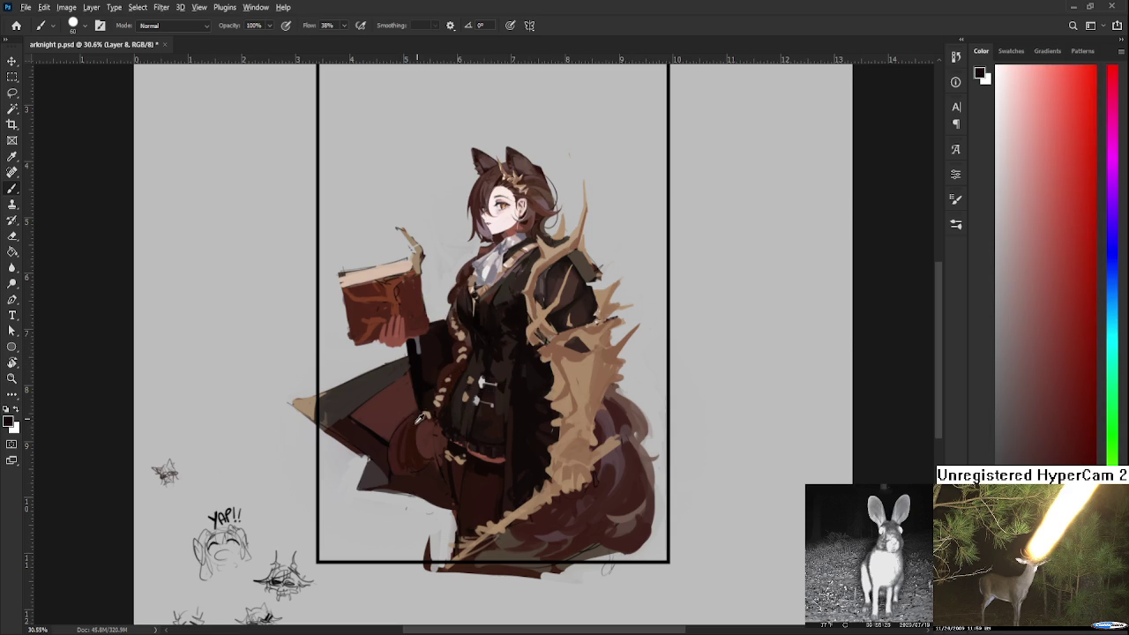
pyautogui.keyDown('alt'); pyautogui.click(417, 397); pyautogui.keyUp('alt')
pyautogui.keyDown('alt'); pyautogui.click(388, 393); pyautogui.keyUp('alt')
pyautogui.keyDown('alt'); pyautogui.click(353, 396); pyautogui.keyUp('alt')
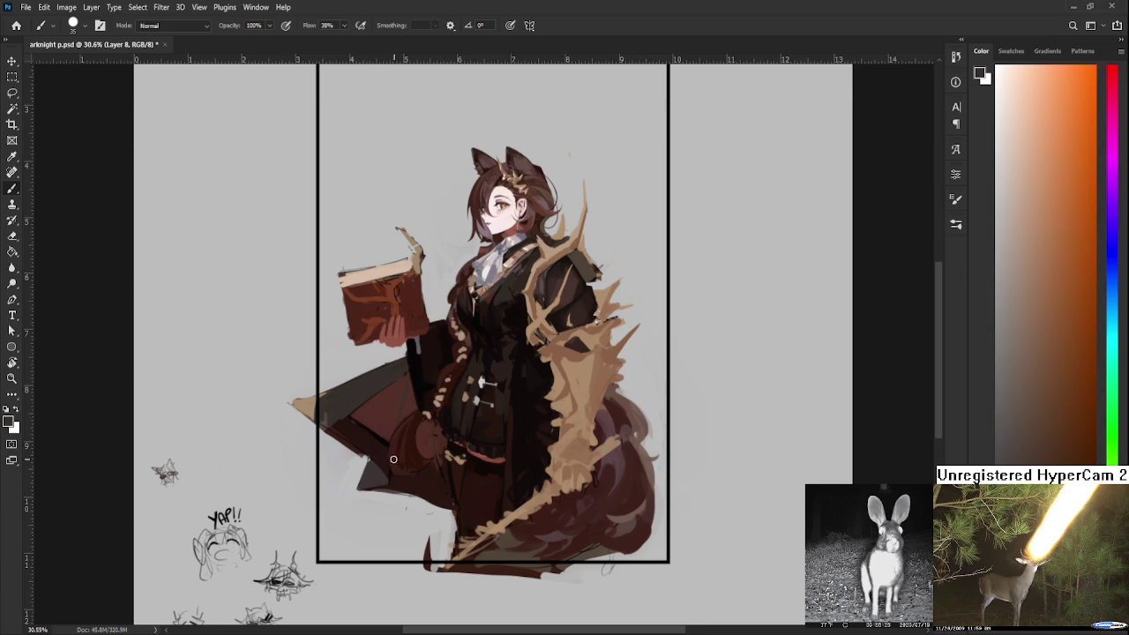
pyautogui.scroll(2, 394, 460)
# Sample the cloak red and brush dark fold lines and crosshatch strokes across the lower-left cloak
pyautogui.keyDown('alt'); pyautogui.click(380, 396); pyautogui.keyUp('alt')
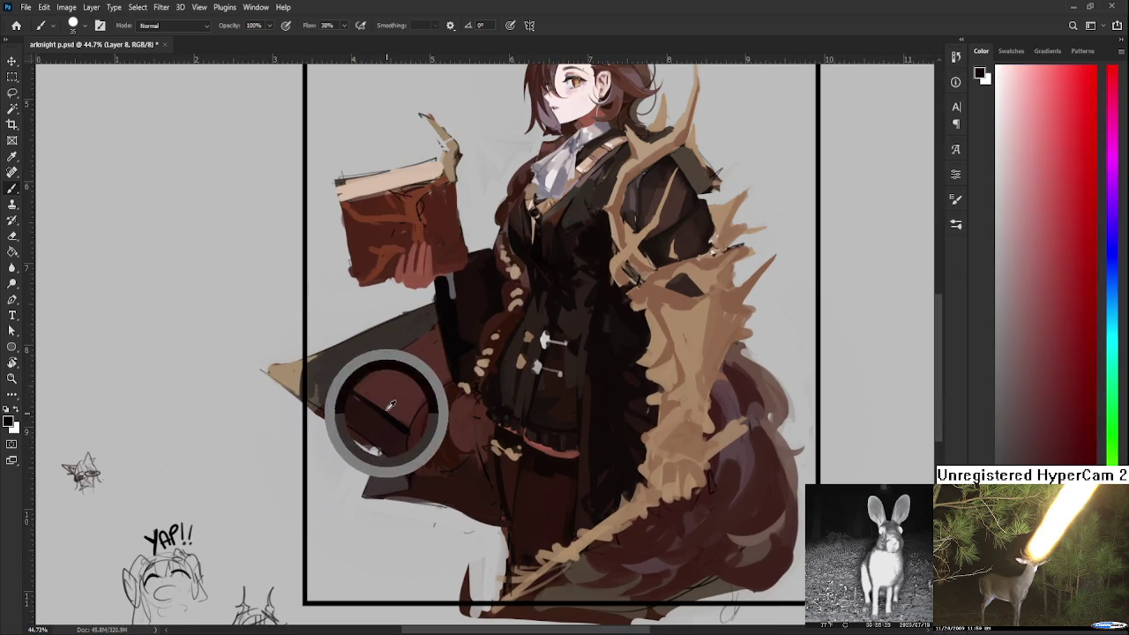
pyautogui.moveTo(381, 389)
pyautogui.mouseDown()
pyautogui.moveTo(444, 373)
pyautogui.moveTo(390, 414)
pyautogui.mouseUp()
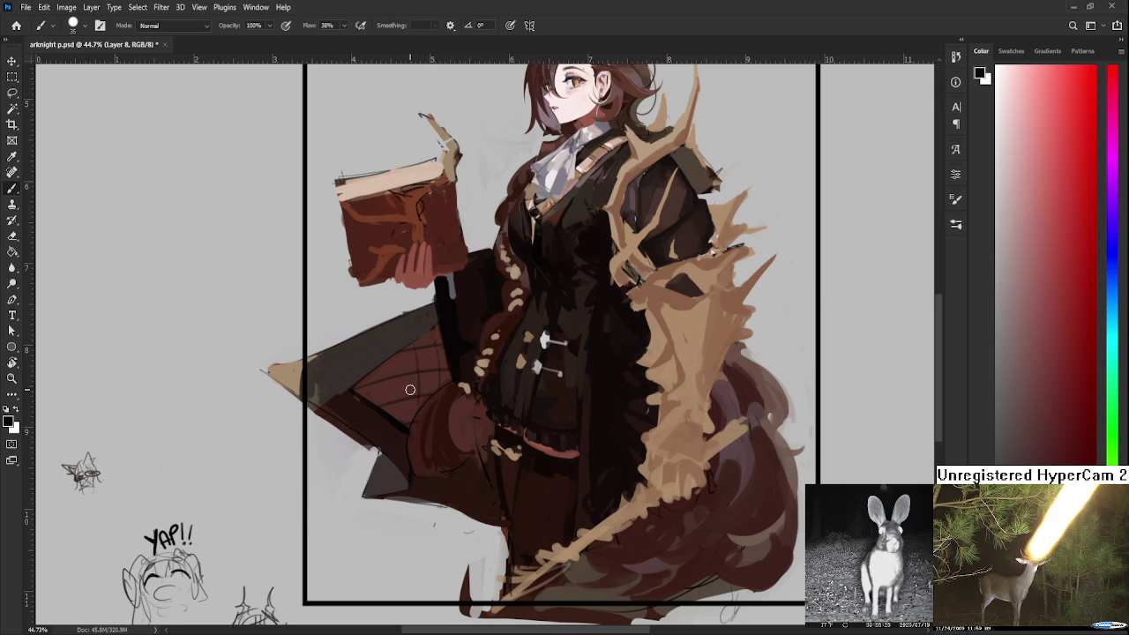
pyautogui.moveTo(410, 362)
pyautogui.mouseDown()
pyautogui.moveTo(415, 410)
pyautogui.moveTo(392, 430)
pyautogui.mouseUp()
pyautogui.moveTo(386, 375); pyautogui.dragTo(383, 401)
pyautogui.scroll(-3, 451, 379)
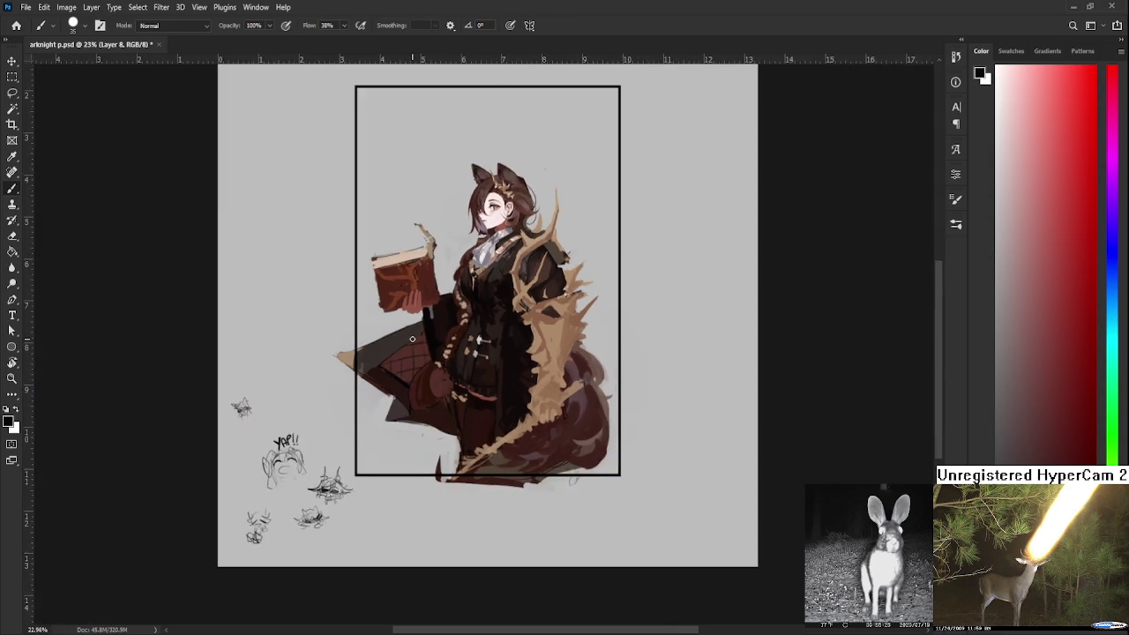
# Zoom in and sample dark red-brown colours near the cloak fold
pyautogui.scroll(-2, 451, 379)
pyautogui.scroll(-2, 452, 379)
pyautogui.scroll(2, 454, 370)
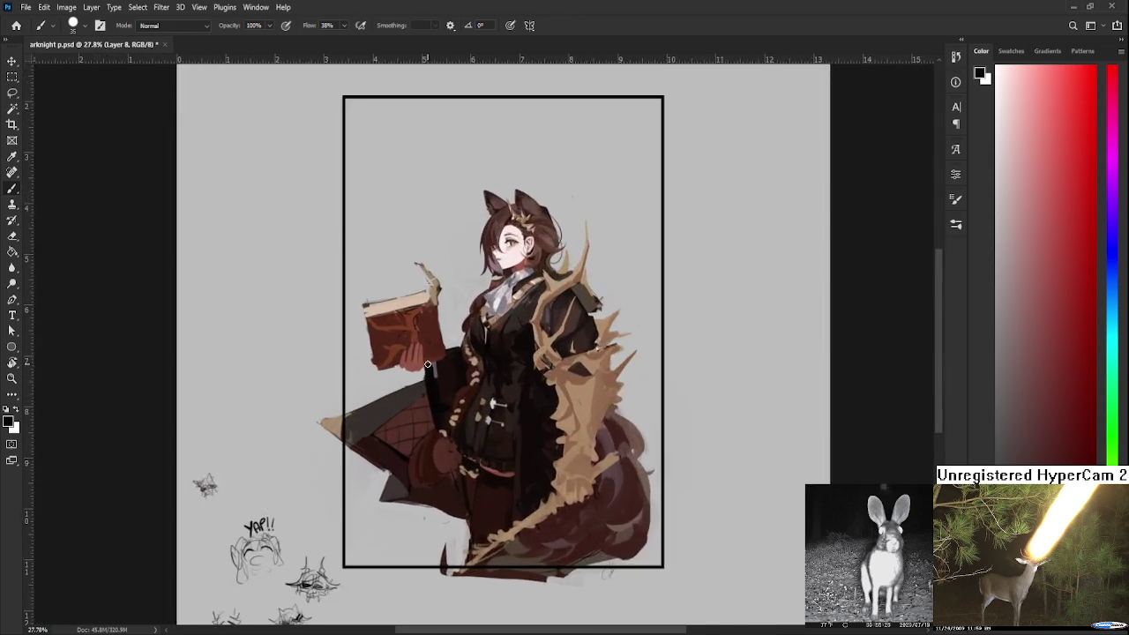
pyautogui.scroll(2, 454, 370)
pyautogui.scroll(1, 454, 370)
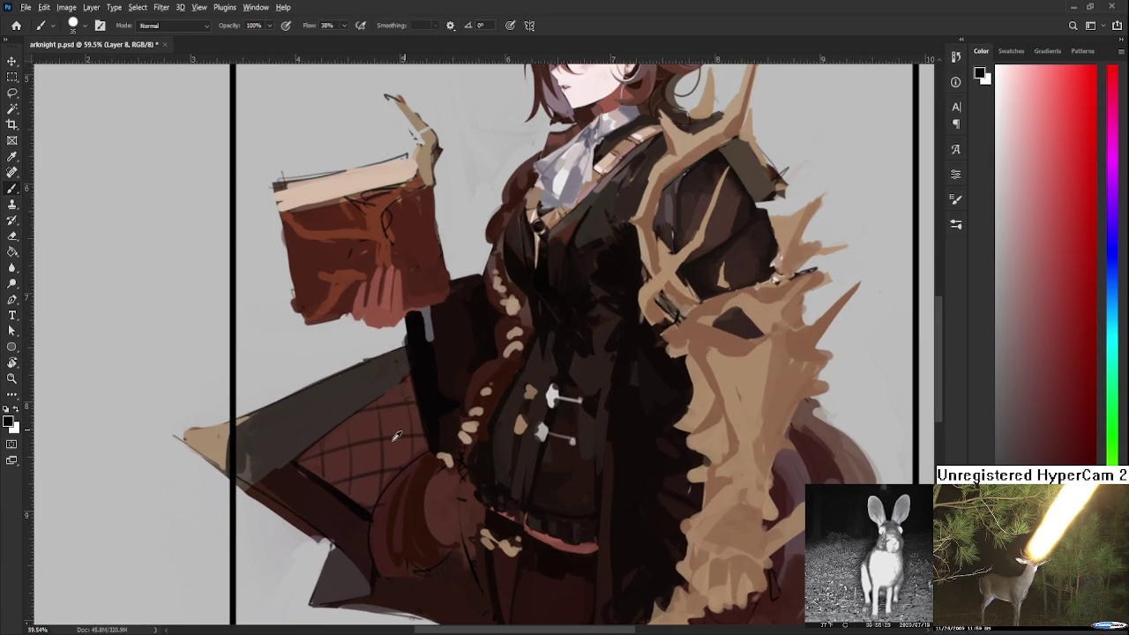
pyautogui.keyDown('alt'); pyautogui.click(391, 465); pyautogui.keyUp('alt')
pyautogui.keyDown('alt'); pyautogui.click(388, 509); pyautogui.keyUp('alt')
pyautogui.keyDown('alt'); pyautogui.click(400, 524); pyautogui.keyUp('alt')
pyautogui.keyDown('alt'); pyautogui.click(408, 503); pyautogui.keyUp('alt')
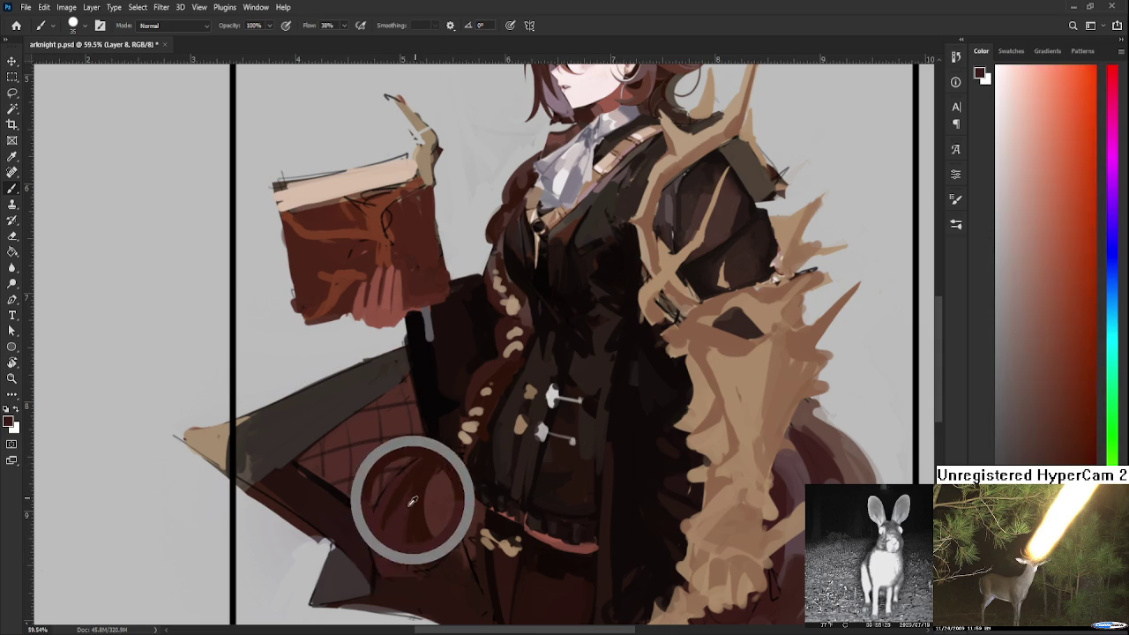
# Sample orange-red and pure red shades from the rounded form and coat hem
pyautogui.keyDown('alt'); pyautogui.click(422, 469); pyautogui.keyUp('alt')
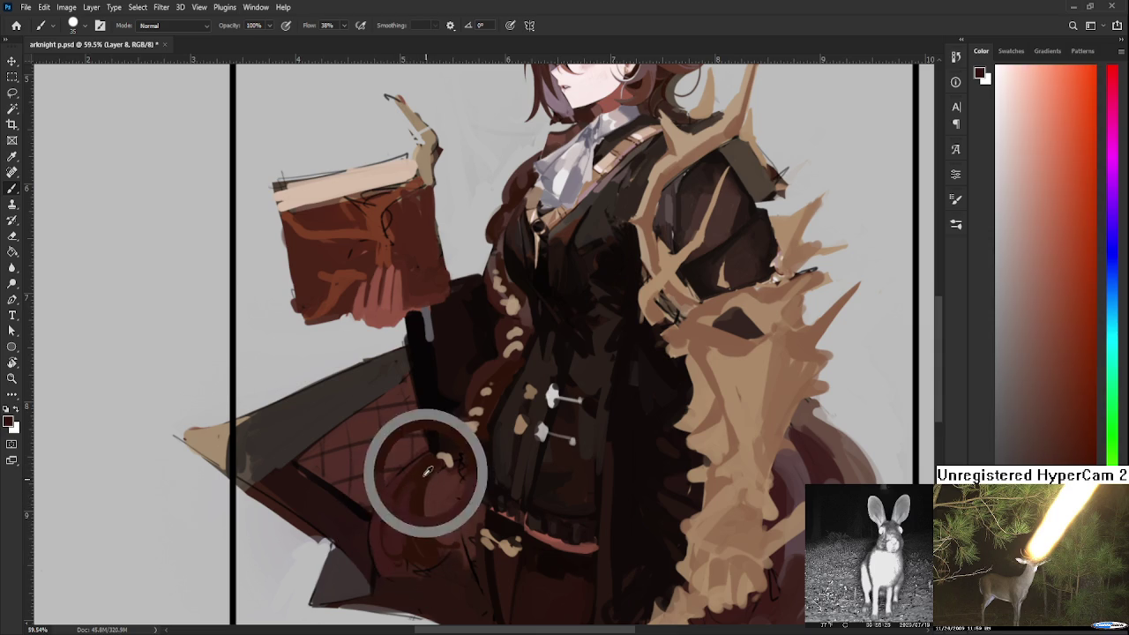
pyautogui.keyDown('alt'); pyautogui.click(401, 500); pyautogui.keyUp('alt')
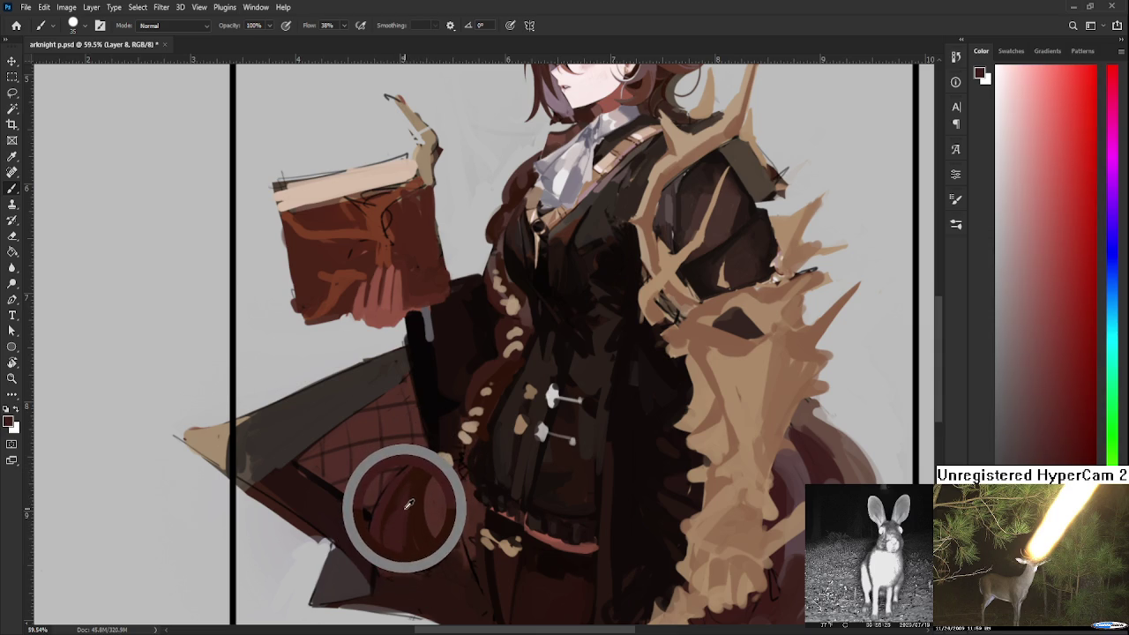
pyautogui.keyDown('alt'); pyautogui.click(416, 531); pyautogui.keyUp('alt')
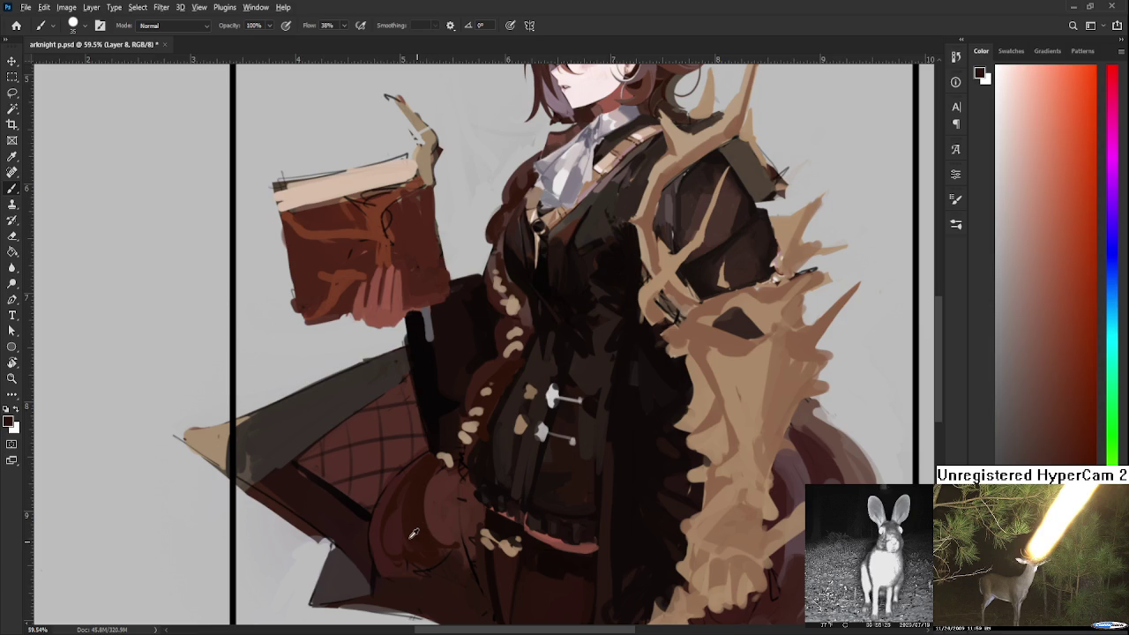
pyautogui.keyDown('alt'); pyautogui.click(411, 531); pyautogui.keyUp('alt')
pyautogui.keyDown('alt'); pyautogui.click(390, 529); pyautogui.keyUp('alt')
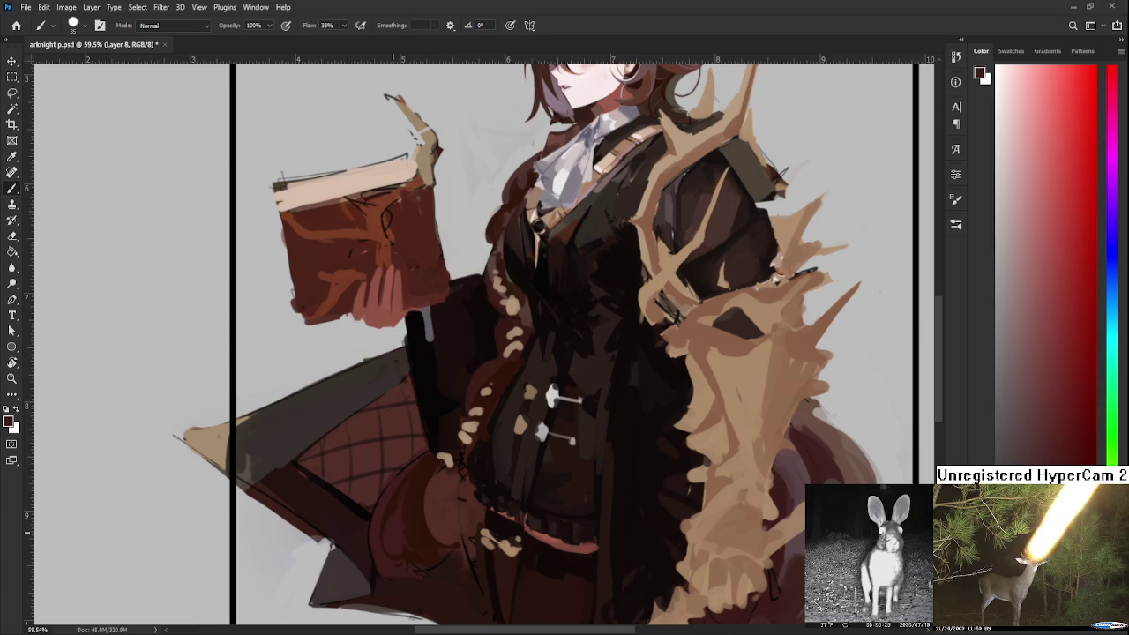
pyautogui.keyDown('alt'); pyautogui.click(360, 537); pyautogui.keyUp('alt')
# Pick orange-red, darker brown and deeper red tones from the rounded form
pyautogui.keyDown('alt'); pyautogui.click(414, 516); pyautogui.keyUp('alt')
pyautogui.keyDown('alt'); pyautogui.click(421, 541); pyautogui.keyUp('alt')
pyautogui.keyDown('alt'); pyautogui.click(418, 498); pyautogui.keyUp('alt')
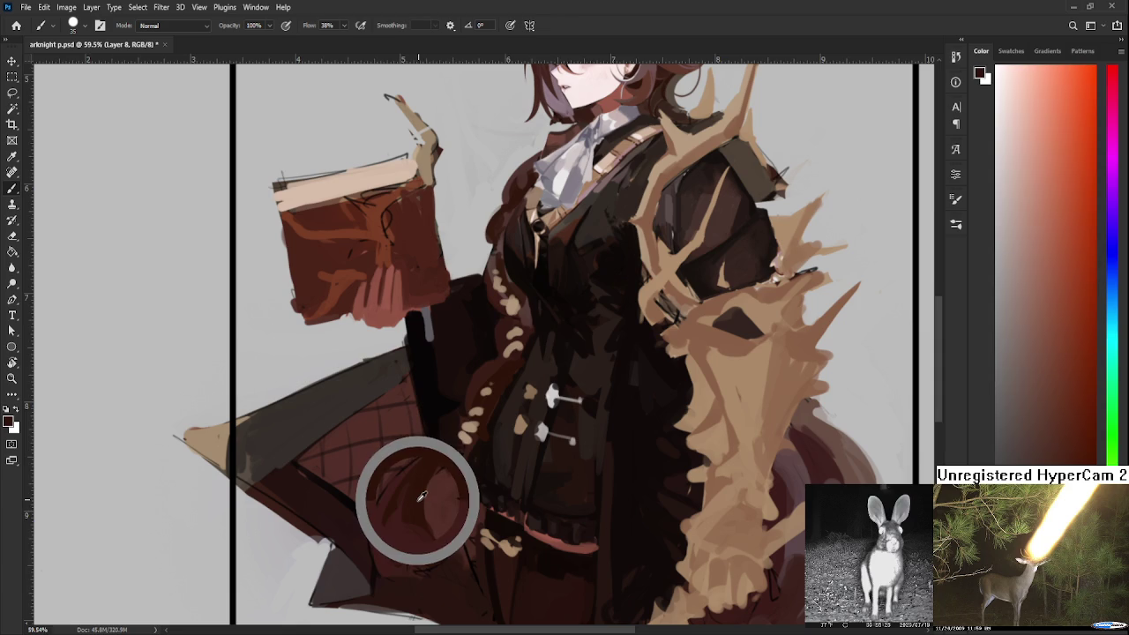
pyautogui.keyDown('alt'); pyautogui.click(440, 490); pyautogui.keyUp('alt')
pyautogui.keyDown('alt'); pyautogui.click(434, 490); pyautogui.keyUp('alt')
pyautogui.keyDown('alt'); pyautogui.click(427, 478); pyautogui.keyUp('alt')
pyautogui.keyDown('alt'); pyautogui.click(439, 481); pyautogui.keyUp('alt')
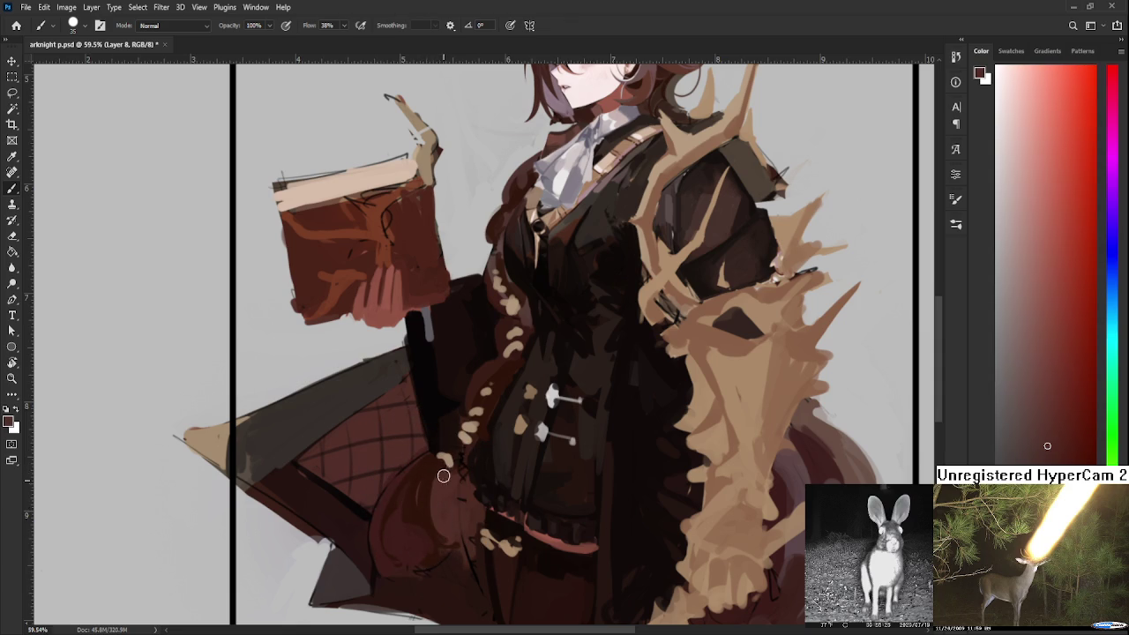
pyautogui.scroll(-5, 467, 473)
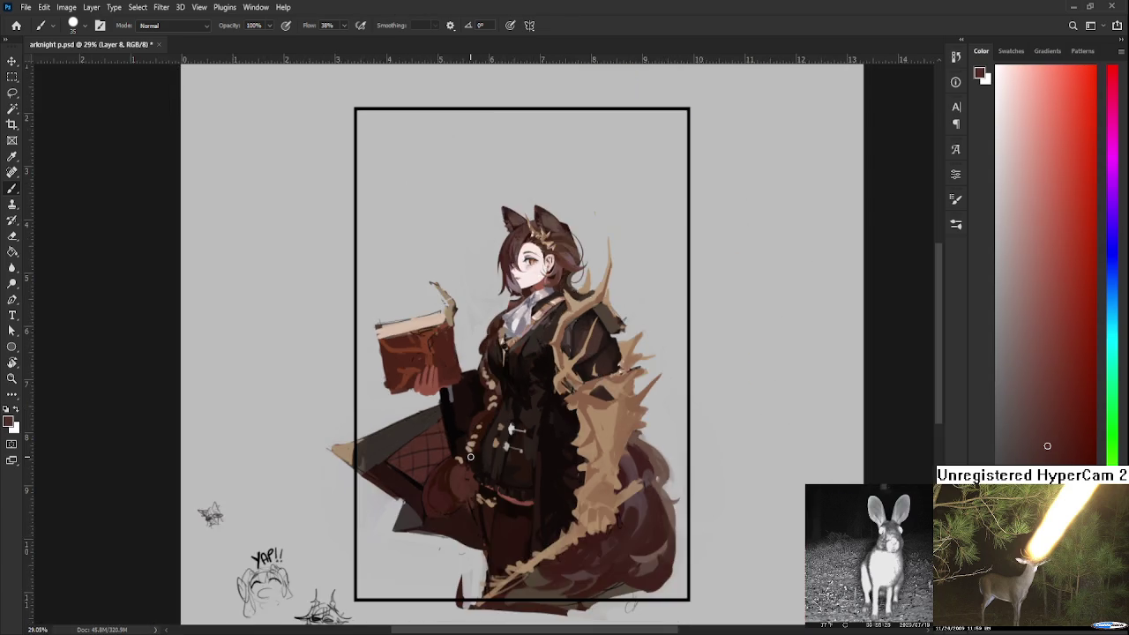
# Sample red and orange-red tones across the skirt near the rounded hip shape
pyautogui.scroll(5, 446, 481)
pyautogui.moveTo(446, 480); pyautogui.dragTo(433, 490)
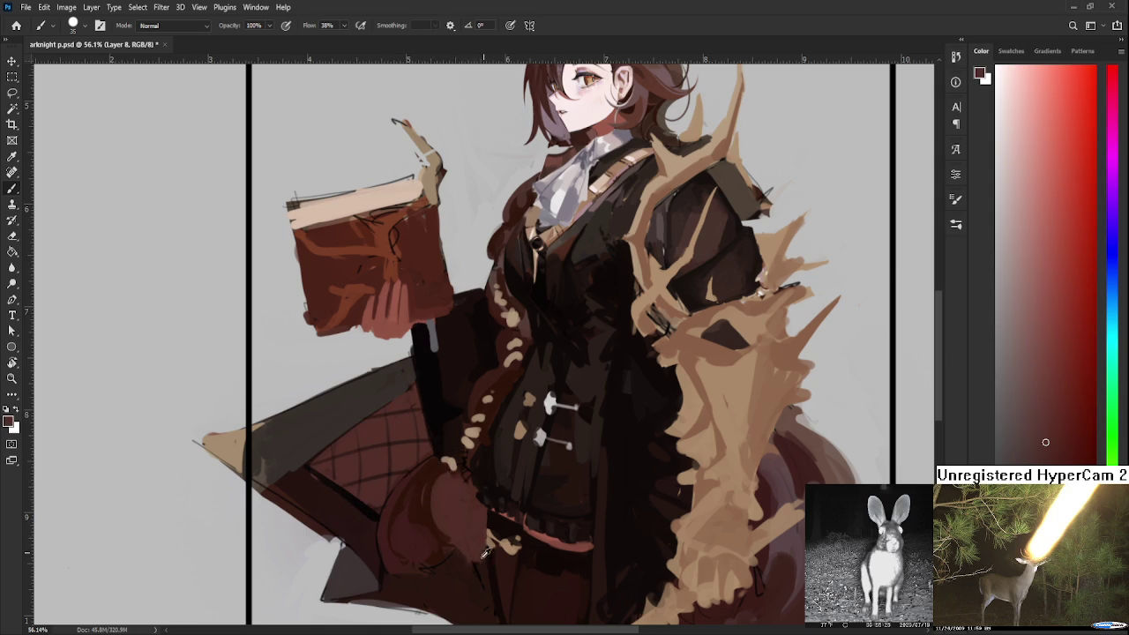
pyautogui.moveTo(478, 567); pyautogui.dragTo(472, 577)
pyautogui.keyDown('alt'); pyautogui.click(443, 585); pyautogui.keyUp('alt')
pyautogui.keyDown('alt'); pyautogui.click(415, 575); pyautogui.keyUp('alt')
pyautogui.keyDown('alt'); pyautogui.click(422, 538); pyautogui.keyUp('alt')
pyautogui.moveTo(441, 565)
pyautogui.mouseDown()
pyautogui.moveTo(402, 501)
pyautogui.moveTo(423, 476)
pyautogui.moveTo(407, 465)
pyautogui.mouseUp()
# Paint a dark red-brown shadow along the top of the hip pouch with a small highlight
pyautogui.keyDown('alt'); pyautogui.click(408, 483); pyautogui.keyUp('alt')
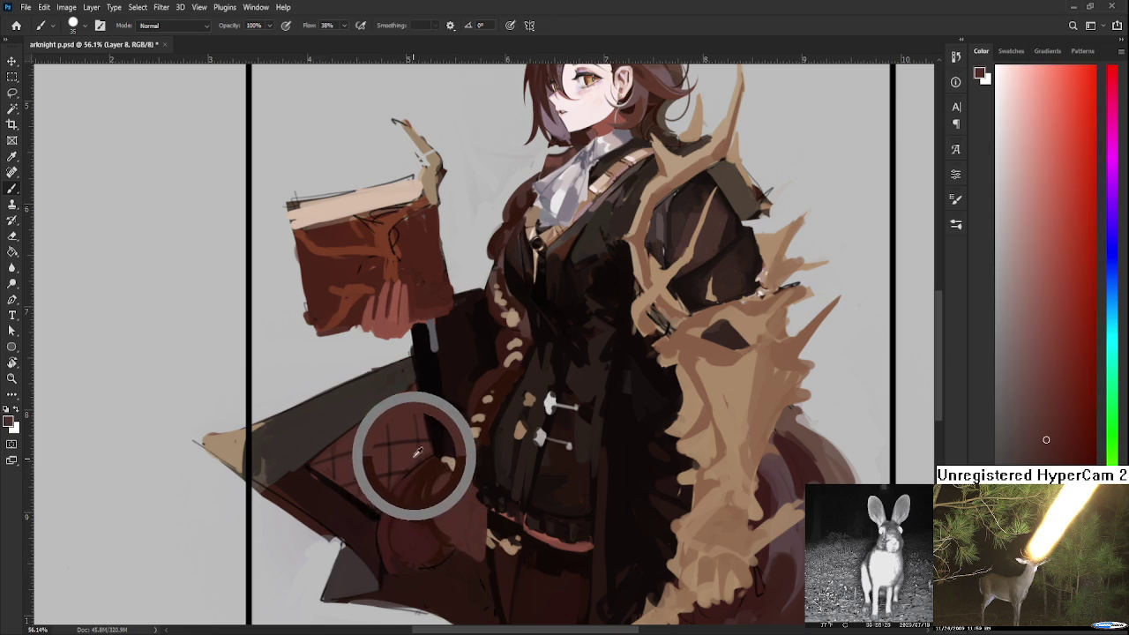
pyautogui.keyDown('alt'); pyautogui.click(424, 450); pyautogui.keyUp('alt')
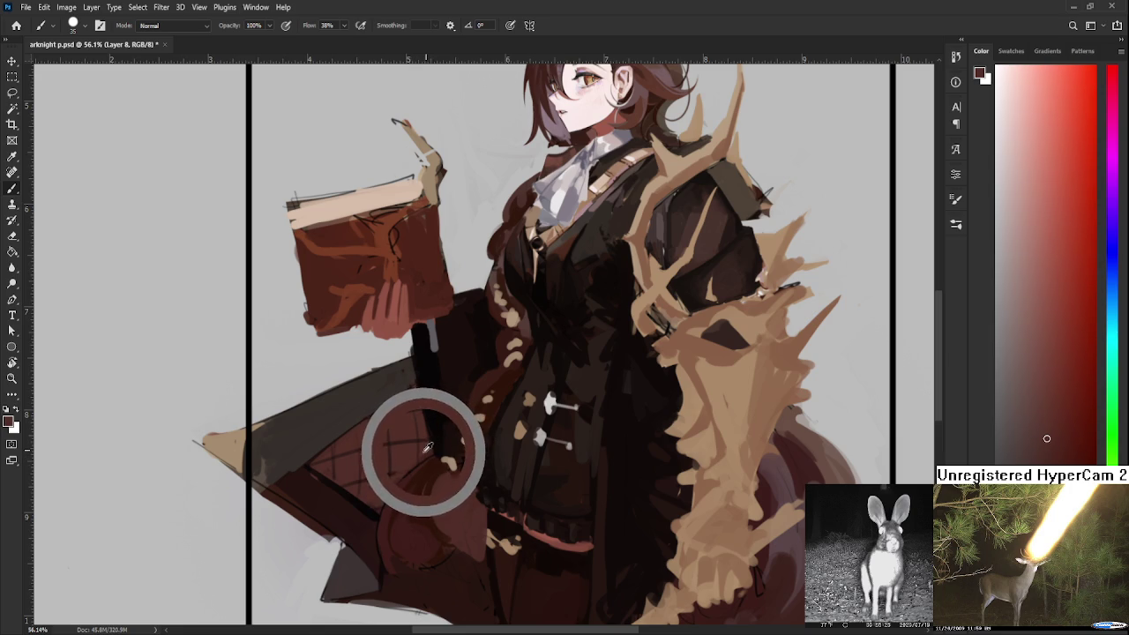
pyautogui.keyDown('alt'); pyautogui.click(429, 452); pyautogui.keyUp('alt')
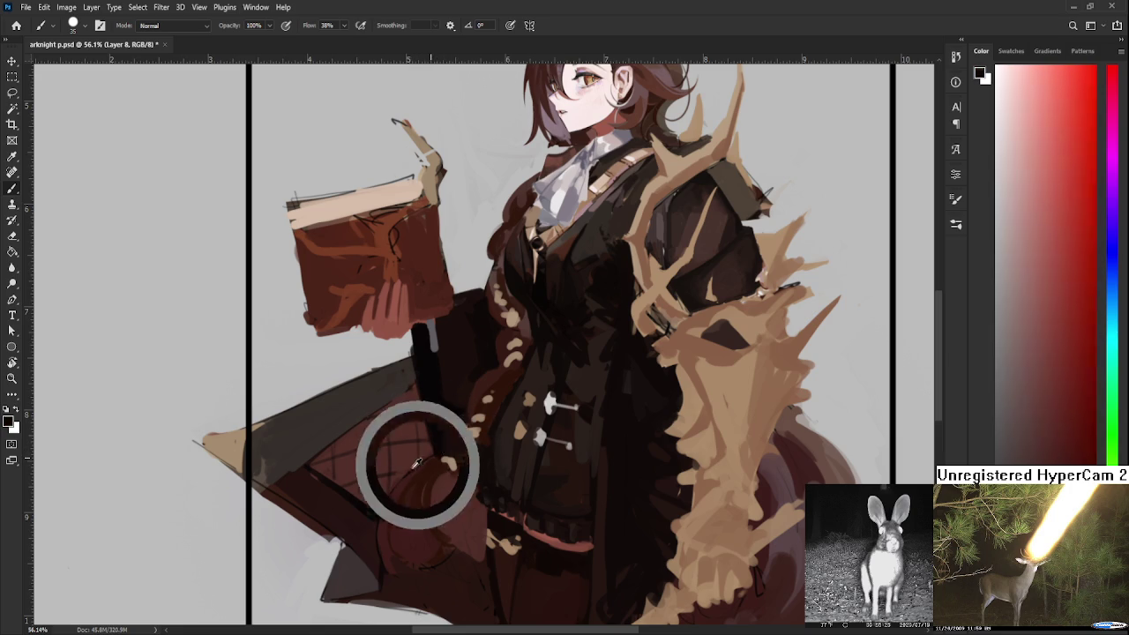
pyautogui.keyDown('alt'); pyautogui.click(408, 456); pyautogui.keyUp('alt')
pyautogui.keyDown('alt'); pyautogui.click(425, 463); pyautogui.keyUp('alt')
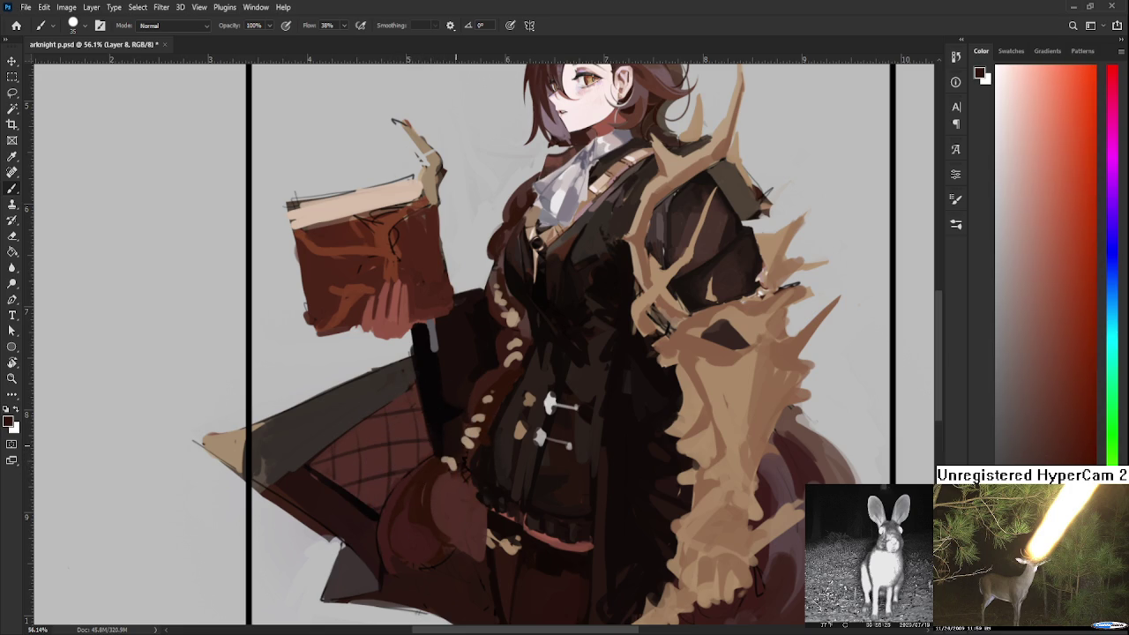
pyautogui.scroll(-2, 454, 445)
pyautogui.scroll(-1, 454, 446)
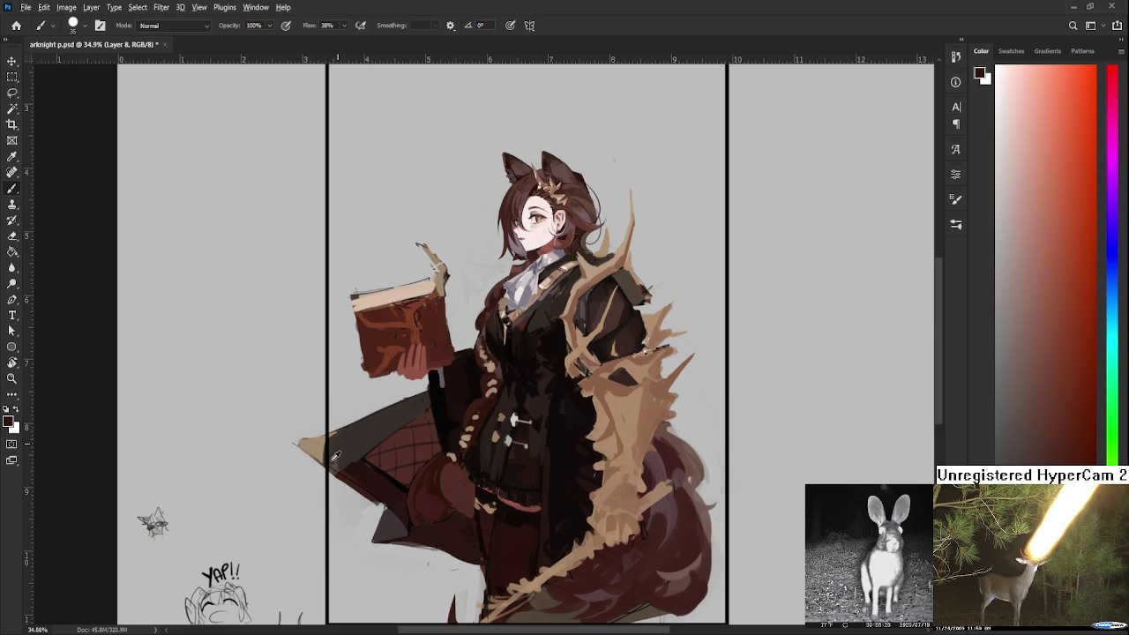
# Extend the hip pouch's lower curve in dark mauve-red and trim the cloak flap's lower edge
pyautogui.keyDown('alt'); pyautogui.click(369, 476); pyautogui.keyUp('alt')
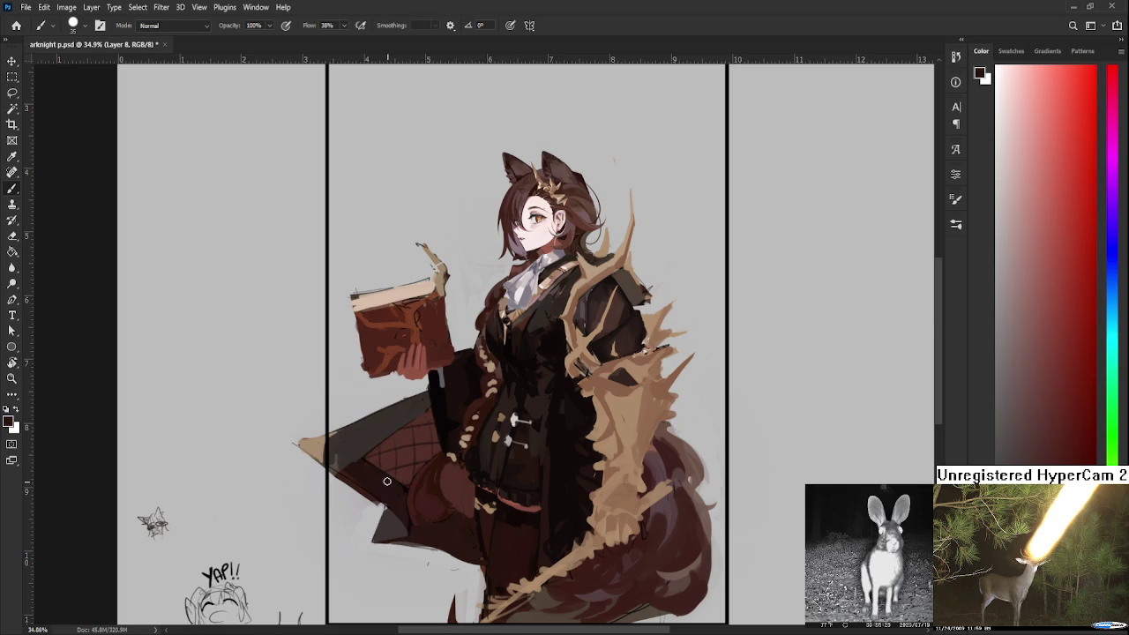
pyautogui.keyDown('alt'); pyautogui.click(401, 485); pyautogui.keyUp('alt')
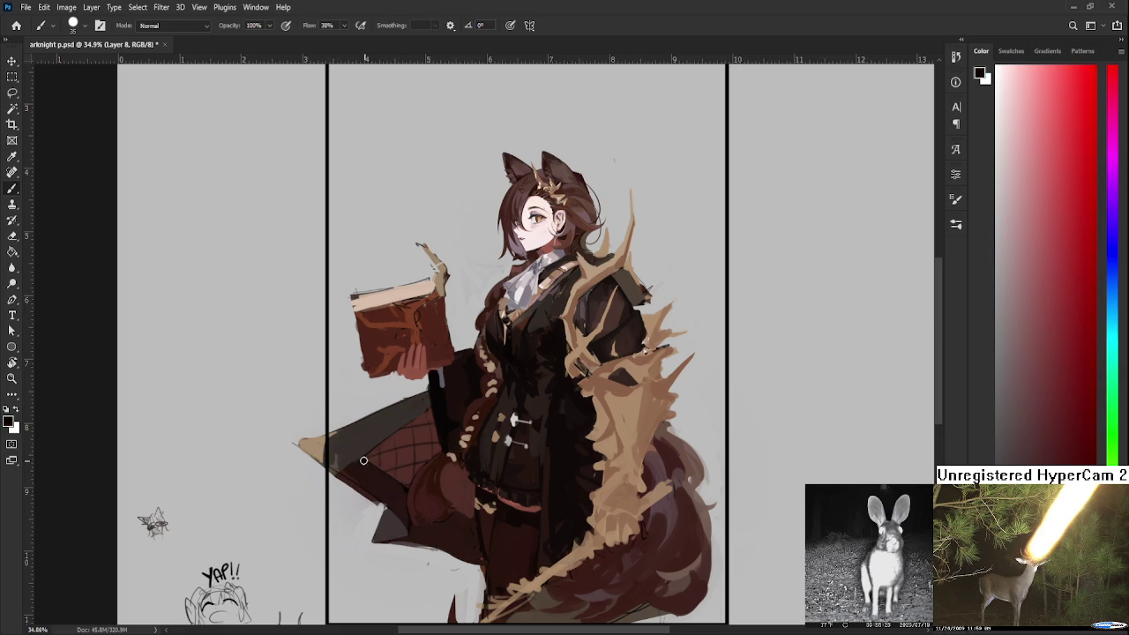
pyautogui.keyDown('alt'); pyautogui.click(371, 472); pyautogui.keyUp('alt')
pyautogui.press('e')
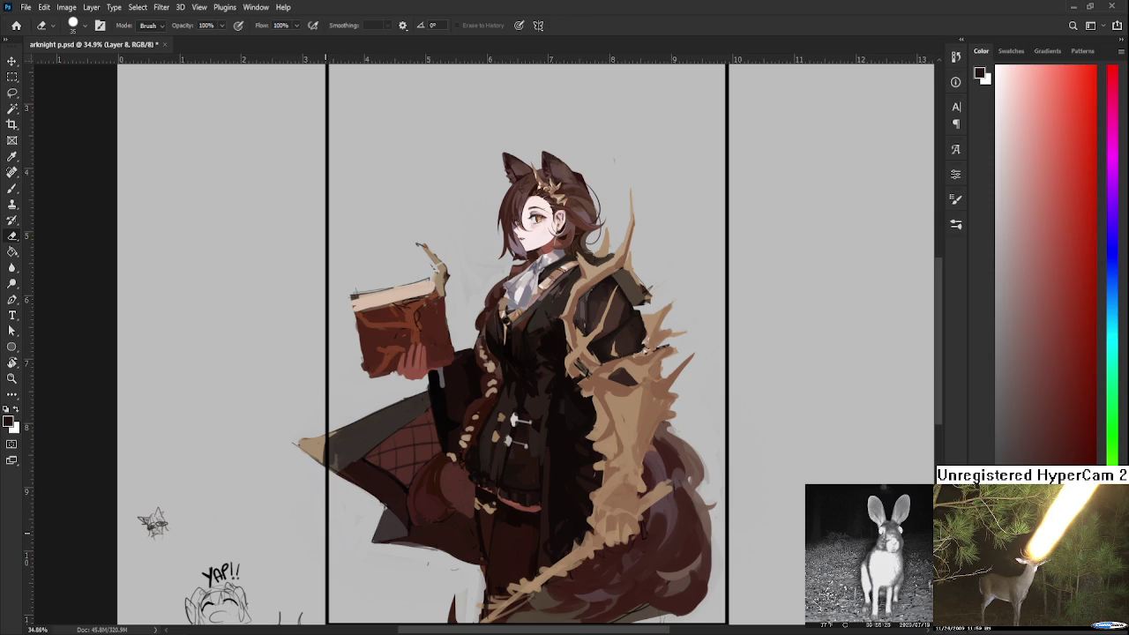
pyautogui.scroll(-3, 326, 534)
pyautogui.scroll(5, 388, 520)
pyautogui.scroll(2, 456, 502)
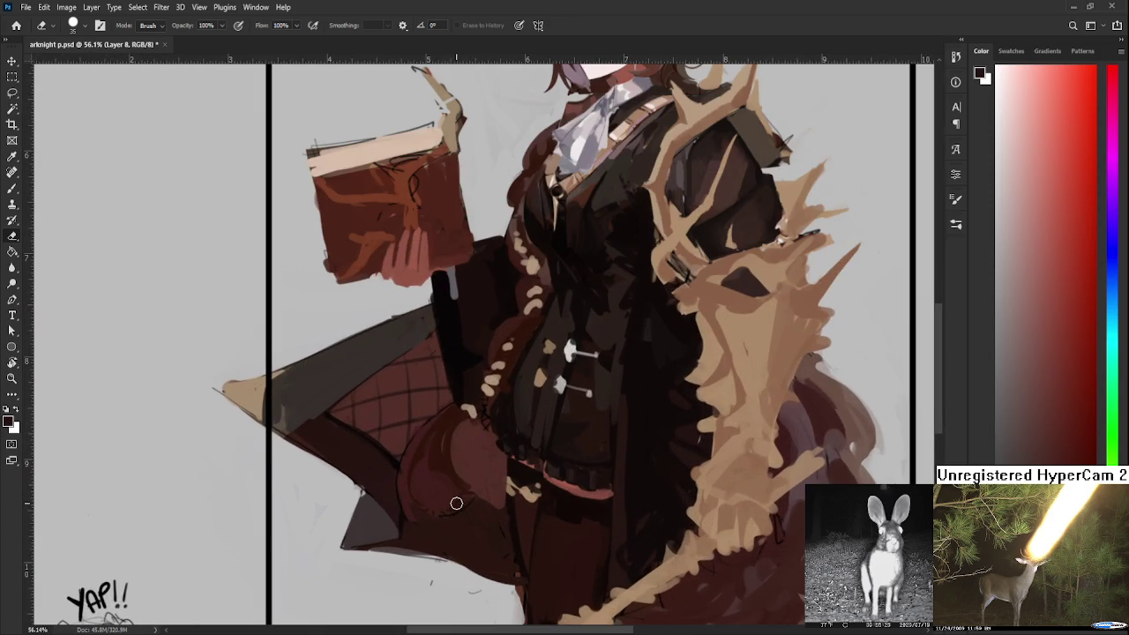
pyautogui.press('b')
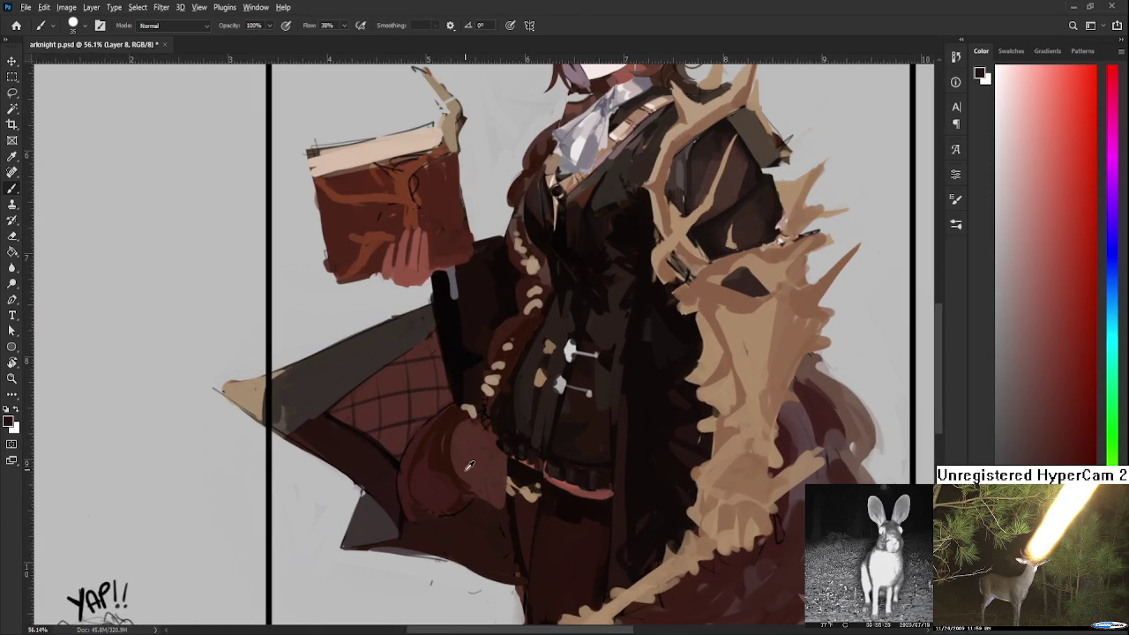
pyautogui.keyDown('alt'); pyautogui.click(362, 499); pyautogui.keyUp('alt')
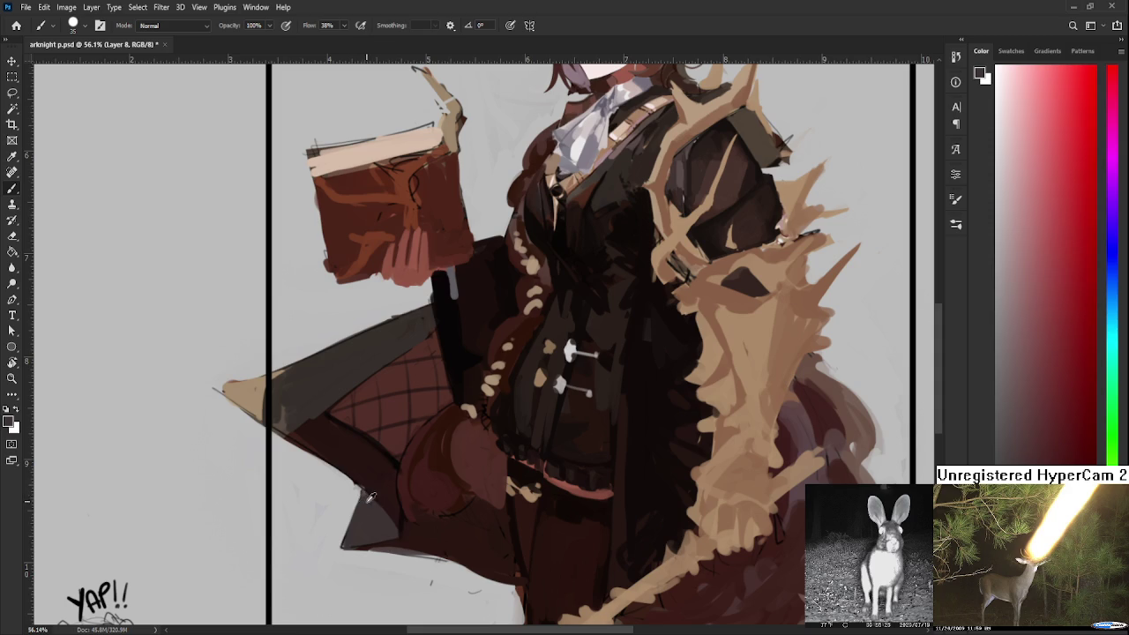
# Erase the stray dark marks below the cloak's lower edge on a tilted canvas view
pyautogui.press('e')
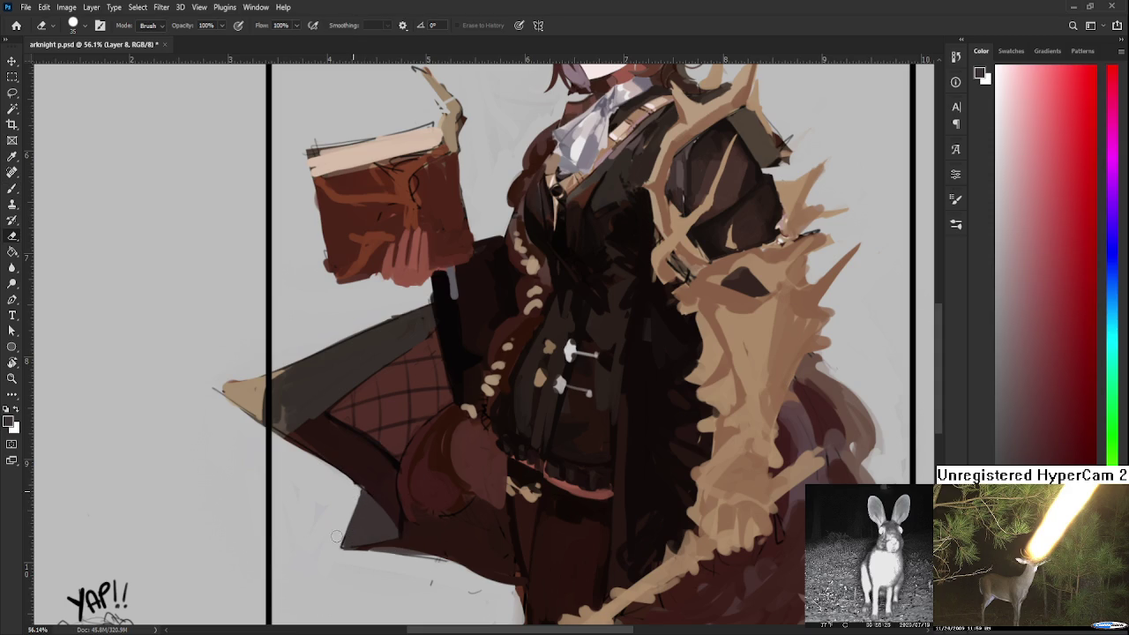
pyautogui.moveTo(390, 607)
pyautogui.mouseDown()
pyautogui.moveTo(499, 430)
pyautogui.moveTo(443, 474)
pyautogui.mouseUp()
pyautogui.moveTo(518, 425)
pyautogui.mouseDown()
pyautogui.moveTo(573, 424)
pyautogui.moveTo(456, 460)
pyautogui.mouseUp()
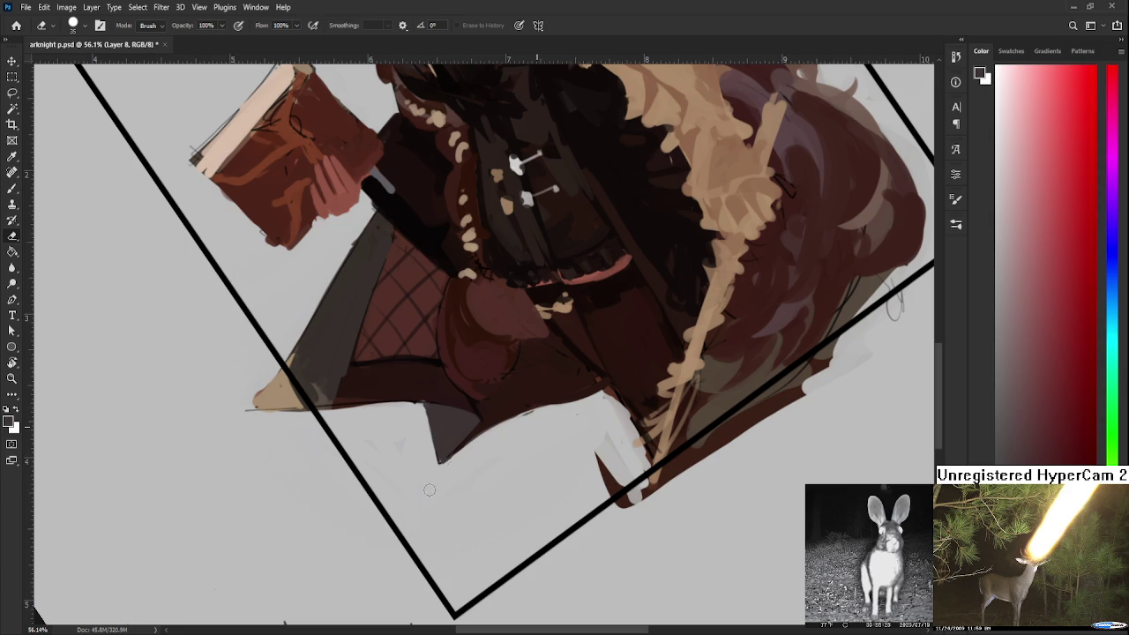
pyautogui.press('r')
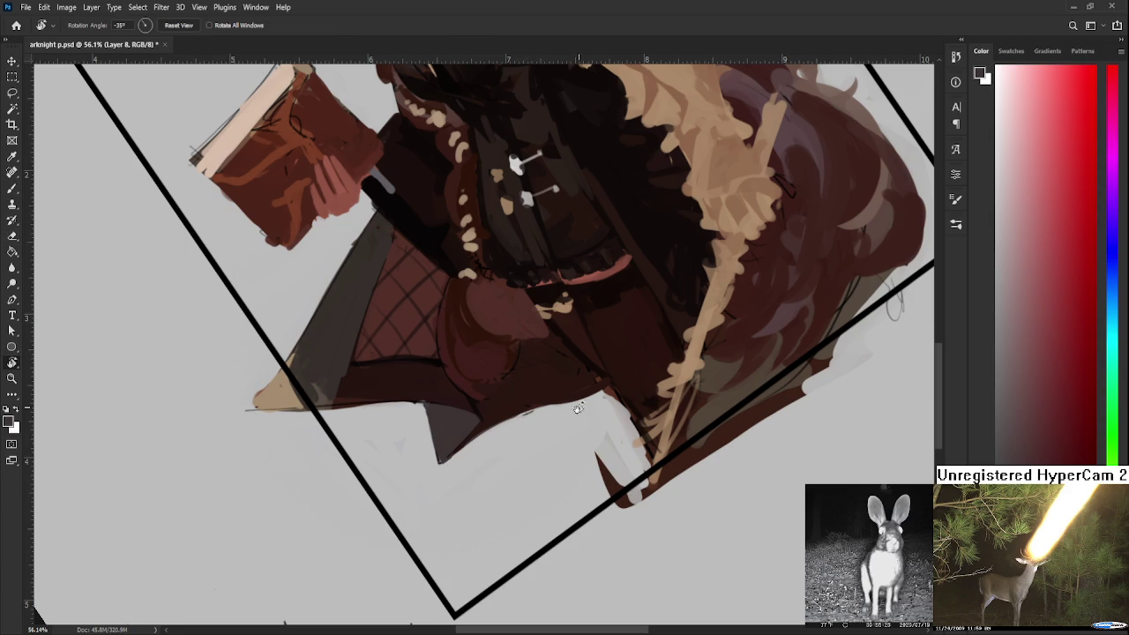
pyautogui.moveTo(568, 412); pyautogui.dragTo(413, 428)
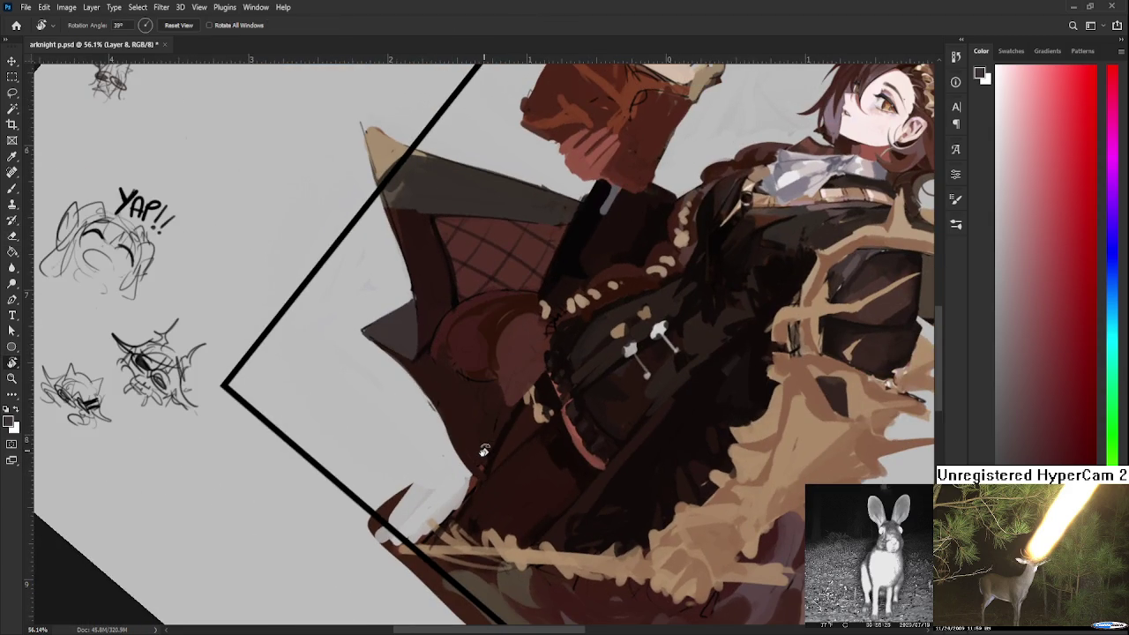
pyautogui.scroll(-4, 484, 449)
pyautogui.scroll(2, 485, 447)
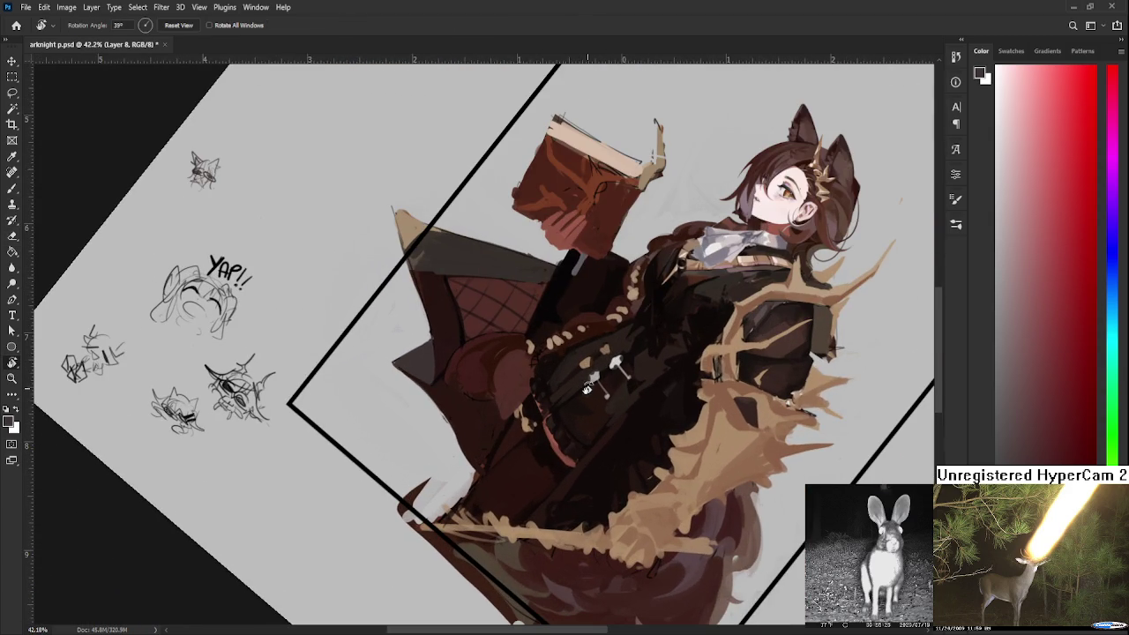
pyautogui.moveTo(440, 444); pyautogui.dragTo(564, 345)
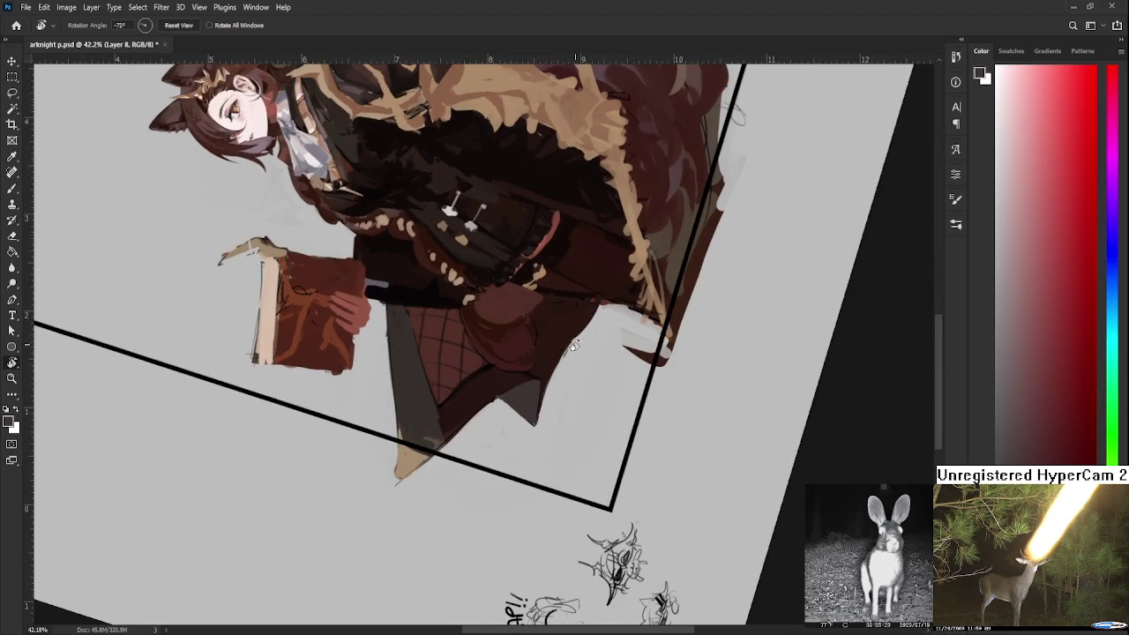
# Retouch the tail area by the hip with sampled colours, then turn the canvas nearly upright
pyautogui.press('b')
pyautogui.keyDown('alt'); pyautogui.click(516, 377); pyautogui.keyUp('alt')
pyautogui.keyDown('alt'); pyautogui.click(530, 354); pyautogui.keyUp('alt')
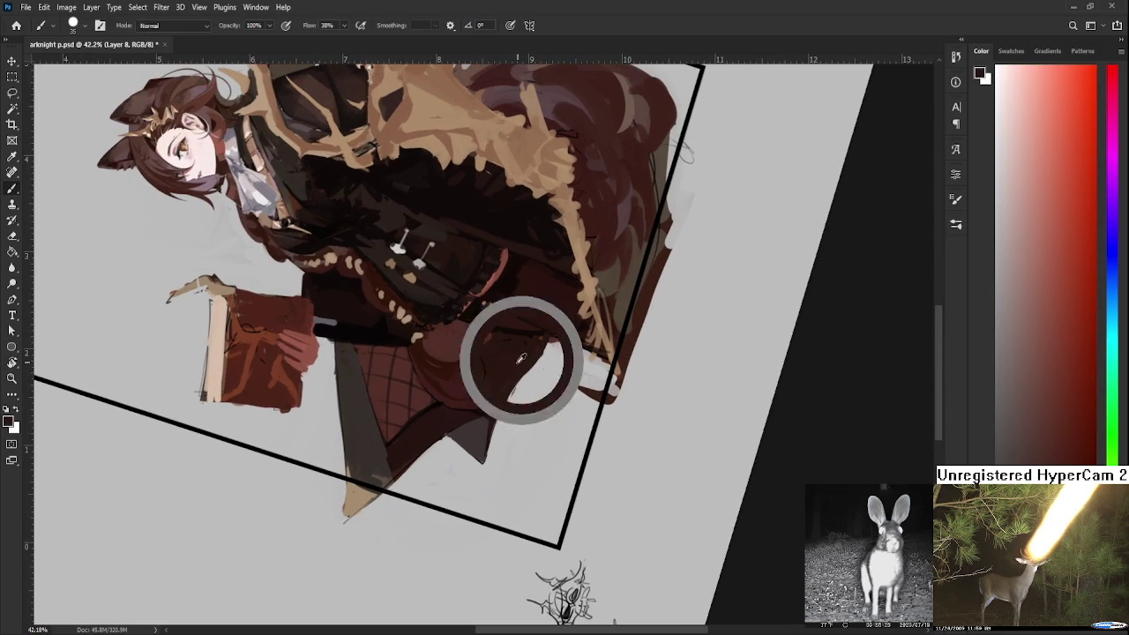
pyautogui.press('r')
pyautogui.moveTo(553, 334); pyautogui.dragTo(474, 413)
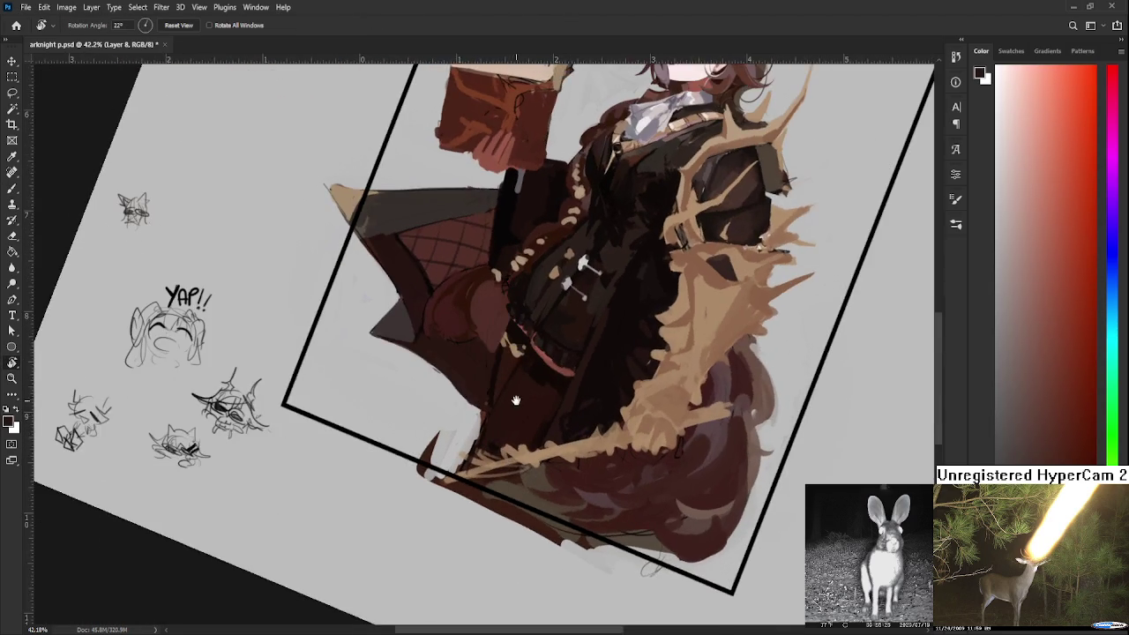
pyautogui.keyDown('alt'); pyautogui.click(468, 411); pyautogui.keyUp('alt')
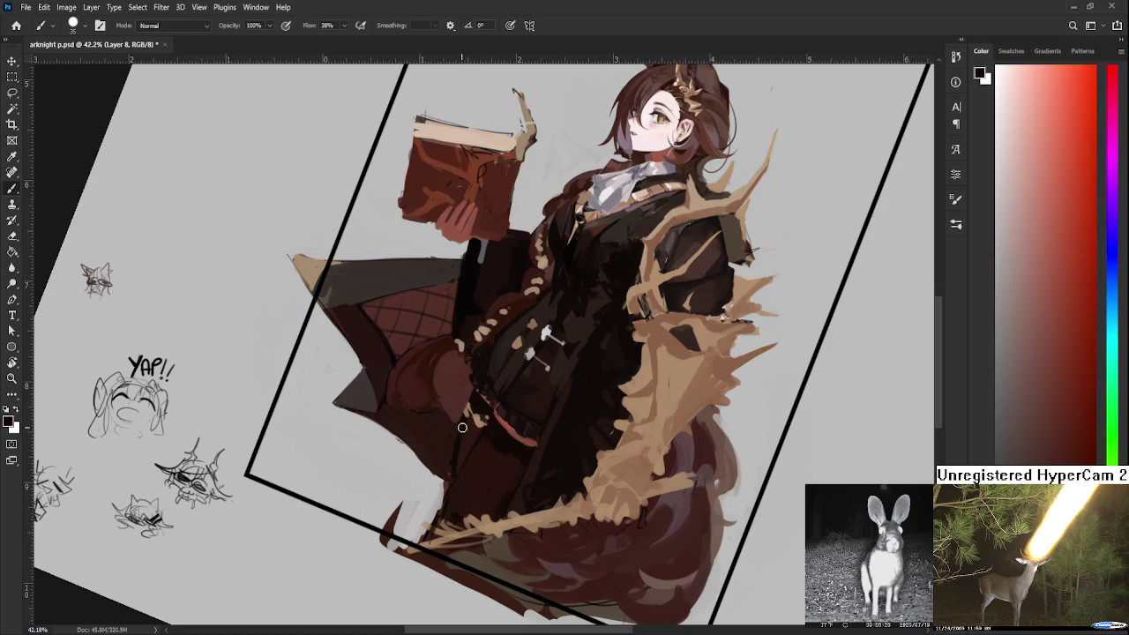
pyautogui.keyDown('alt'); pyautogui.click(466, 430); pyautogui.keyUp('alt')
pyautogui.scroll(-2, 465, 441)
pyautogui.scroll(-2, 465, 440)
pyautogui.scroll(3, 410, 491)
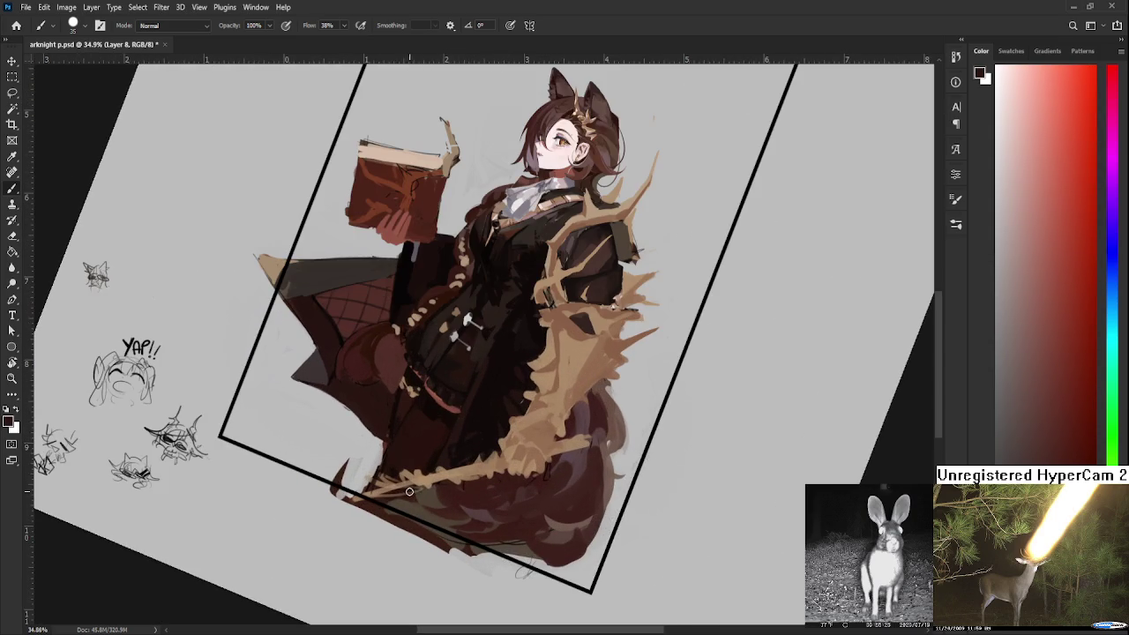
pyautogui.press('r')
pyautogui.moveTo(410, 492); pyautogui.dragTo(466, 498)
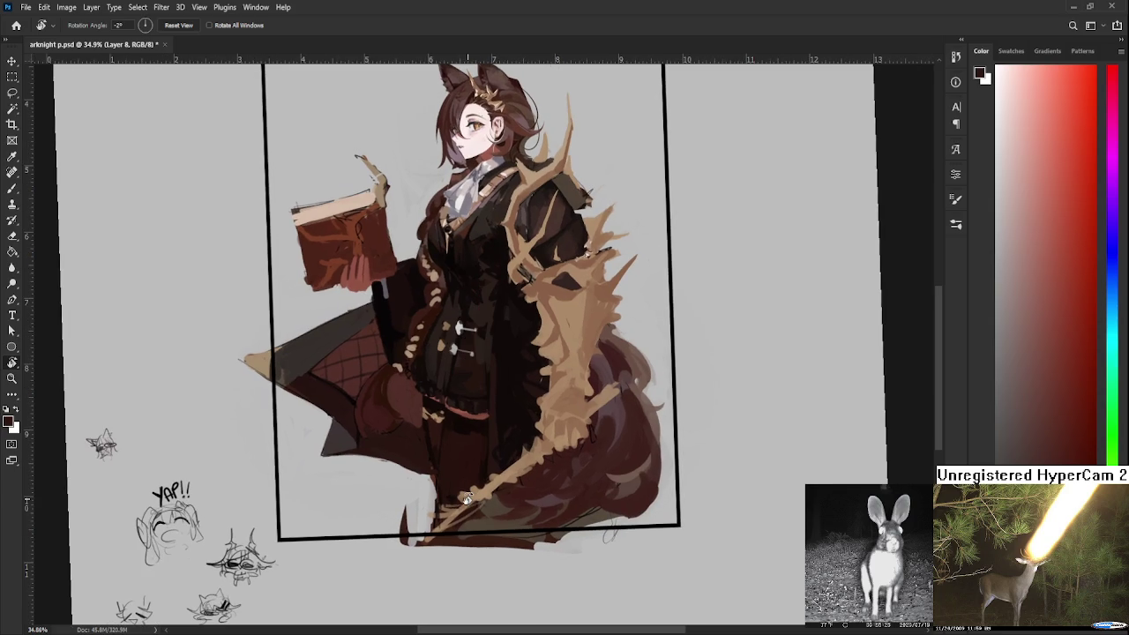
pyautogui.scroll(3, 467, 498)
pyautogui.moveTo(239, 253); pyautogui.dragTo(372, 377)
# Deepen the cloak flap's upper band and left tip using sampled orange-brown and dark red tones
pyautogui.press('b')
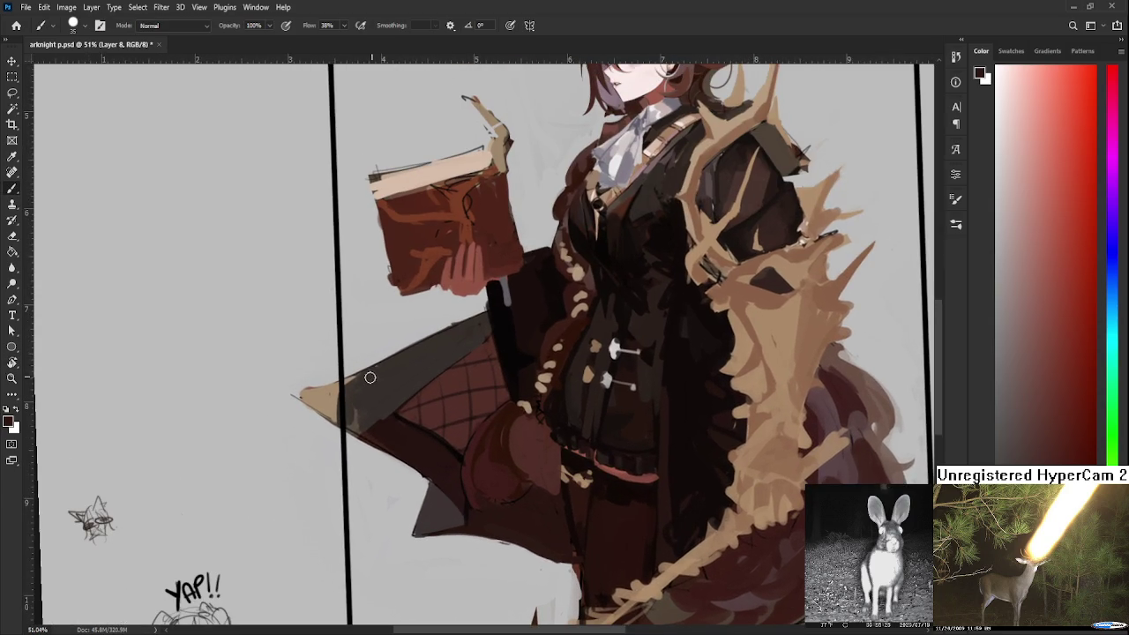
pyautogui.keyDown('alt'); pyautogui.click(381, 405); pyautogui.keyUp('alt')
pyautogui.keyDown('alt'); pyautogui.click(371, 421); pyautogui.keyUp('alt')
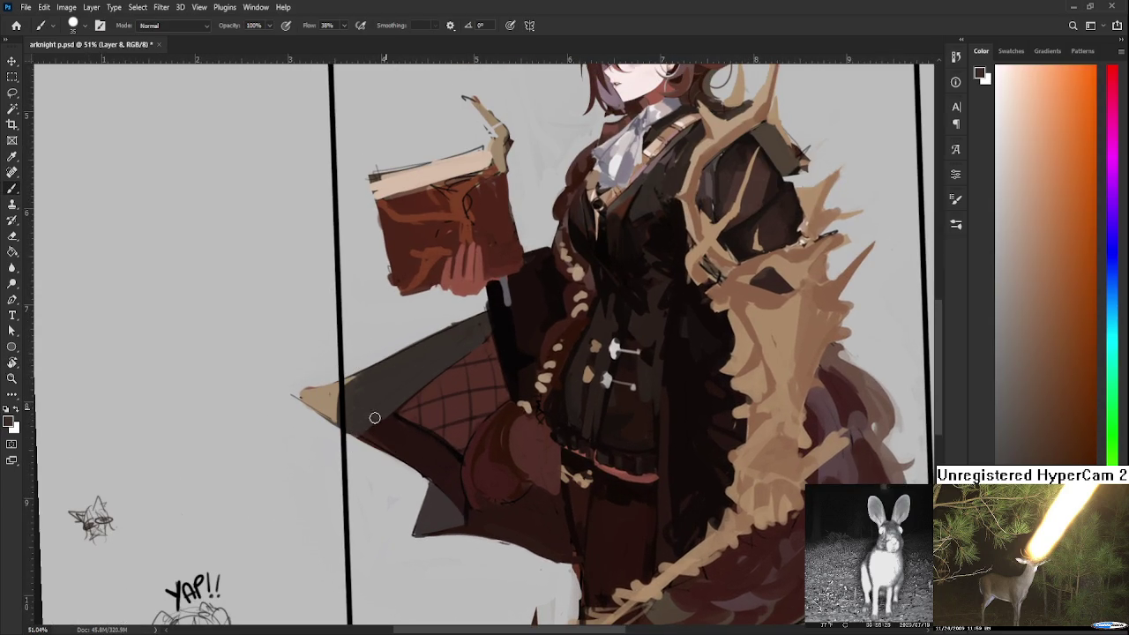
pyautogui.keyDown('alt'); pyautogui.click(371, 433); pyautogui.keyUp('alt')
pyautogui.keyDown('alt'); pyautogui.click(391, 439); pyautogui.keyUp('alt')
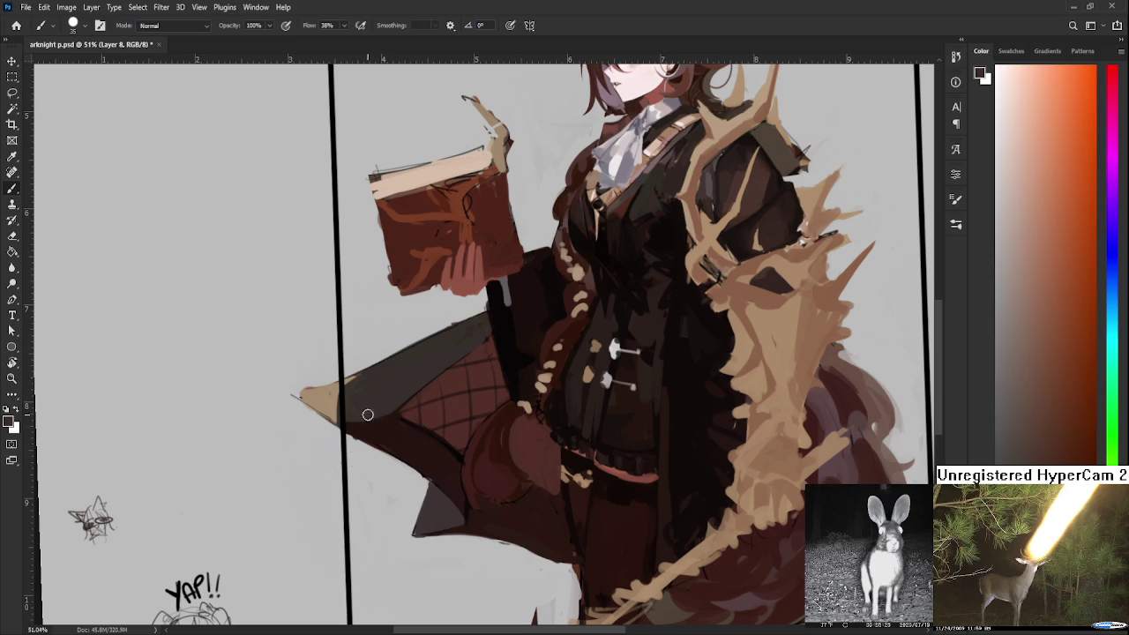
pyautogui.keyDown('alt'); pyautogui.click(374, 420); pyautogui.keyUp('alt')
pyautogui.keyDown('alt'); pyautogui.click(365, 408); pyautogui.keyUp('alt')
pyautogui.keyDown('alt'); pyautogui.click(379, 422); pyautogui.keyUp('alt')
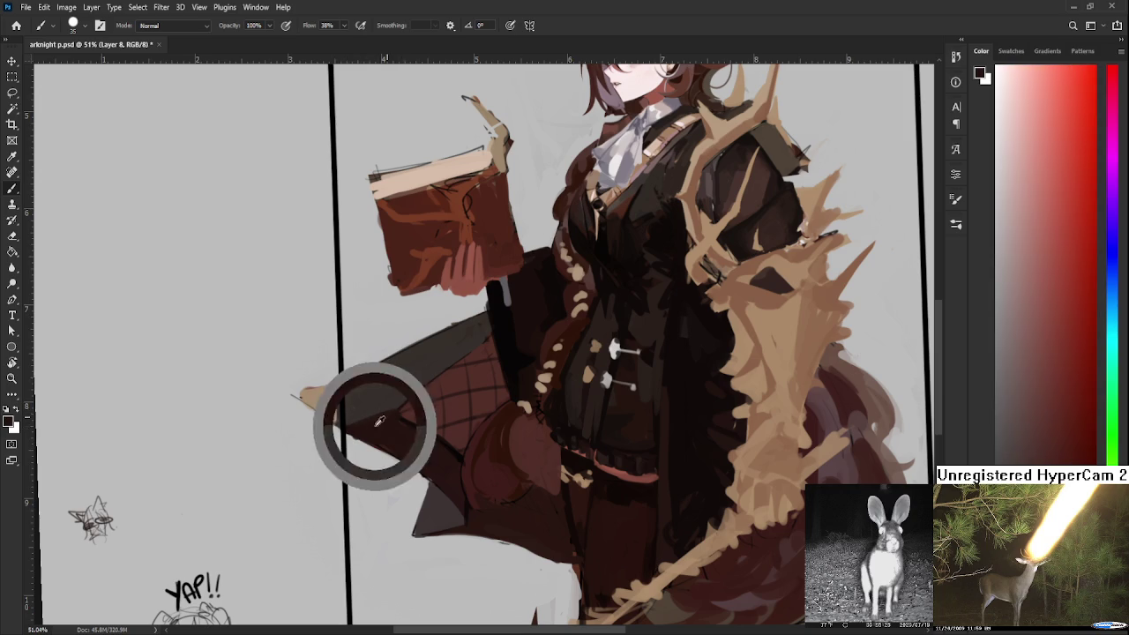
pyautogui.keyDown('alt'); pyautogui.click(424, 364); pyautogui.keyUp('alt')
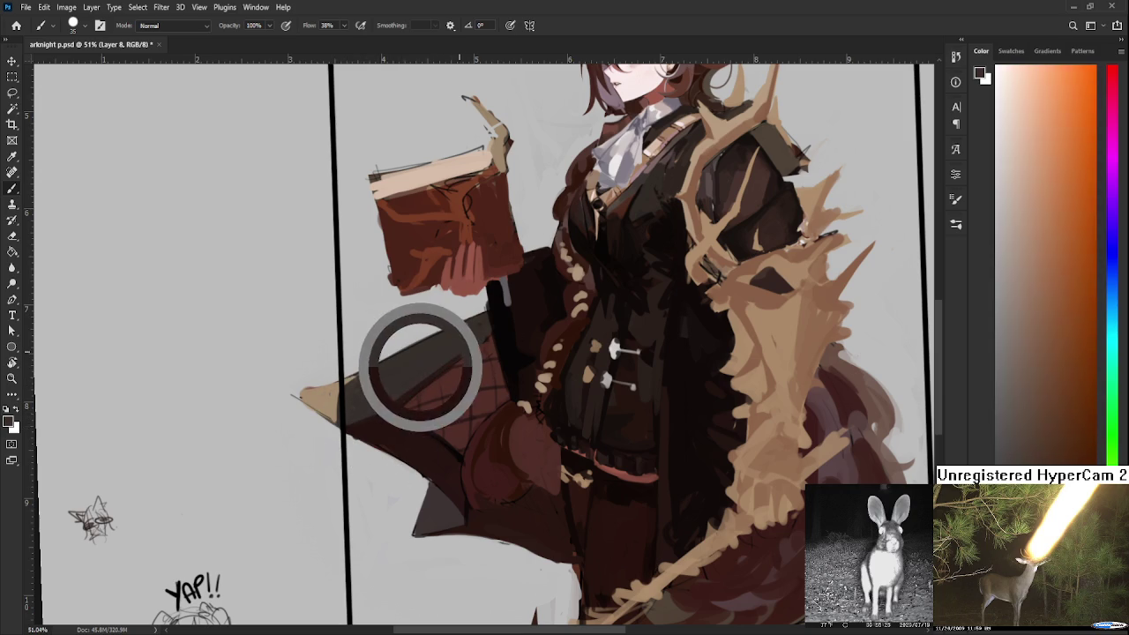
pyautogui.keyDown('alt'); pyautogui.click(378, 430); pyautogui.keyUp('alt')
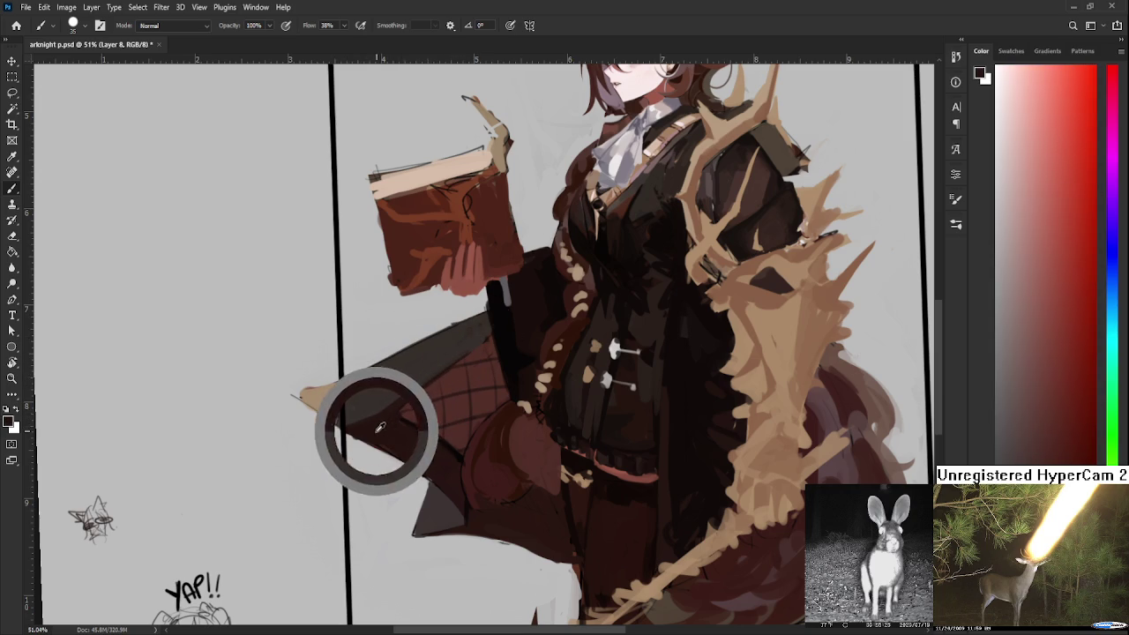
pyautogui.keyDown('alt'); pyautogui.click(493, 329); pyautogui.keyUp('alt')
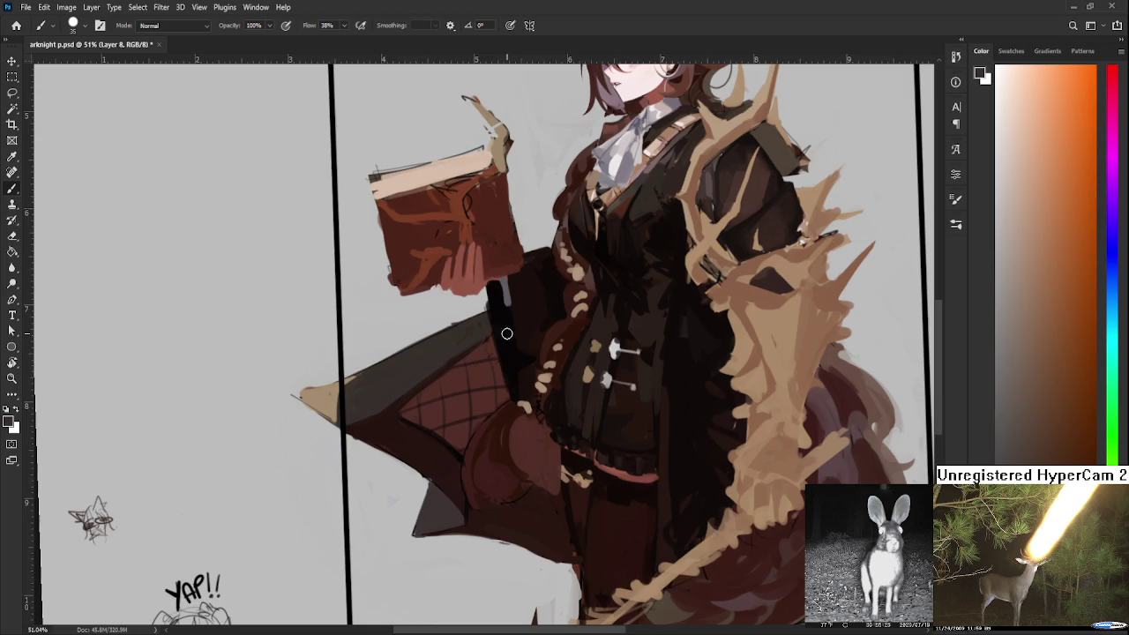
pyautogui.scroll(-3, 552, 310)
# Sample a colour from the robe's lower edge and save the painting with Ctrl+S
pyautogui.scroll(-1, 552, 311)
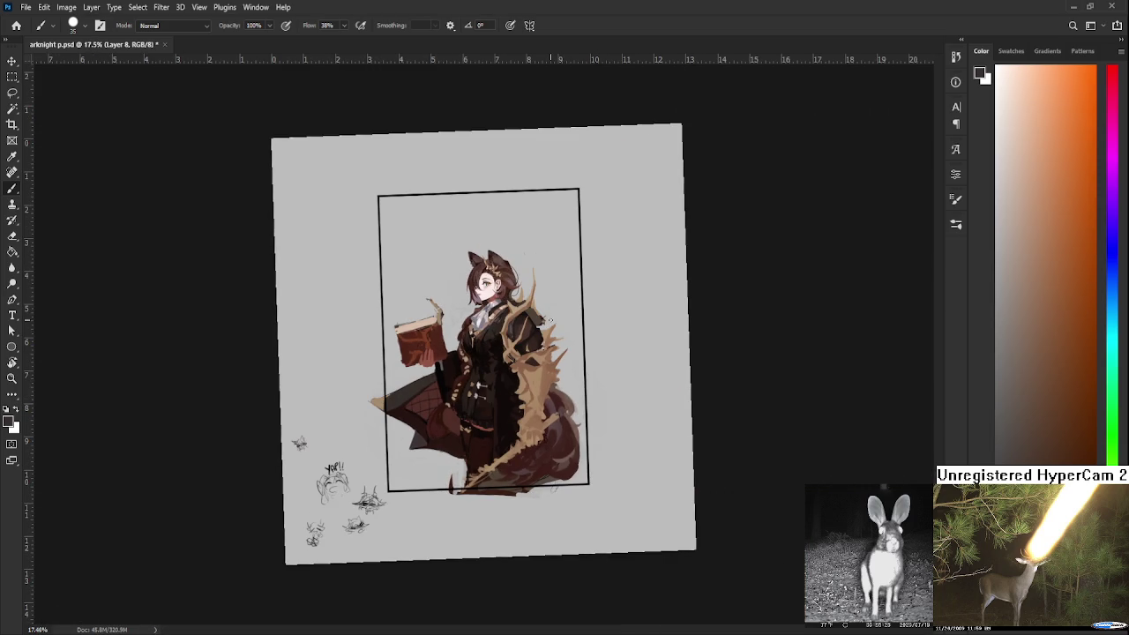
pyautogui.scroll(1, 538, 339)
pyautogui.scroll(1, 534, 361)
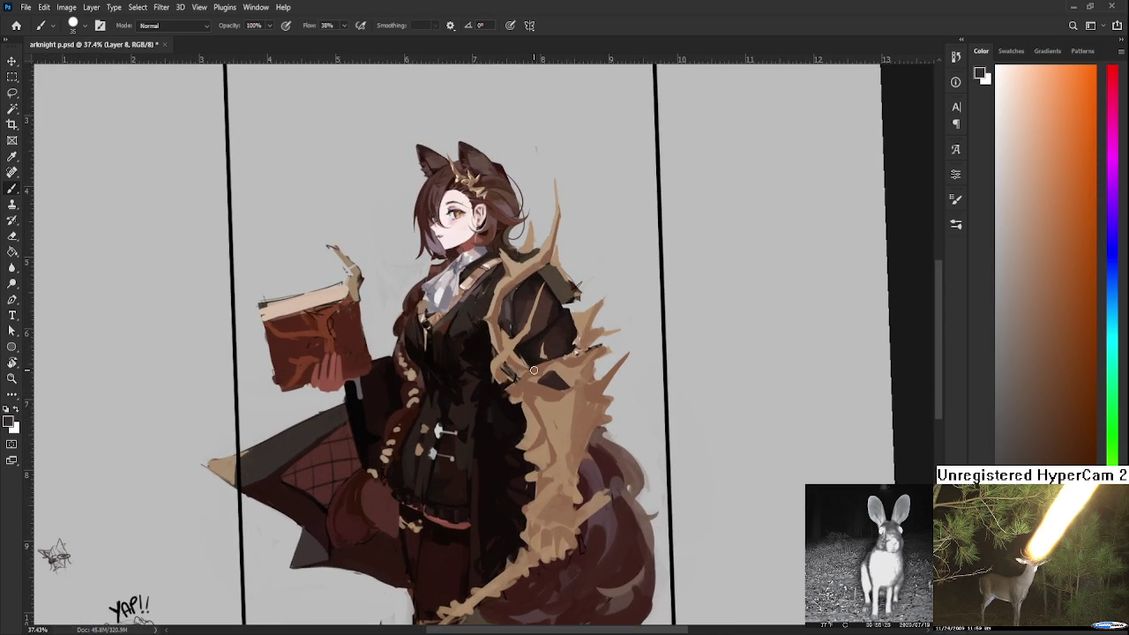
pyautogui.scroll(-1, 540, 362)
pyautogui.scroll(-1, 540, 362)
pyautogui.scroll(1, 546, 423)
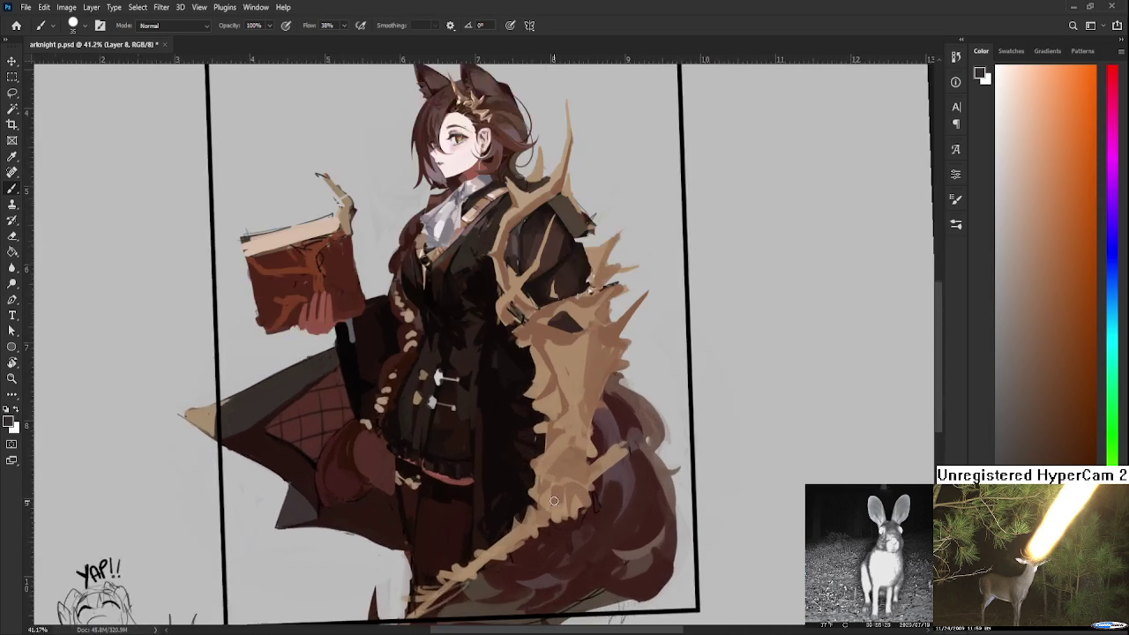
pyautogui.scroll(1, 554, 488)
pyautogui.scroll(-2, 603, 393)
pyautogui.moveTo(406, 548); pyautogui.dragTo(478, 562)
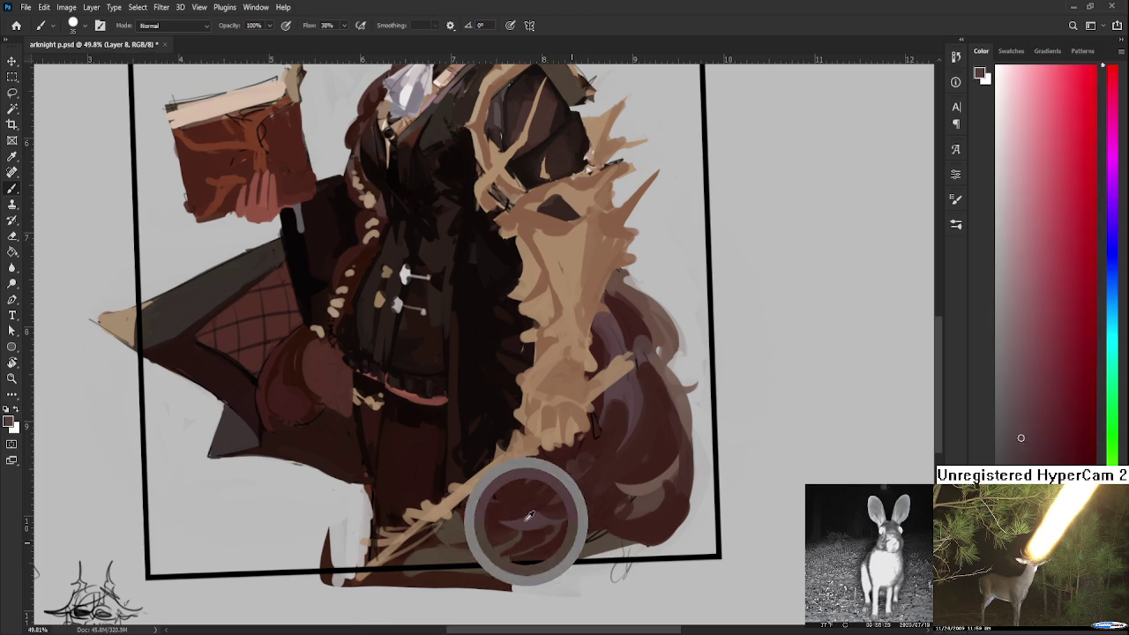
pyautogui.scroll(3, 472, 556)
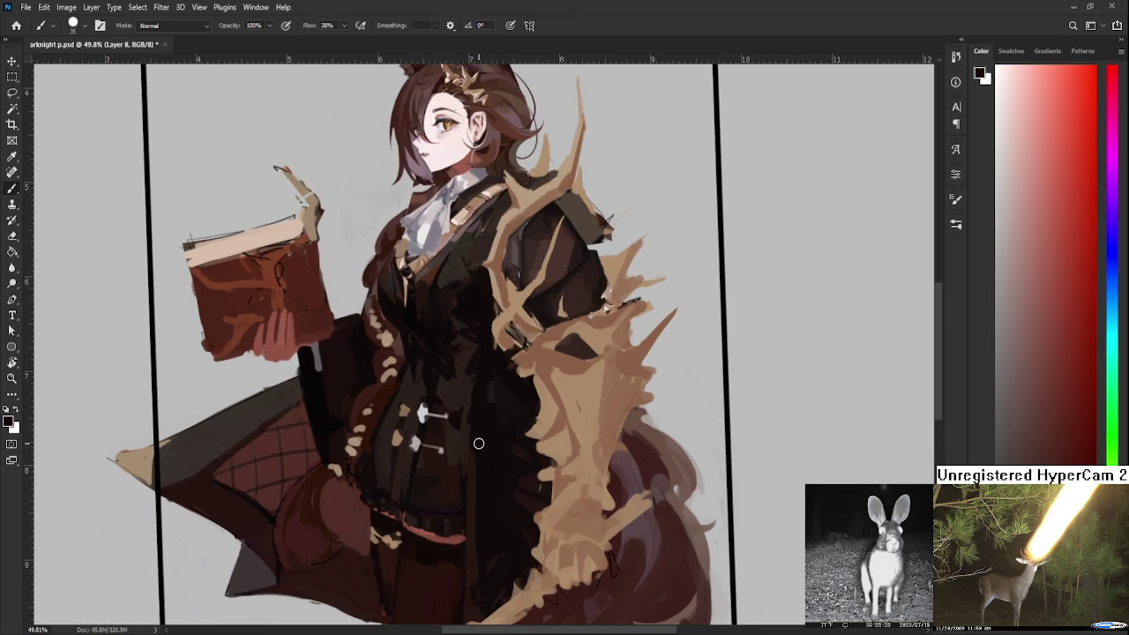
pyautogui.scroll(1, 488, 529)
pyautogui.hotkey('ctrl', 's')
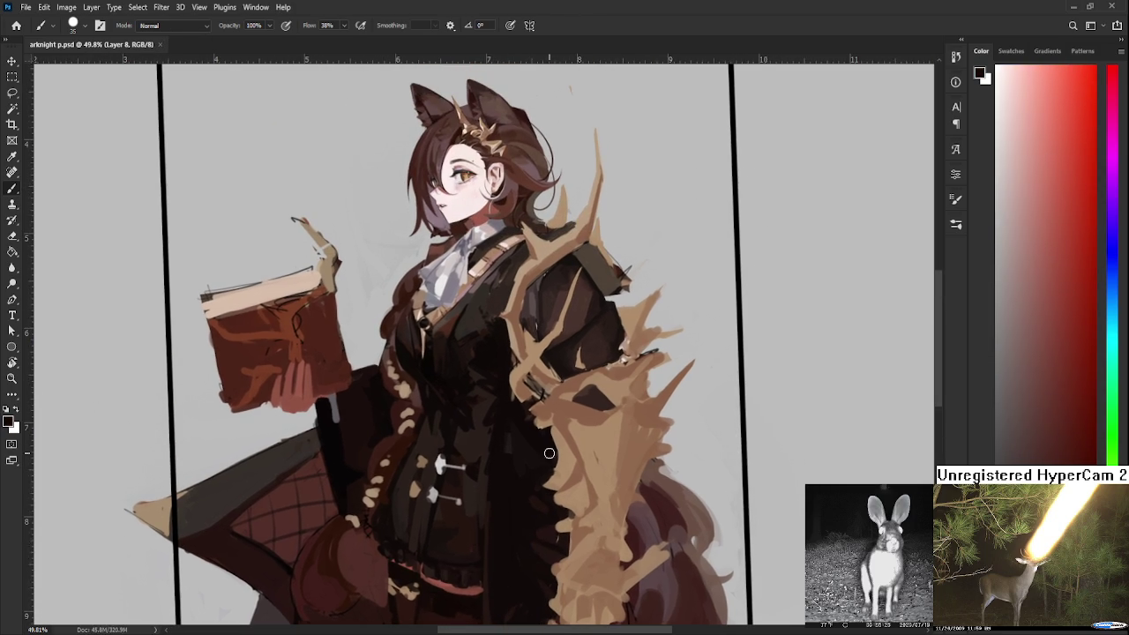
# Straighten the canvas view back to 0° rotation
pyautogui.scroll(-3, 560, 450)
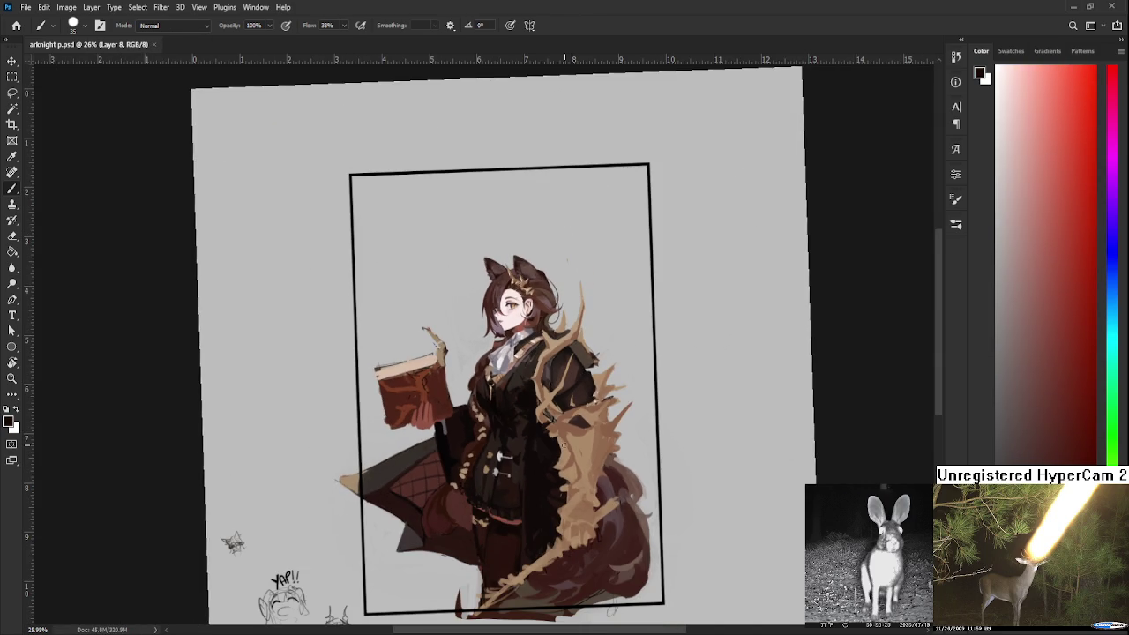
pyautogui.scroll(-3, 564, 440)
pyautogui.press('r')
pyautogui.moveTo(556, 458); pyautogui.dragTo(570, 446)
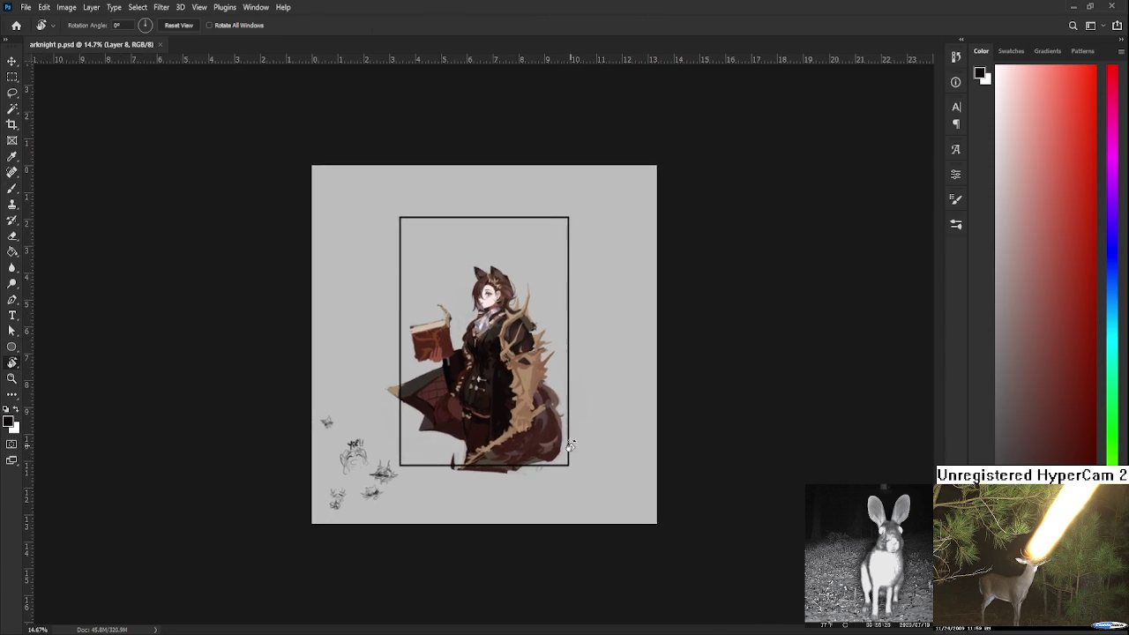
# Flip the canvas horizontally to check the composition, leaving the girl facing right with the book
pyautogui.scroll(2, 569, 448)
pyautogui.press('h')
pyautogui.press('h')
pyautogui.press('h')
pyautogui.press('h')
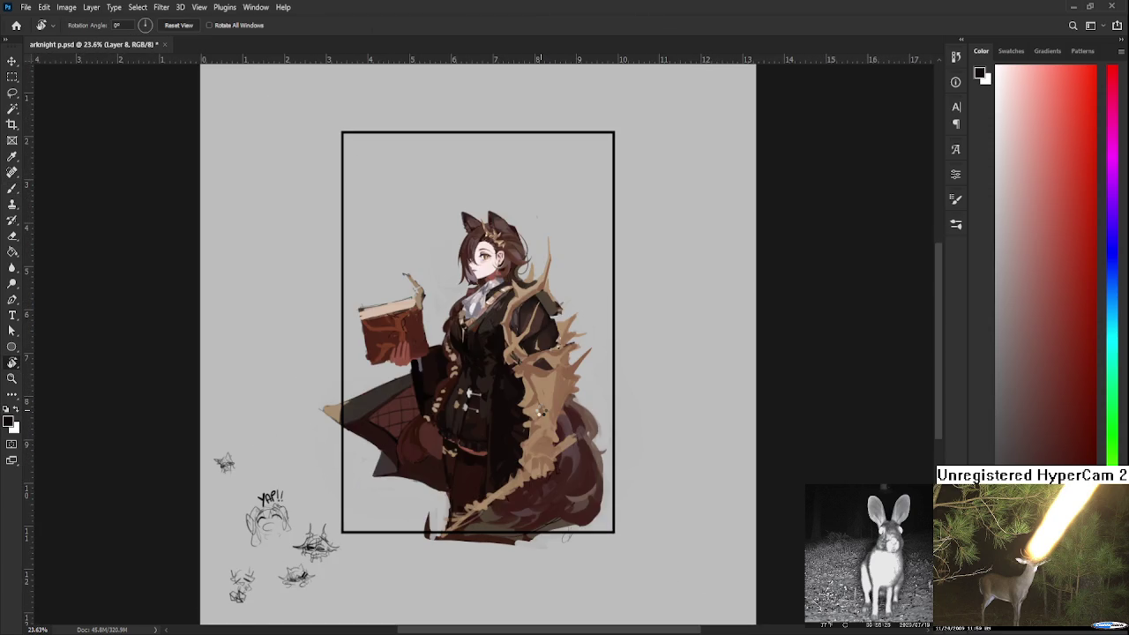
pyautogui.press('h')
pyautogui.scroll(-1, 541, 411)
pyautogui.scroll(-2, 540, 411)
pyautogui.scroll(-2, 541, 411)
pyautogui.scroll(2, 514, 360)
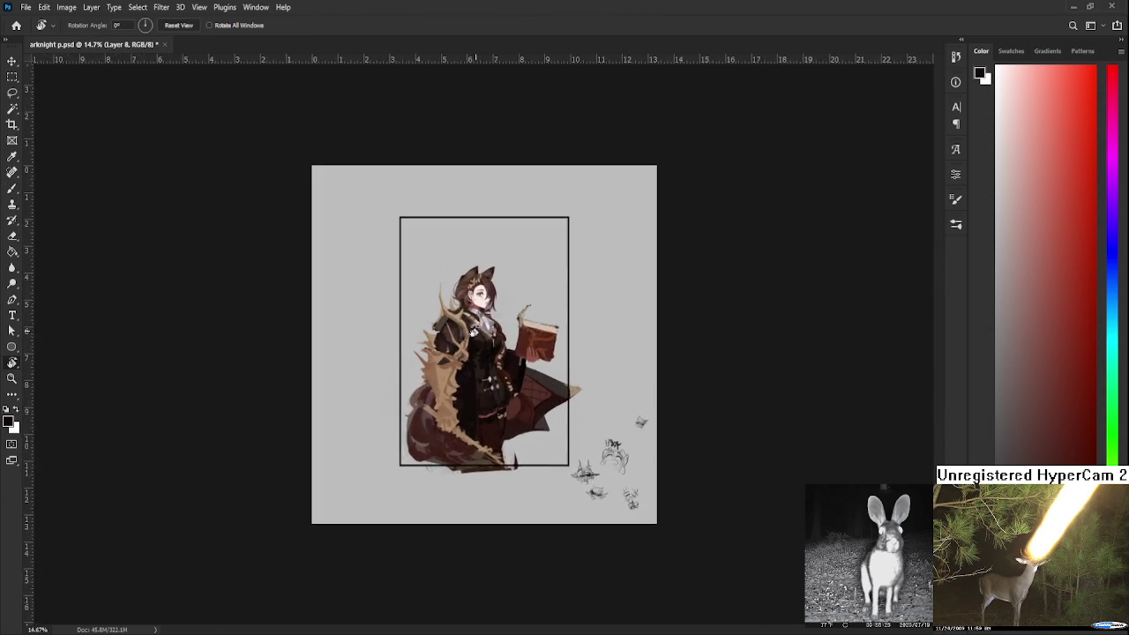
pyautogui.scroll(2, 469, 365)
pyautogui.scroll(3, 469, 368)
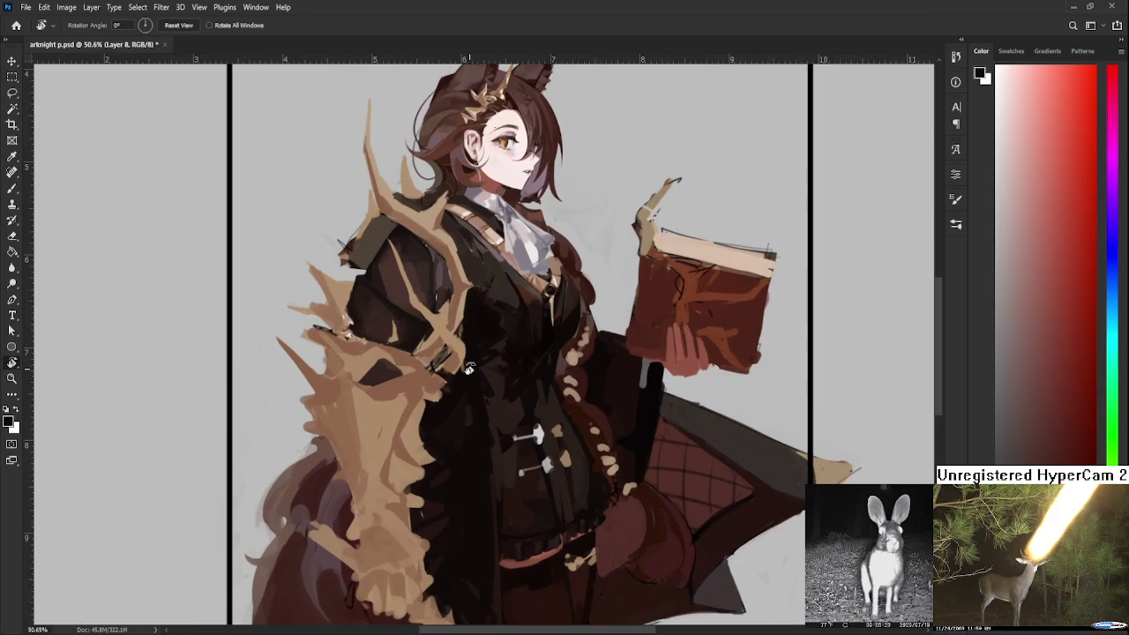
pyautogui.scroll(-2, 469, 369)
pyautogui.scroll(-1, 469, 369)
pyautogui.scroll(2, 476, 344)
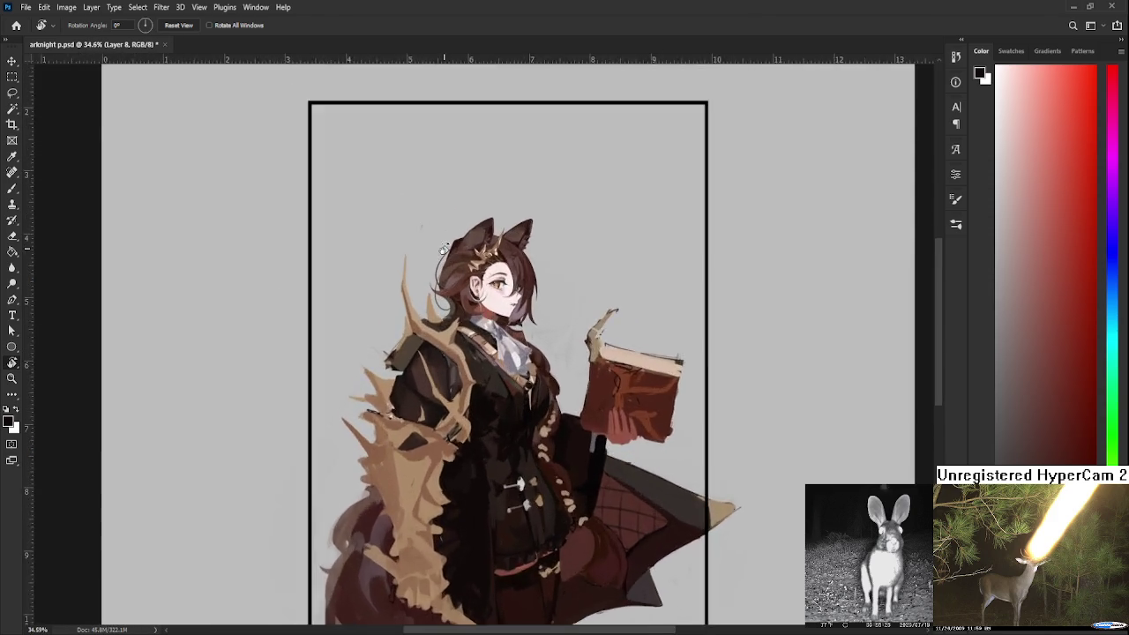
pyautogui.scroll(2, 490, 308)
pyautogui.scroll(2, 503, 270)
pyautogui.moveTo(503, 270); pyautogui.dragTo(528, 339)
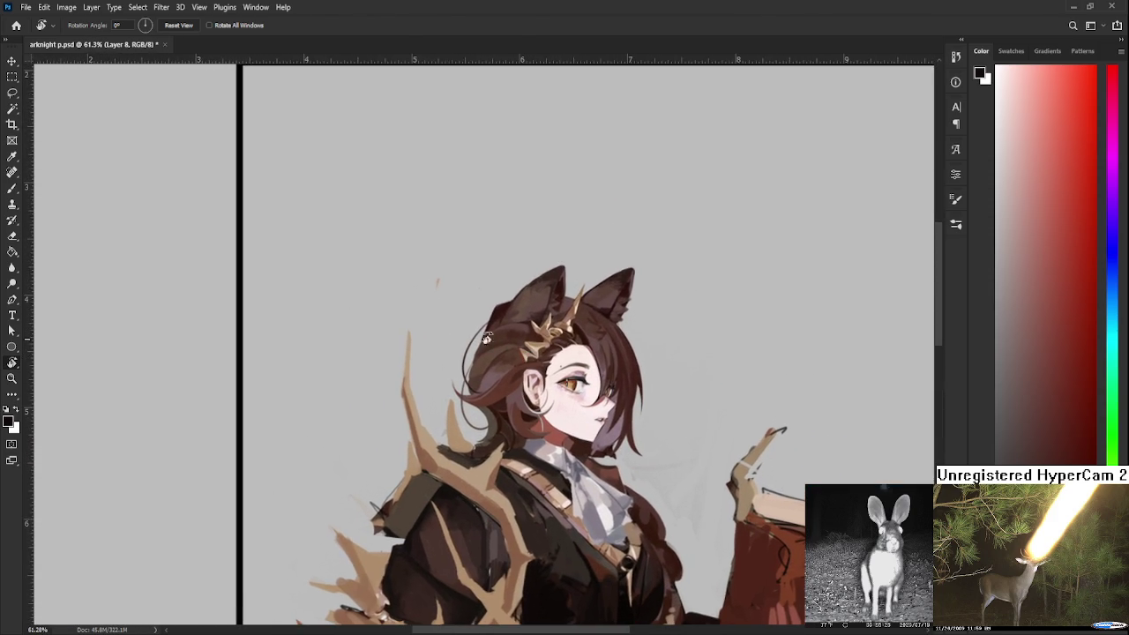
# Select the Eraser and view the head and upper body up to the artboard's top border
pyautogui.press('e')
pyautogui.scroll(-2, 436, 297)
pyautogui.scroll(1, 438, 292)
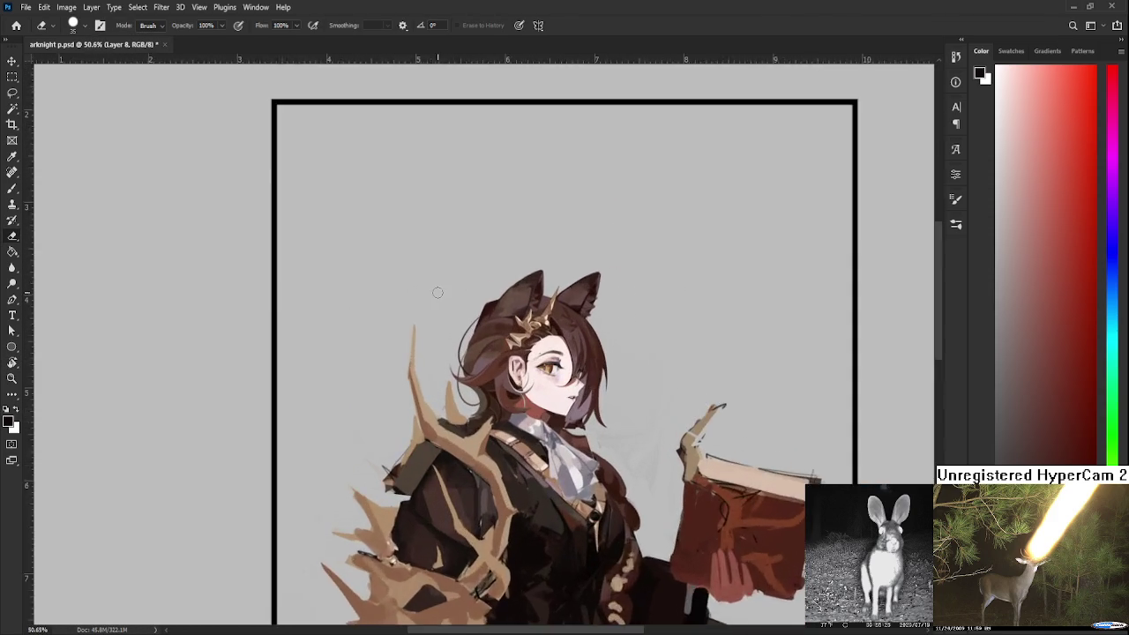
pyautogui.scroll(1, 467, 289)
pyautogui.scroll(1, 505, 283)
pyautogui.moveTo(505, 283)
pyautogui.mouseDown()
pyautogui.moveTo(492, 338)
pyautogui.moveTo(498, 375)
pyautogui.mouseUp()
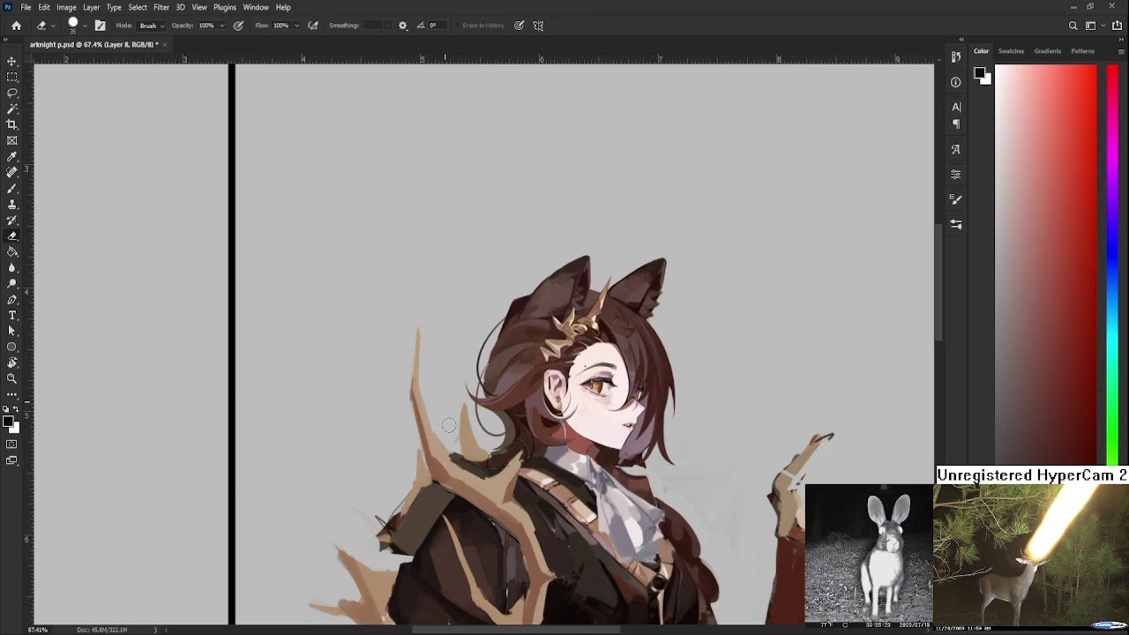
pyautogui.moveTo(451, 434)
pyautogui.mouseDown()
pyautogui.moveTo(426, 455)
pyautogui.moveTo(438, 412)
pyautogui.mouseUp()
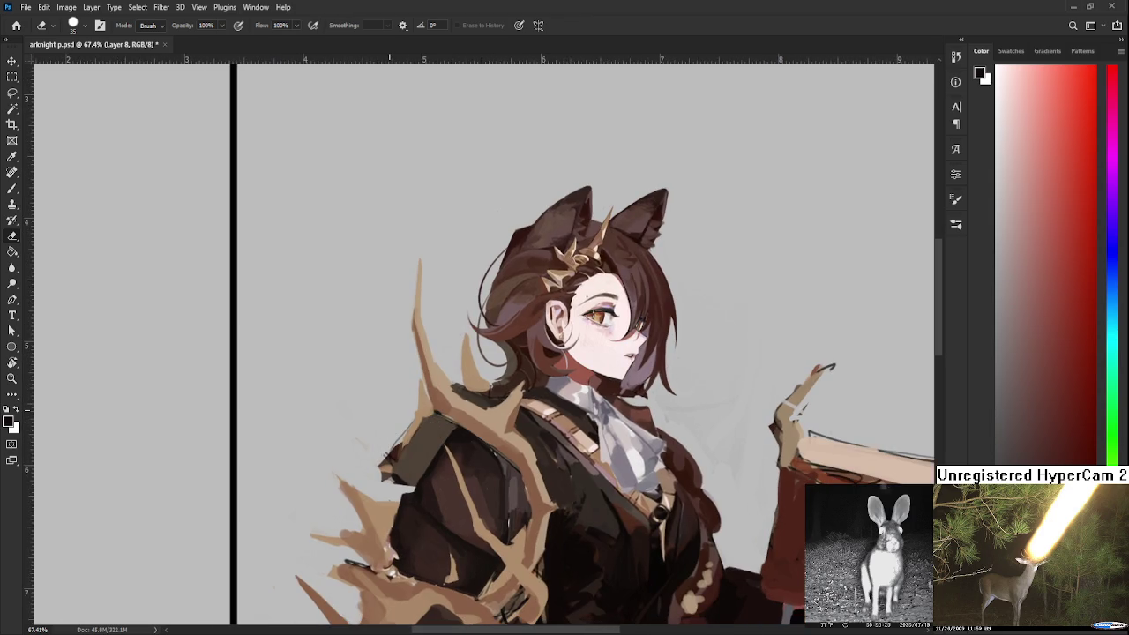
pyautogui.scroll(-2, 493, 353)
pyautogui.scroll(-2, 529, 370)
pyautogui.scroll(-1, 582, 388)
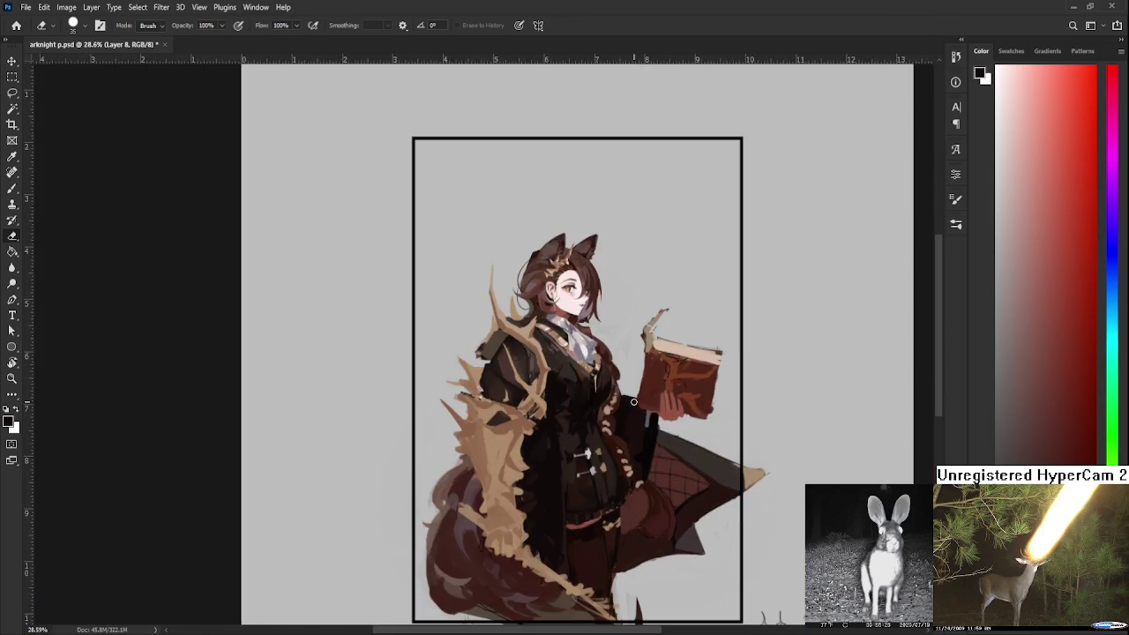
pyautogui.scroll(-2, 633, 402)
pyautogui.scroll(3, 633, 402)
pyautogui.scroll(1, 520, 339)
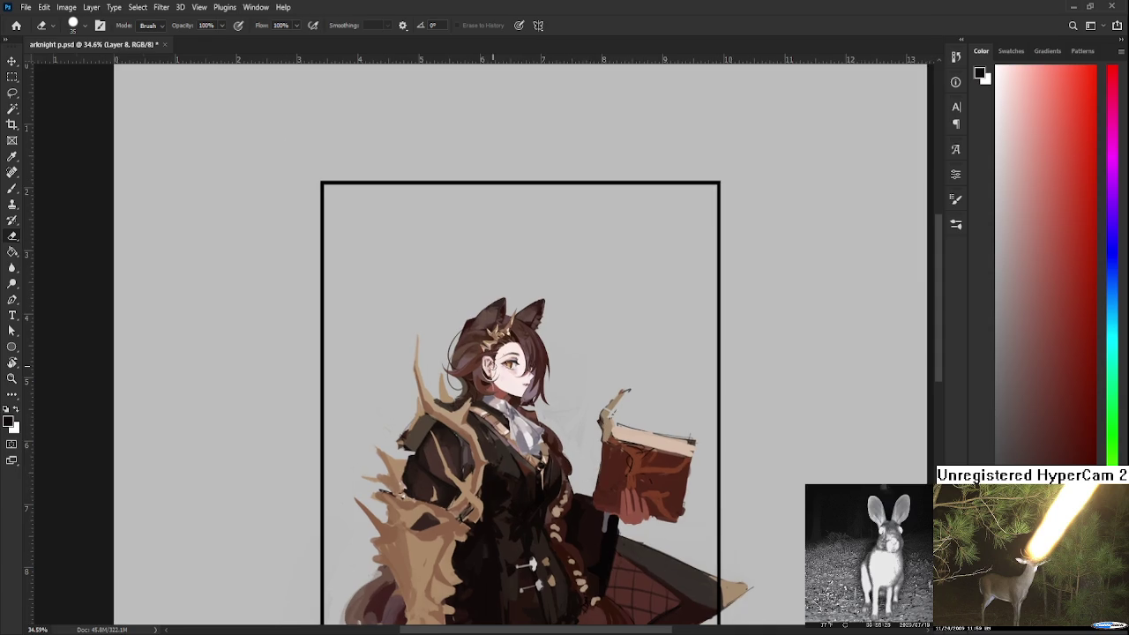
pyautogui.scroll(2, 494, 362)
pyautogui.scroll(-3, 493, 361)
pyautogui.scroll(-2, 494, 362)
# Flip the canvas horizontally back so the girl faces left again
pyautogui.press('h')
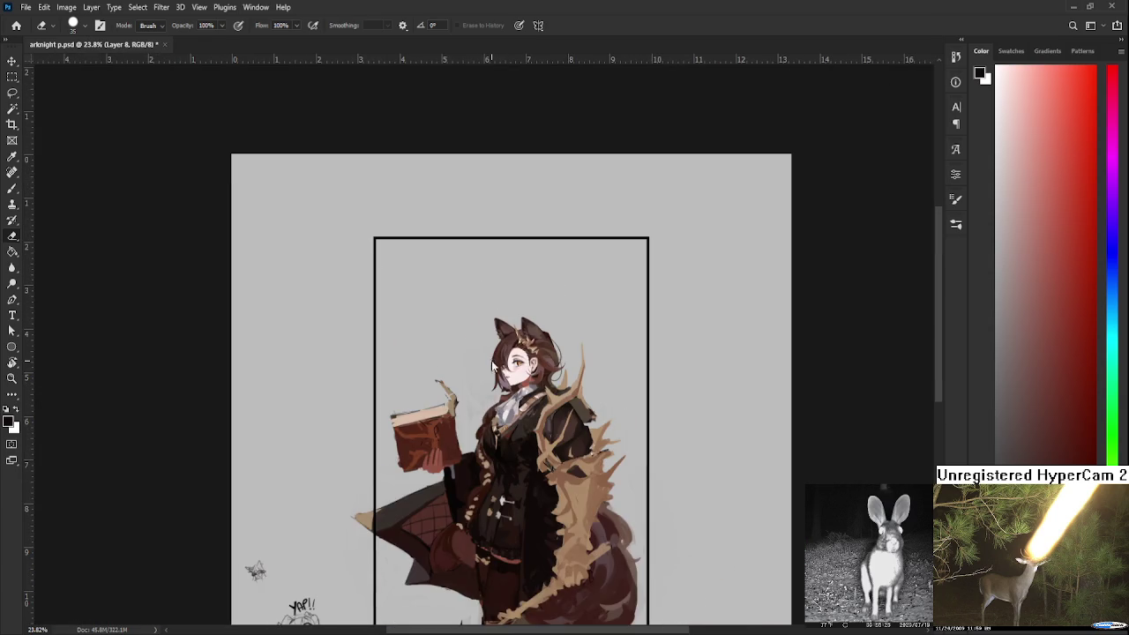
pyautogui.scroll(2, 515, 379)
pyautogui.scroll(2, 515, 379)
pyautogui.scroll(1, 529, 379)
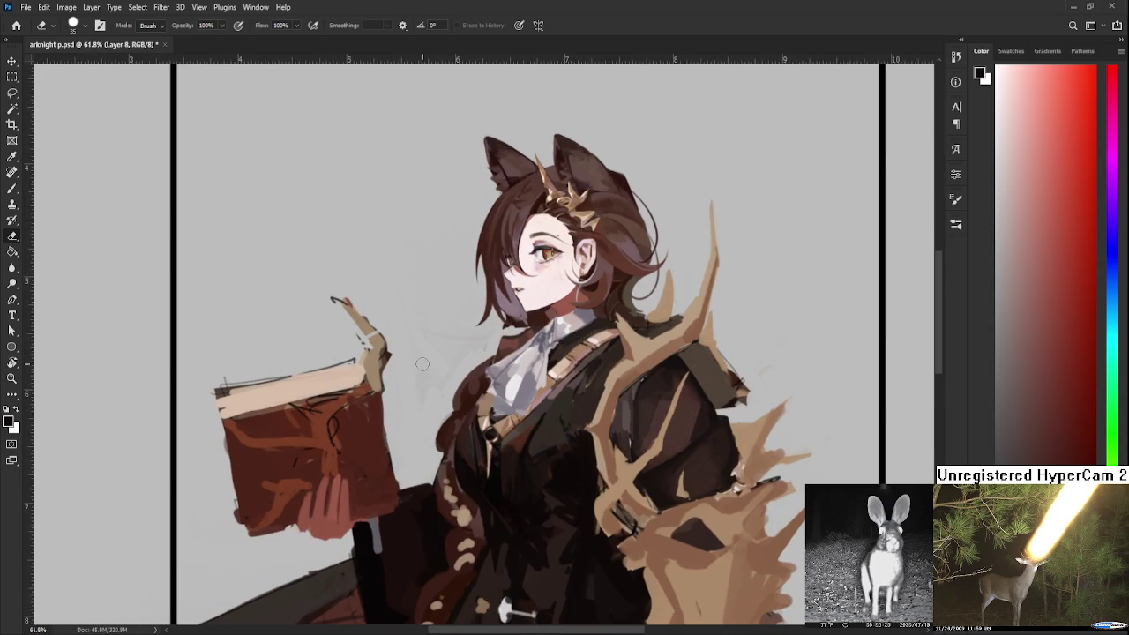
# Choose a dark red-brown painting colour and bring the full artboard frame into view
pyautogui.press('b')
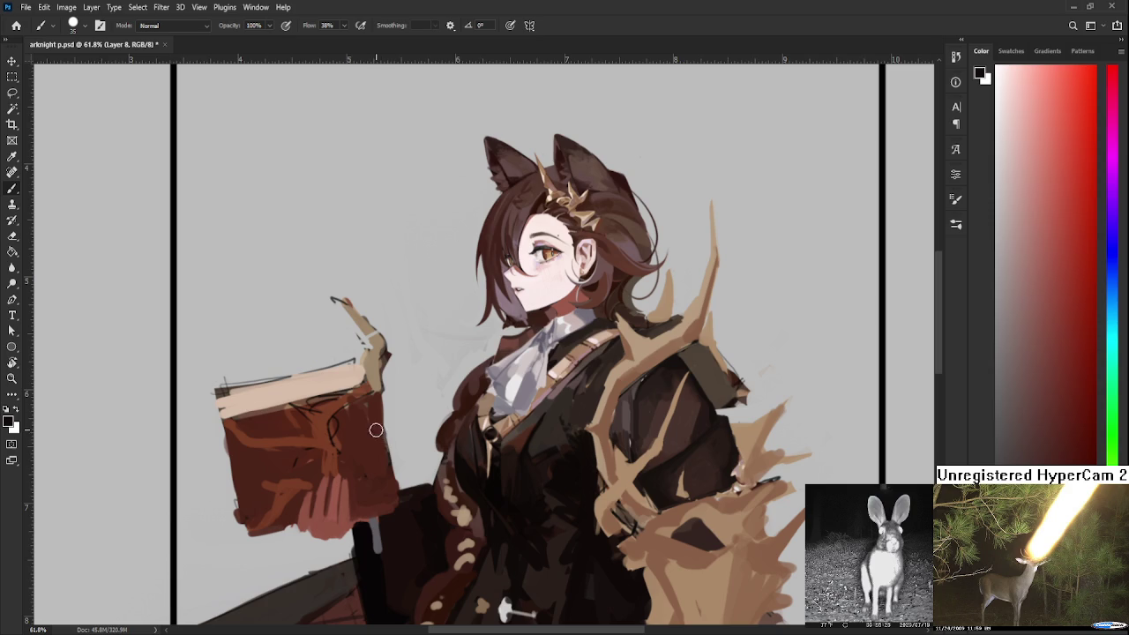
pyautogui.keyDown('alt'); pyautogui.click(378, 417); pyautogui.keyUp('alt')
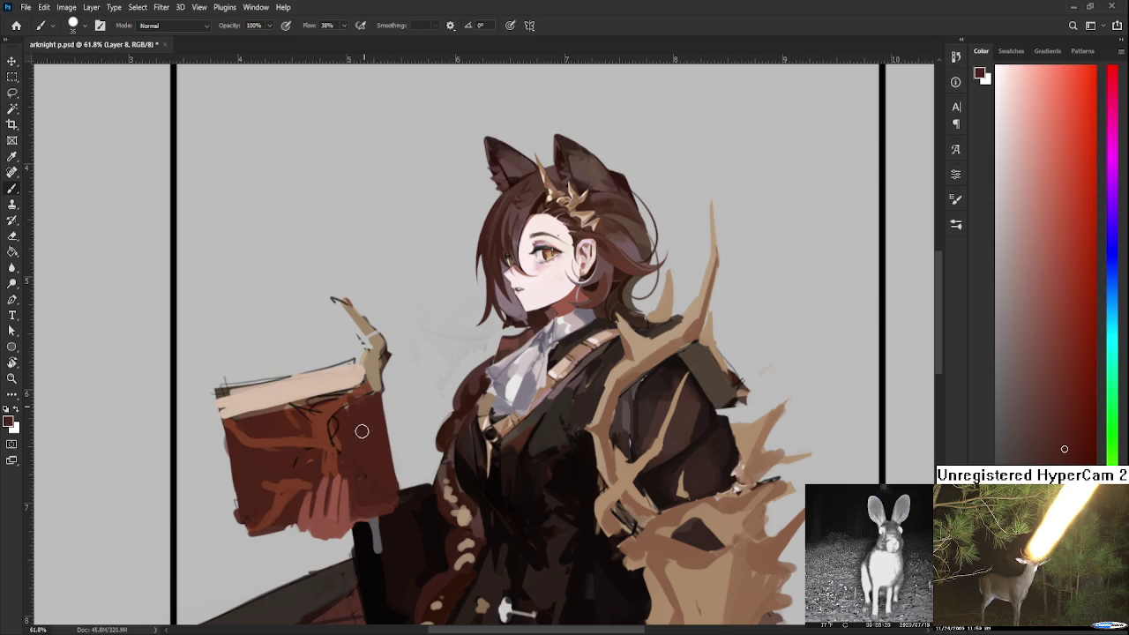
pyautogui.moveTo(379, 447); pyautogui.dragTo(367, 498)
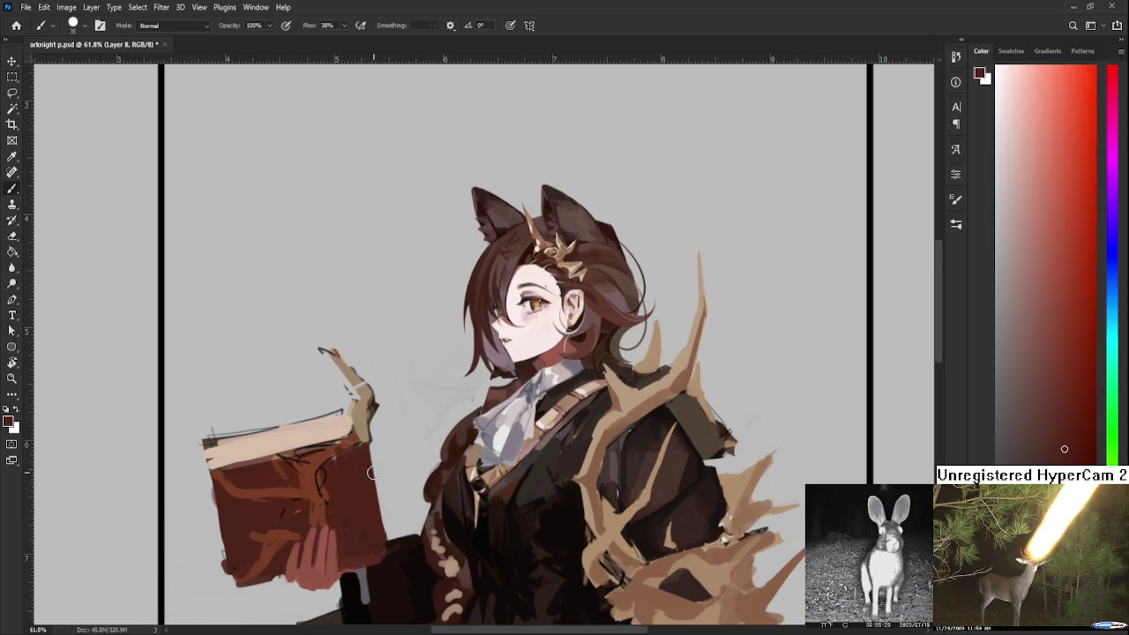
pyautogui.scroll(-3, 435, 459)
pyautogui.moveTo(471, 530)
pyautogui.mouseDown()
pyautogui.moveTo(434, 498)
pyautogui.moveTo(529, 493)
pyautogui.mouseUp()
pyautogui.scroll(-1, 529, 459)
pyautogui.scroll(3, 531, 432)
pyautogui.moveTo(532, 432); pyautogui.dragTo(572, 430)
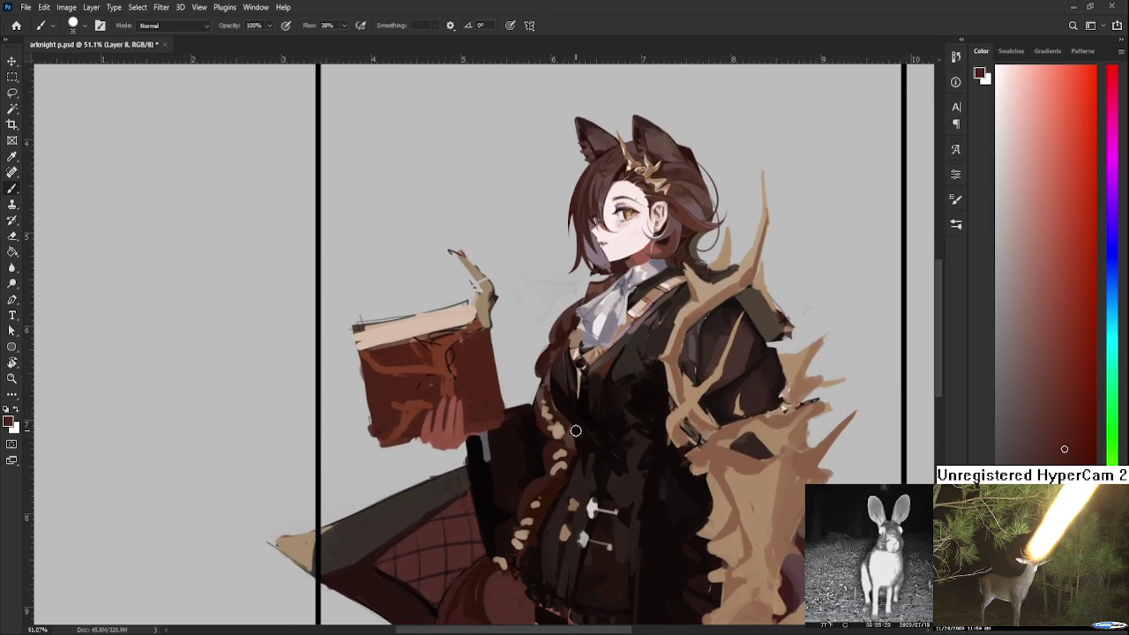
# Sample the light tan-pink colour of the collar strap as the painting colour
pyautogui.scroll(-1, 495, 304)
pyautogui.moveTo(502, 300); pyautogui.dragTo(516, 304)
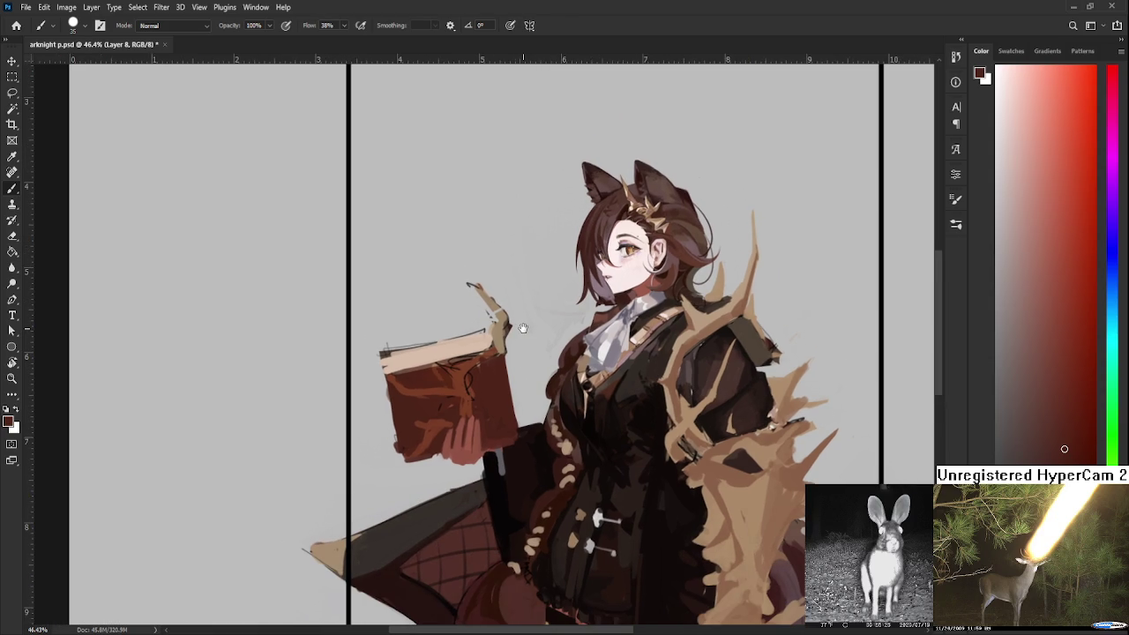
pyautogui.scroll(1, 542, 322)
pyautogui.scroll(-1, 564, 370)
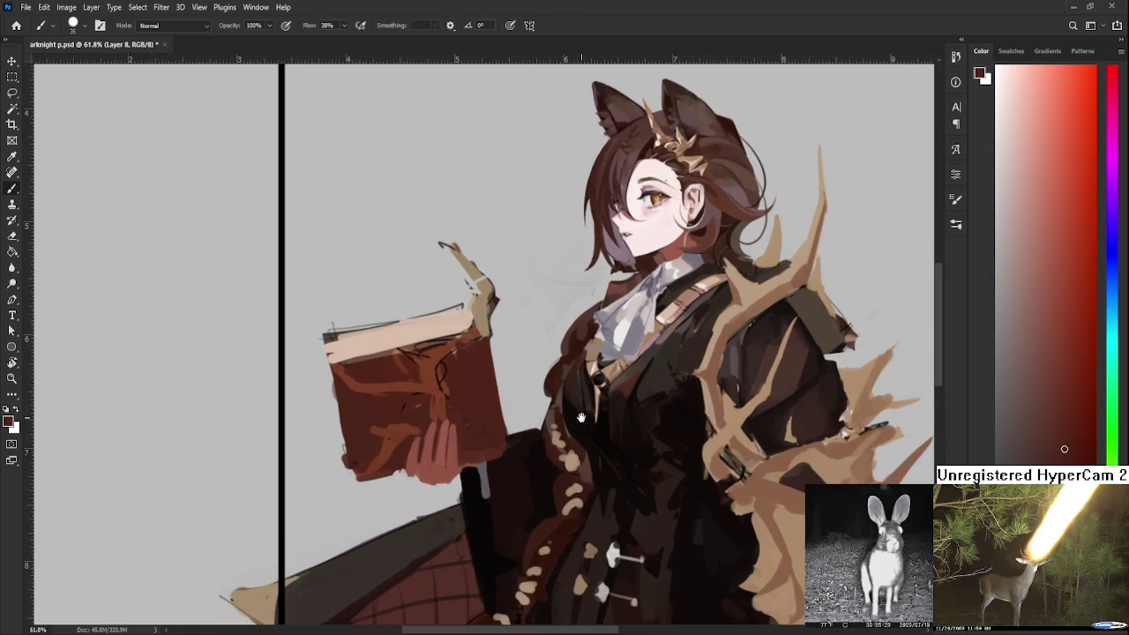
pyautogui.moveTo(591, 390); pyautogui.dragTo(561, 442)
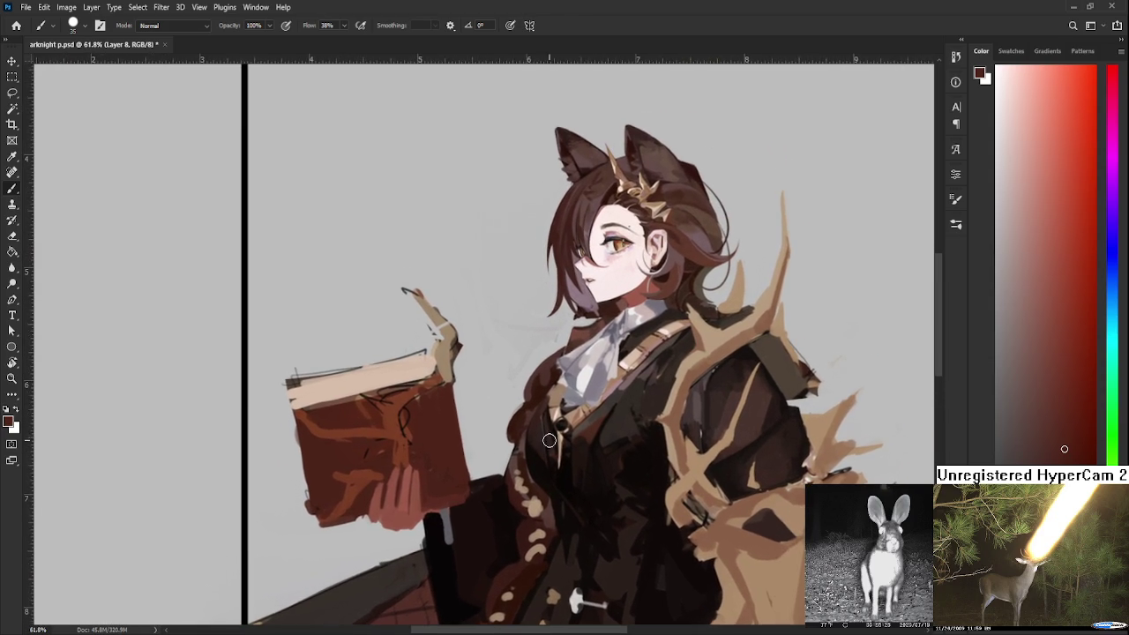
pyautogui.keyDown('alt'); pyautogui.click(555, 396); pyautogui.keyUp('alt')
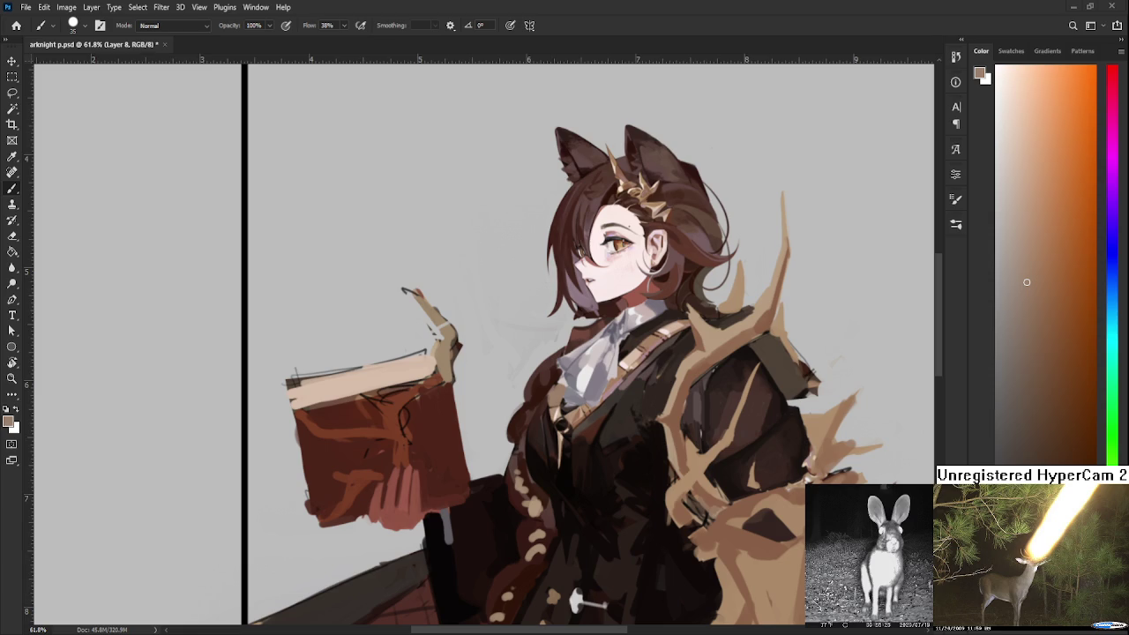
# Sample reddish-brown shades from the book and paint a dark curved stroke on its cover
pyautogui.scroll(1, 234, 423)
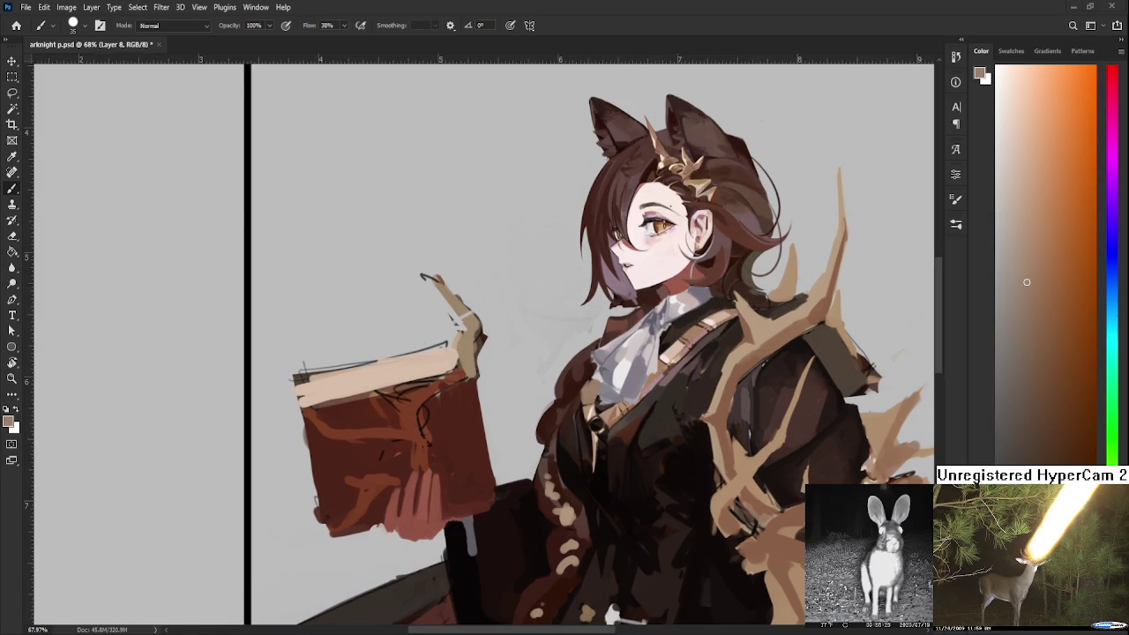
pyautogui.keyDown('alt'); pyautogui.click(428, 399); pyautogui.keyUp('alt')
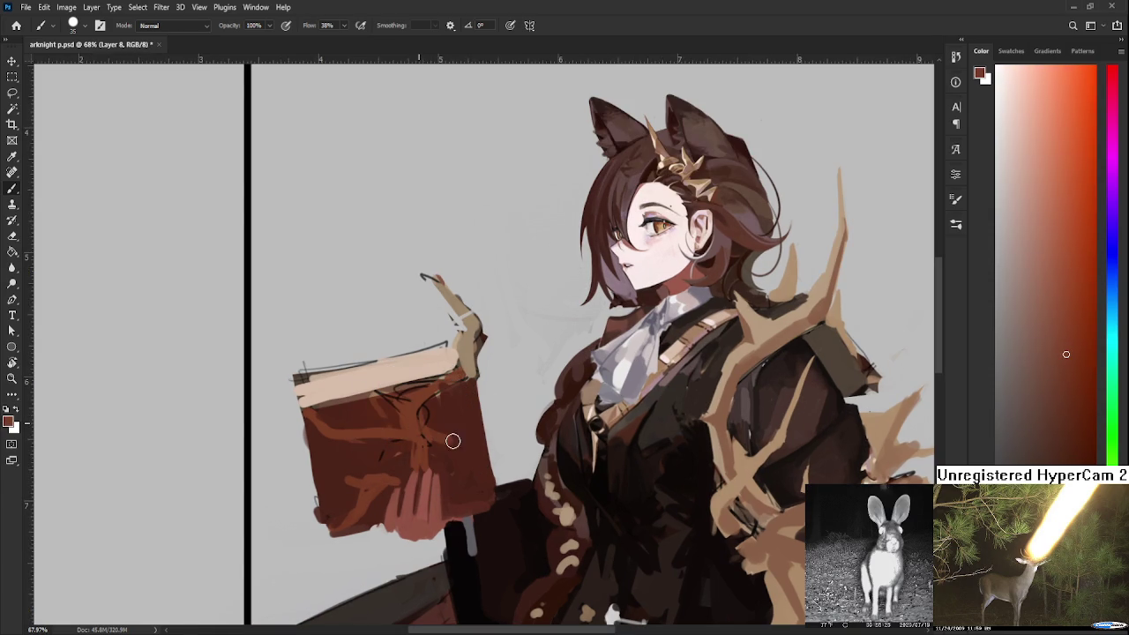
pyautogui.keyDown('alt'); pyautogui.click(445, 439); pyautogui.keyUp('alt')
pyautogui.keyDown('alt'); pyautogui.click(411, 430); pyautogui.keyUp('alt')
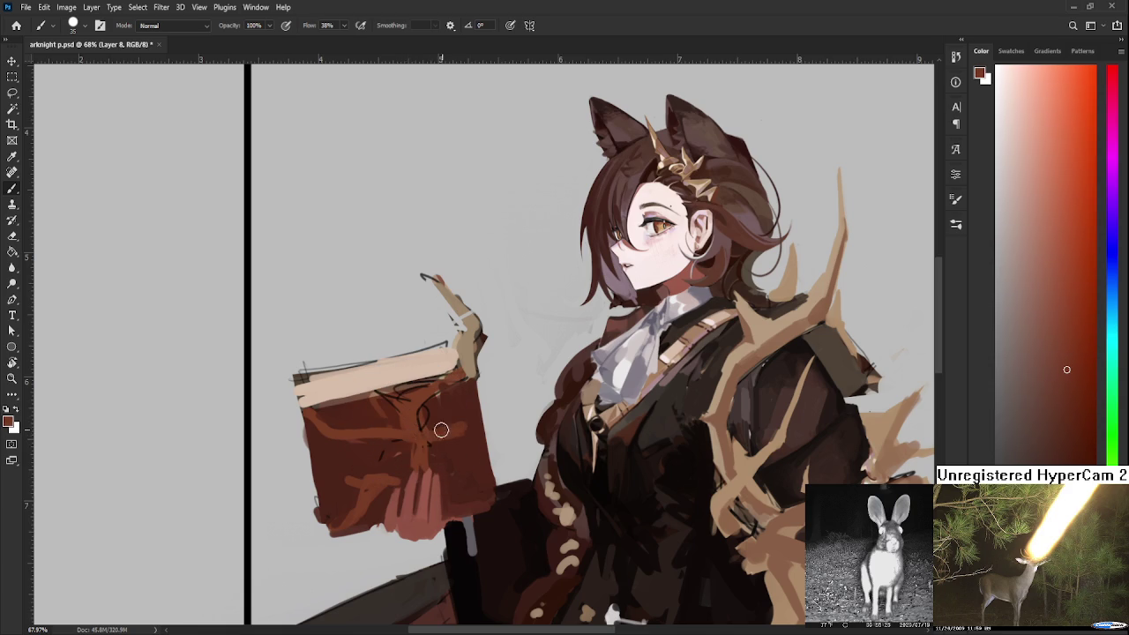
pyautogui.keyDown('alt'); pyautogui.click(444, 408); pyautogui.keyUp('alt')
pyautogui.keyDown('alt'); pyautogui.click(440, 420); pyautogui.keyUp('alt')
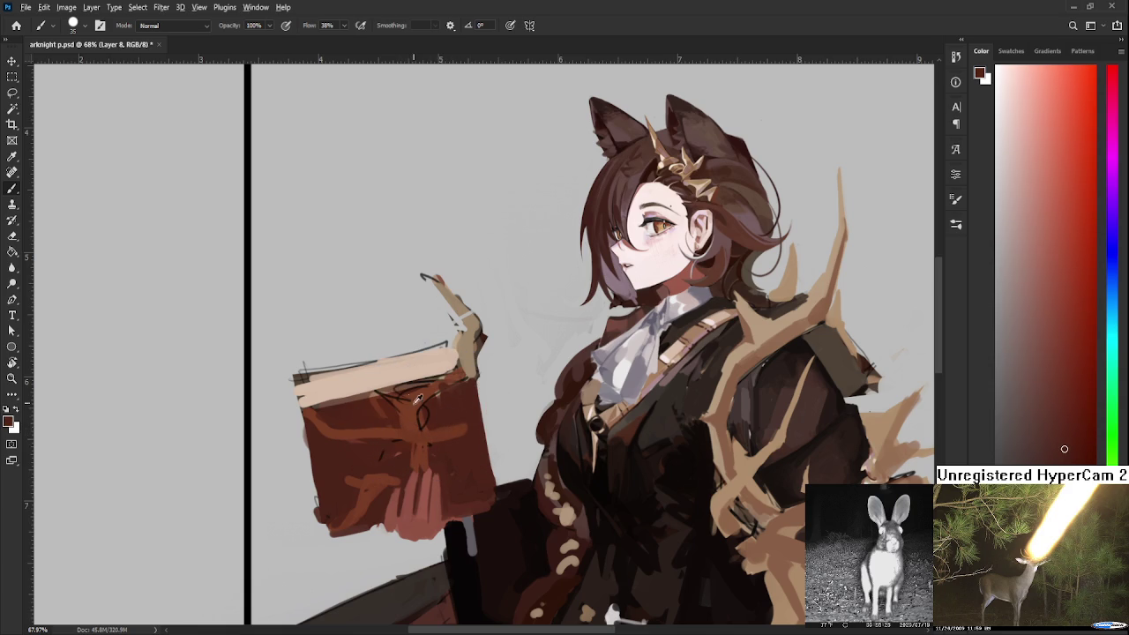
pyautogui.keyDown('alt'); pyautogui.click(431, 427); pyautogui.keyUp('alt')
pyautogui.moveTo(429, 424); pyautogui.dragTo(421, 430)
# Resample lighter and darker reds across the book cover to vary its shading
pyautogui.keyDown('alt'); pyautogui.click(414, 423); pyautogui.keyUp('alt')
pyautogui.keyDown('alt'); pyautogui.click(470, 407); pyautogui.keyUp('alt')
pyautogui.keyDown('alt'); pyautogui.click(471, 418); pyautogui.keyUp('alt')
pyautogui.keyDown('alt'); pyautogui.click(467, 429); pyautogui.keyUp('alt')
pyautogui.keyDown('alt'); pyautogui.click(468, 426); pyautogui.keyUp('alt')
pyautogui.keyDown('alt'); pyautogui.click(467, 426); pyautogui.keyUp('alt')
pyautogui.keyDown('alt'); pyautogui.click(467, 416); pyautogui.keyUp('alt')
pyautogui.keyDown('alt'); pyautogui.click(452, 419); pyautogui.keyUp('alt')
pyautogui.keyDown('alt'); pyautogui.click(467, 419); pyautogui.keyUp('alt')
pyautogui.keyDown('alt'); pyautogui.click(447, 417); pyautogui.keyUp('alt')
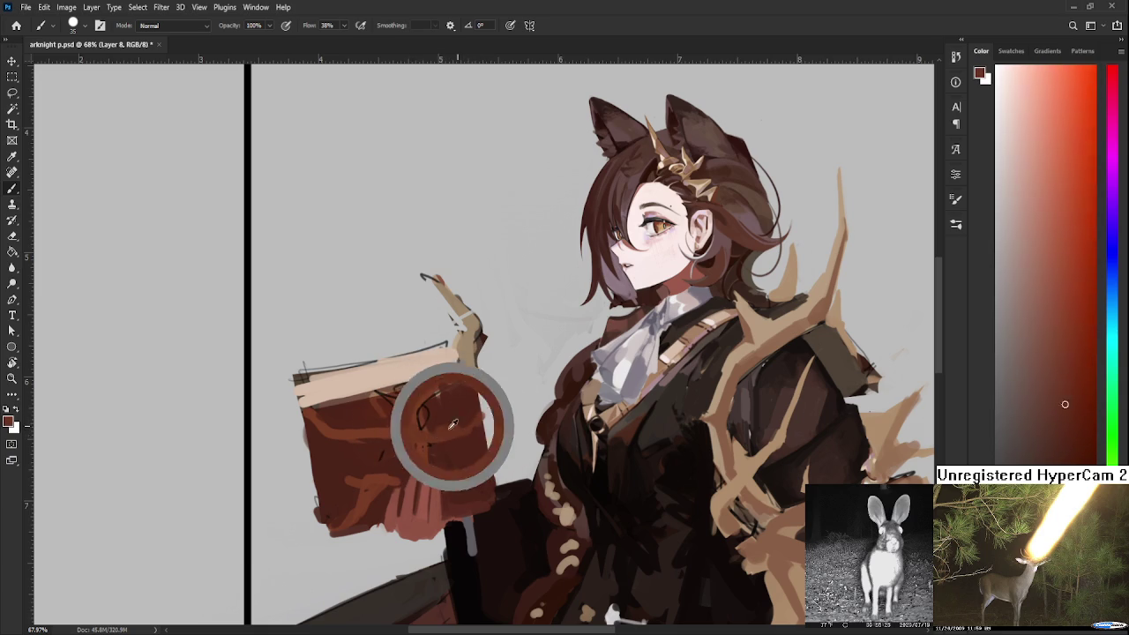
pyautogui.keyDown('alt'); pyautogui.click(464, 414); pyautogui.keyUp('alt')
pyautogui.keyDown('alt'); pyautogui.click(447, 403); pyautogui.keyUp('alt')
pyautogui.keyDown('alt'); pyautogui.click(447, 425); pyautogui.keyUp('alt')
# Keep picking darker and lighter book reds to break up the cover's flat colour
pyautogui.keyDown('alt'); pyautogui.click(473, 418); pyautogui.keyUp('alt')
pyautogui.keyDown('alt'); pyautogui.click(467, 407); pyautogui.keyUp('alt')
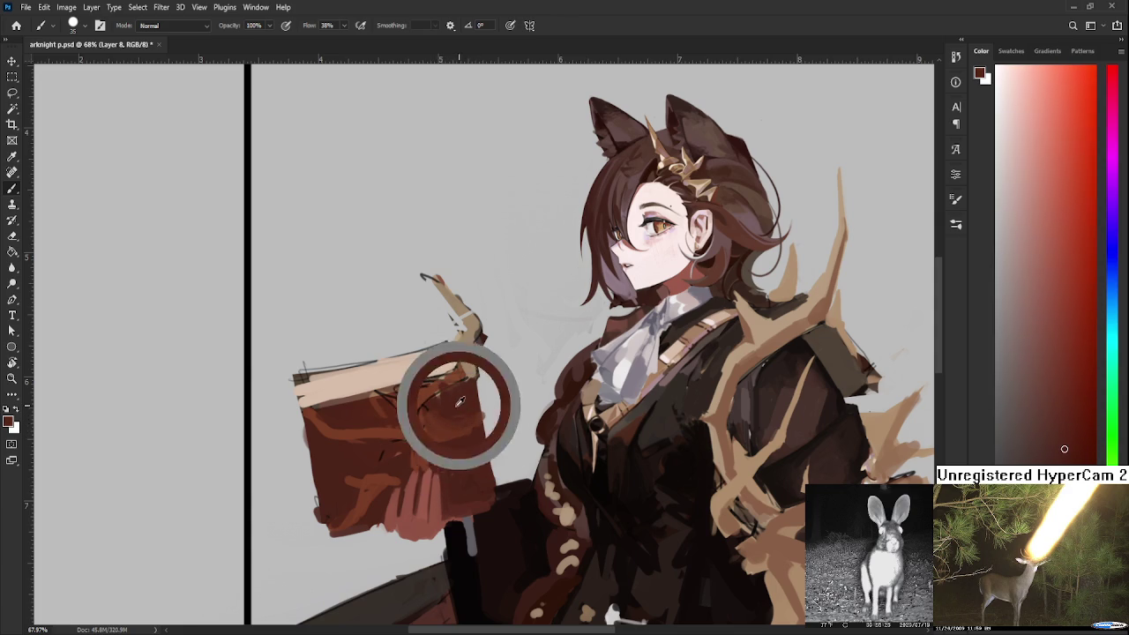
pyautogui.keyDown('alt'); pyautogui.click(448, 411); pyautogui.keyUp('alt')
pyautogui.keyDown('alt'); pyautogui.click(468, 396); pyautogui.keyUp('alt')
pyautogui.keyDown('alt'); pyautogui.click(453, 410); pyautogui.keyUp('alt')
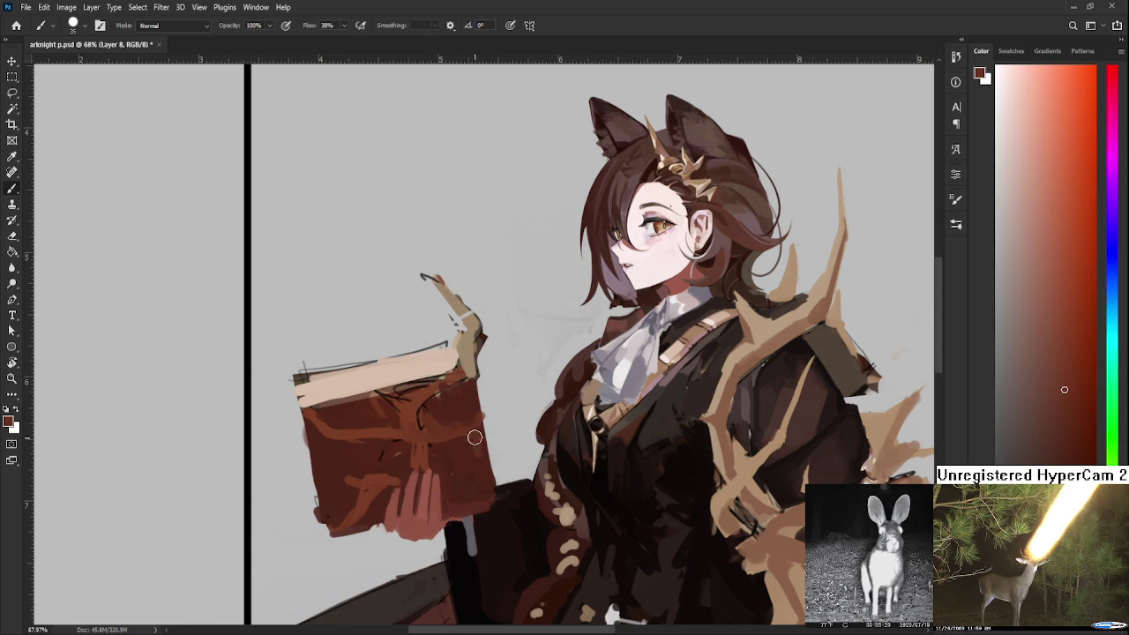
pyautogui.keyDown('alt'); pyautogui.click(471, 467); pyautogui.keyUp('alt')
pyautogui.keyDown('alt'); pyautogui.click(432, 436); pyautogui.keyUp('alt')
pyautogui.keyDown('alt'); pyautogui.click(452, 458); pyautogui.keyUp('alt')
pyautogui.keyDown('alt'); pyautogui.click(445, 437); pyautogui.keyUp('alt')
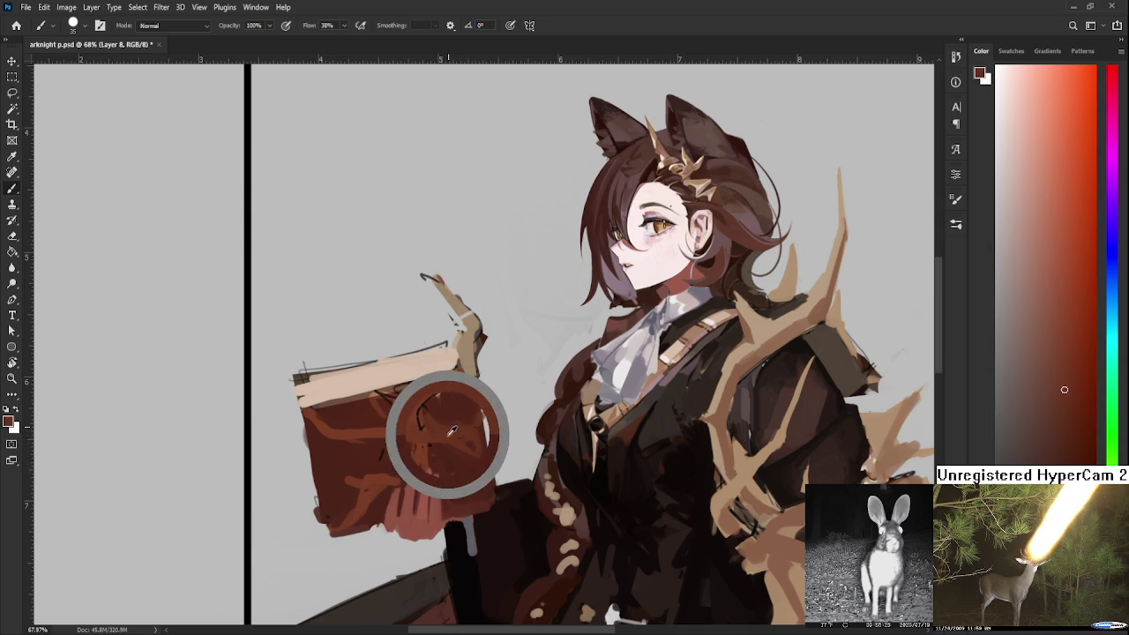
pyautogui.keyDown('alt'); pyautogui.click(442, 427); pyautogui.keyUp('alt')
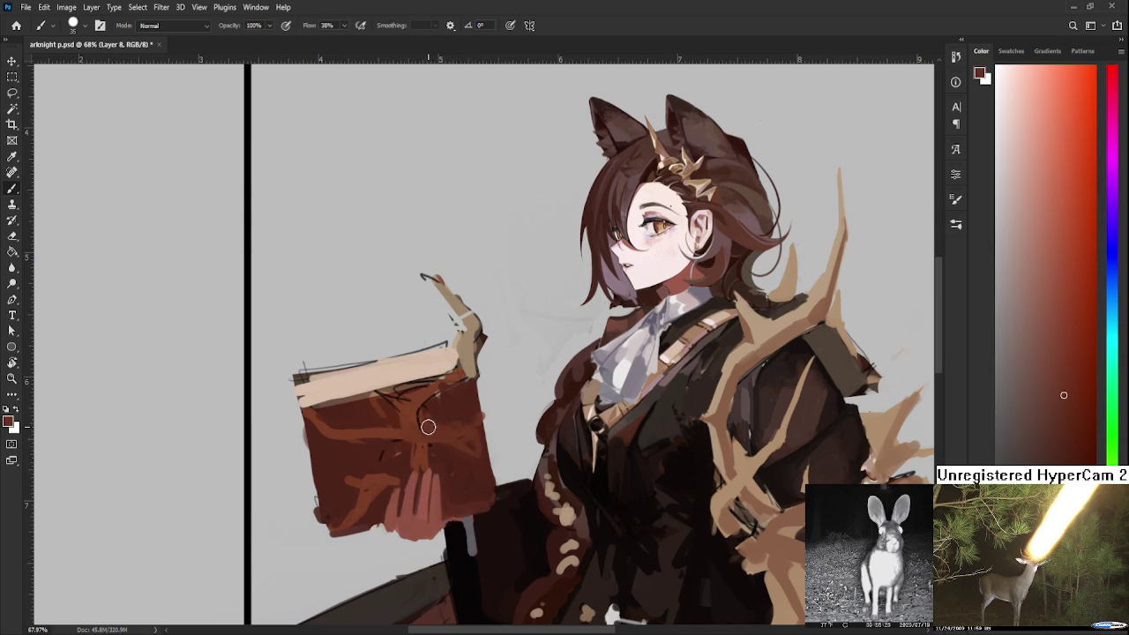
pyautogui.keyDown('alt'); pyautogui.click(429, 415); pyautogui.keyUp('alt')
pyautogui.keyDown('alt'); pyautogui.click(423, 414); pyautogui.keyUp('alt')
pyautogui.keyDown('alt'); pyautogui.click(414, 423); pyautogui.keyUp('alt')
pyautogui.keyDown('alt'); pyautogui.click(429, 430); pyautogui.keyUp('alt')
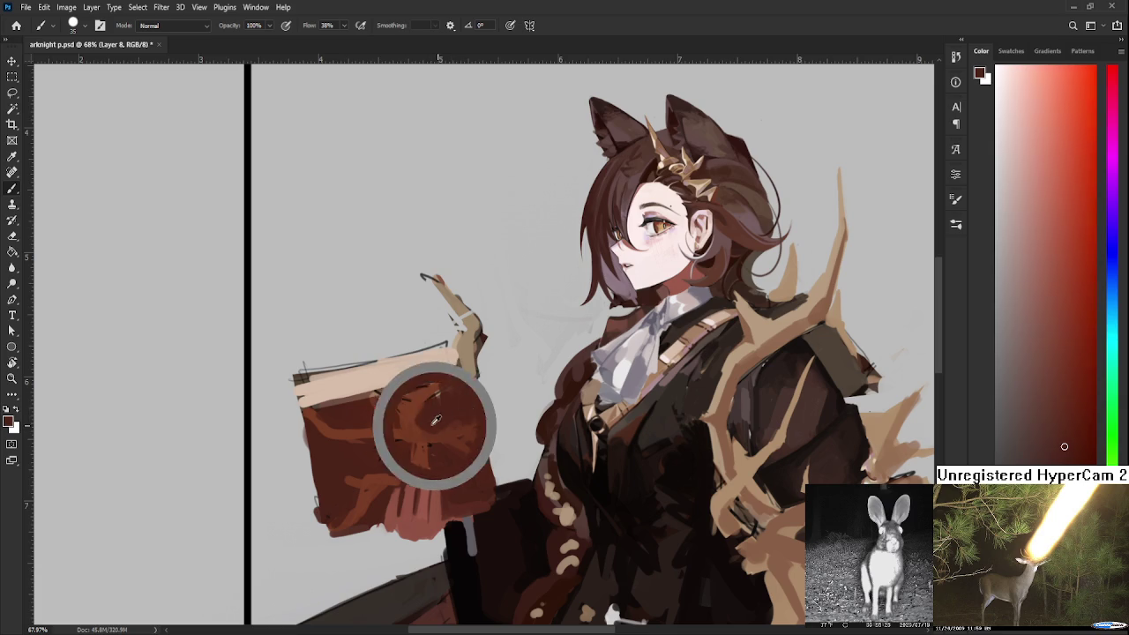
pyautogui.keyDown('alt'); pyautogui.click(417, 402); pyautogui.keyUp('alt')
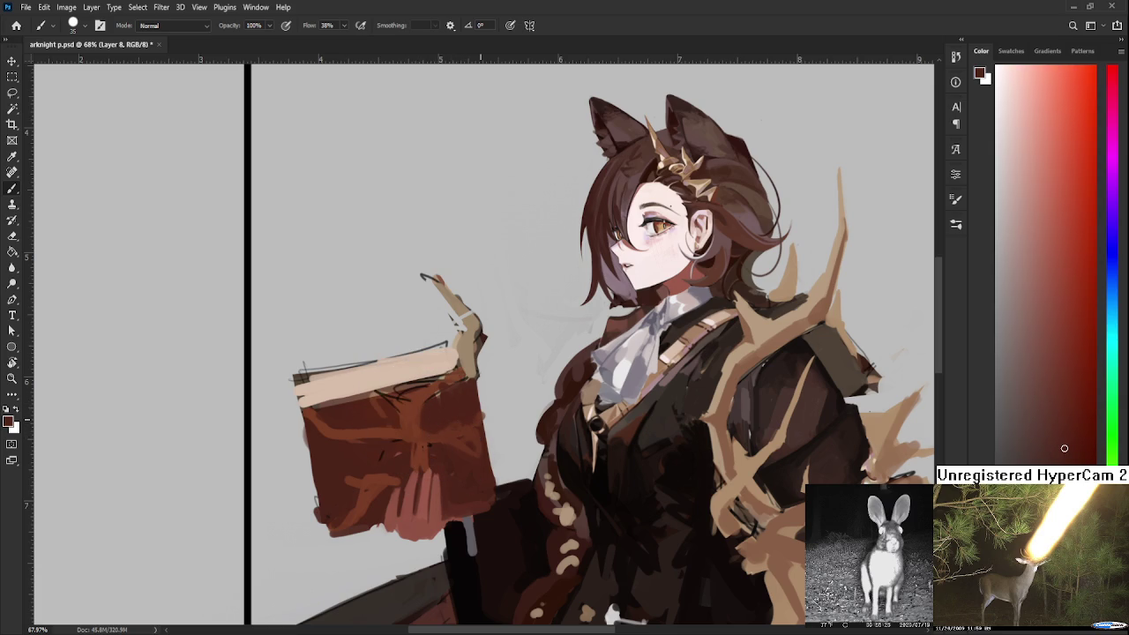
pyautogui.scroll(1, 478, 415)
# Extend the book's right edge with its dark red, then pick the pages' light tan
pyautogui.moveTo(483, 338)
pyautogui.mouseDown()
pyautogui.moveTo(499, 372)
pyautogui.moveTo(468, 407)
pyautogui.mouseUp()
pyautogui.keyDown('alt'); pyautogui.click(474, 404); pyautogui.keyUp('alt')
pyautogui.moveTo(486, 359); pyautogui.dragTo(483, 413)
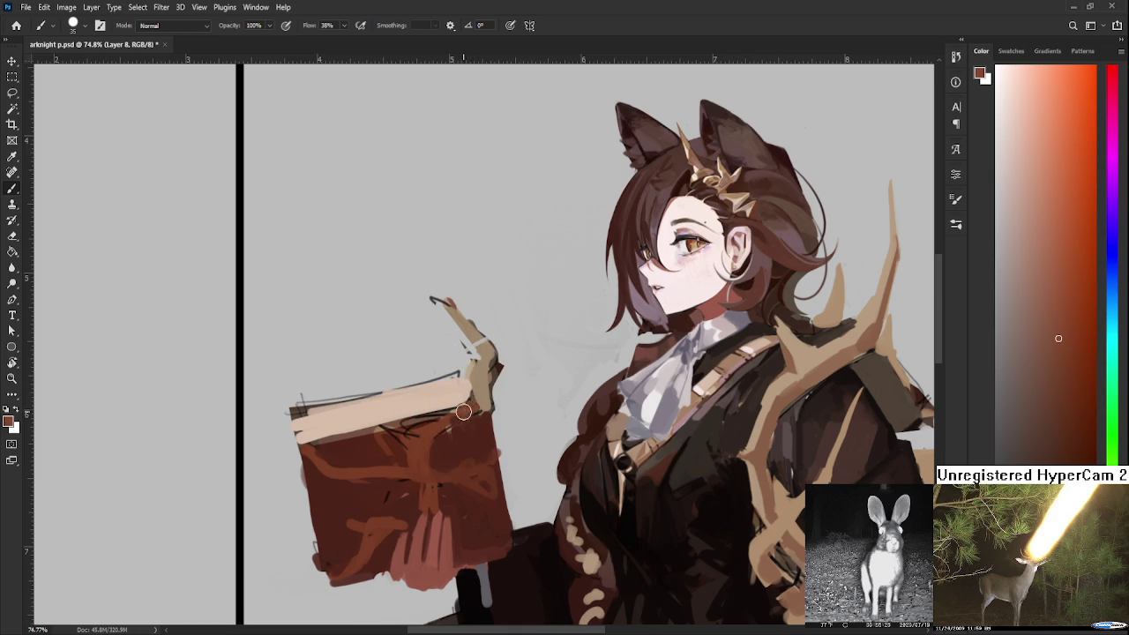
pyautogui.keyDown('alt'); pyautogui.click(464, 397); pyautogui.keyUp('alt')
pyautogui.keyDown('alt'); pyautogui.click(480, 388); pyautogui.keyUp('alt')
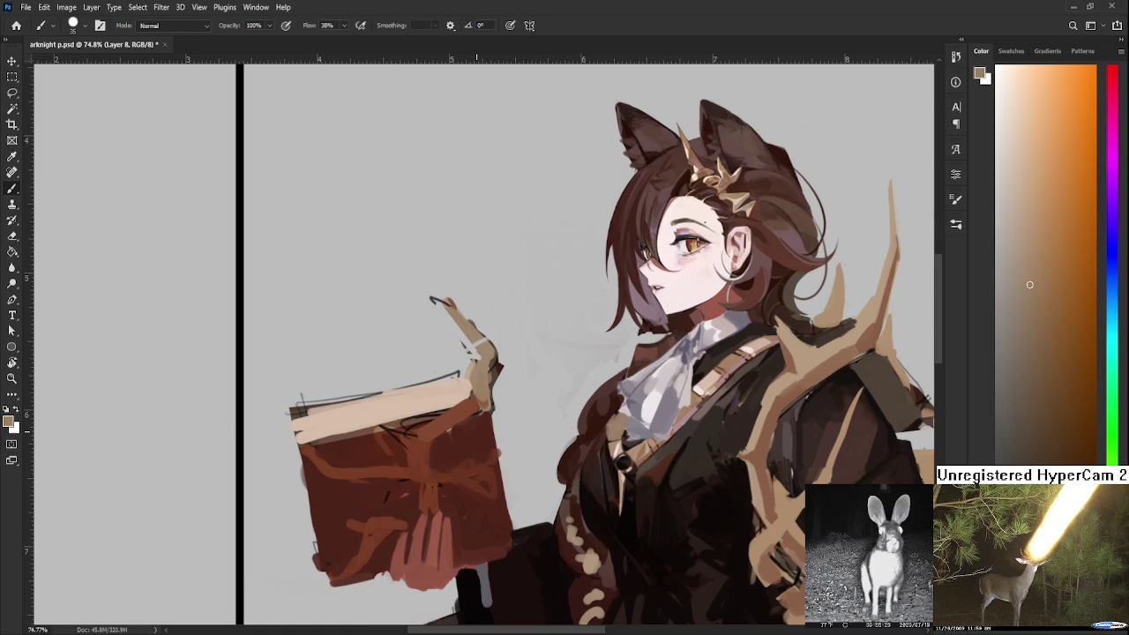
# Paint black into the strap below the hand holding the book
pyautogui.scroll(-5, 578, 87)
pyautogui.hscroll(-5, 605, 280)
pyautogui.scroll(2, 605, 280)
pyautogui.scroll(3, 561, 377)
pyautogui.keyDown('alt'); pyautogui.click(575, 409); pyautogui.keyUp('alt')
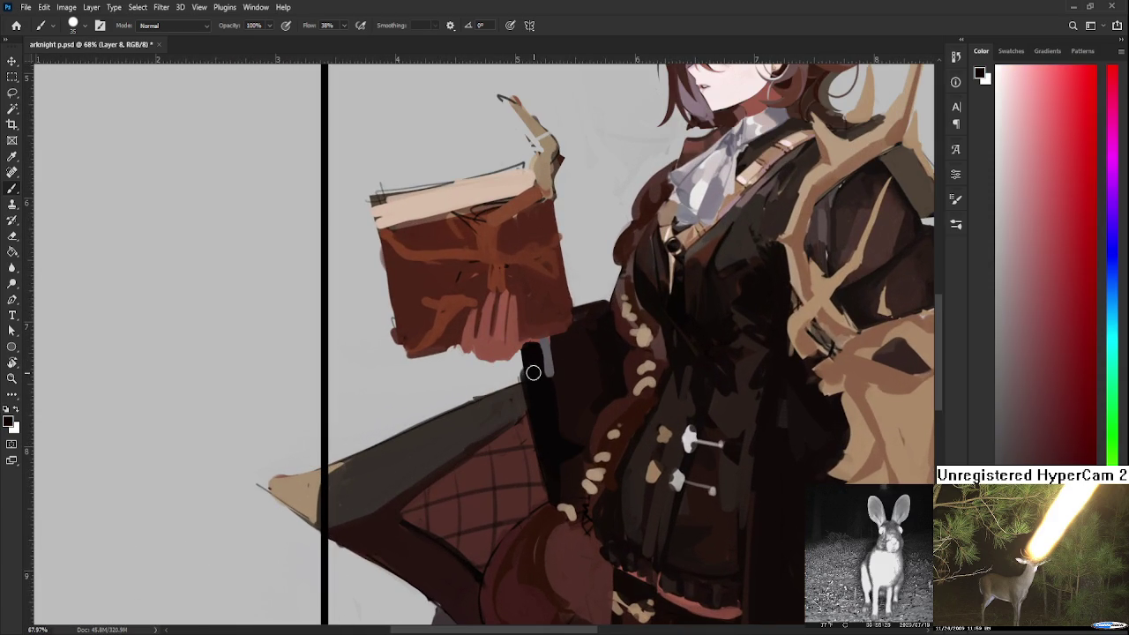
pyautogui.moveTo(524, 359)
pyautogui.mouseDown()
pyautogui.moveTo(537, 428)
pyautogui.moveTo(536, 352)
pyautogui.moveTo(544, 408)
pyautogui.mouseUp()
# Check the lower coat and sample its reddish-brown trim and near-black shades
pyautogui.moveTo(508, 190); pyautogui.dragTo(581, 382)
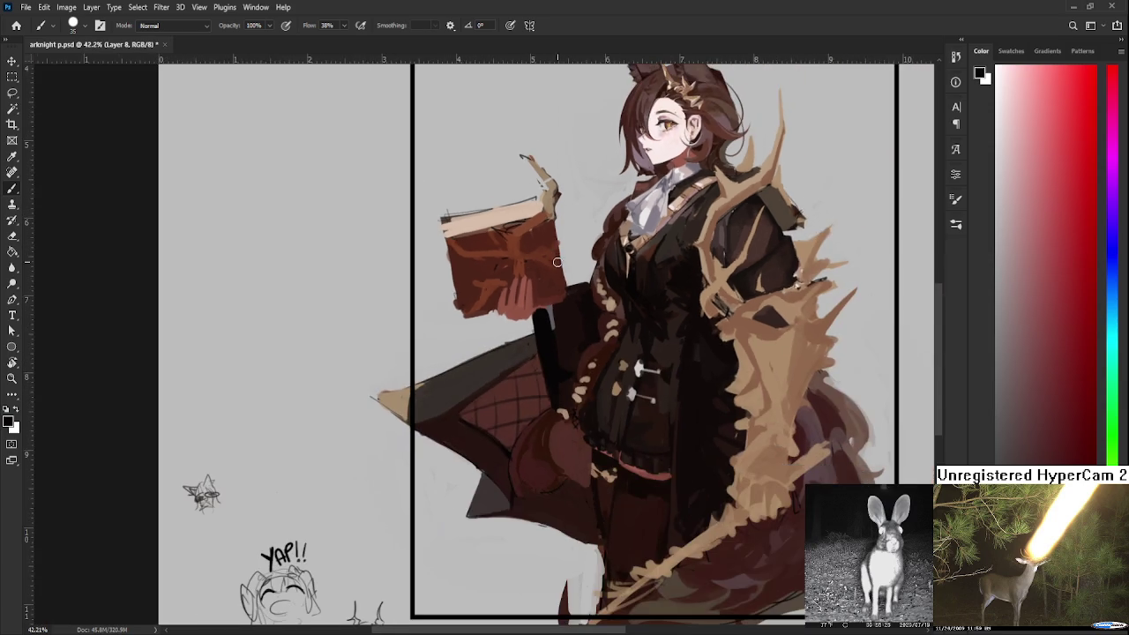
pyautogui.scroll(1, 581, 382)
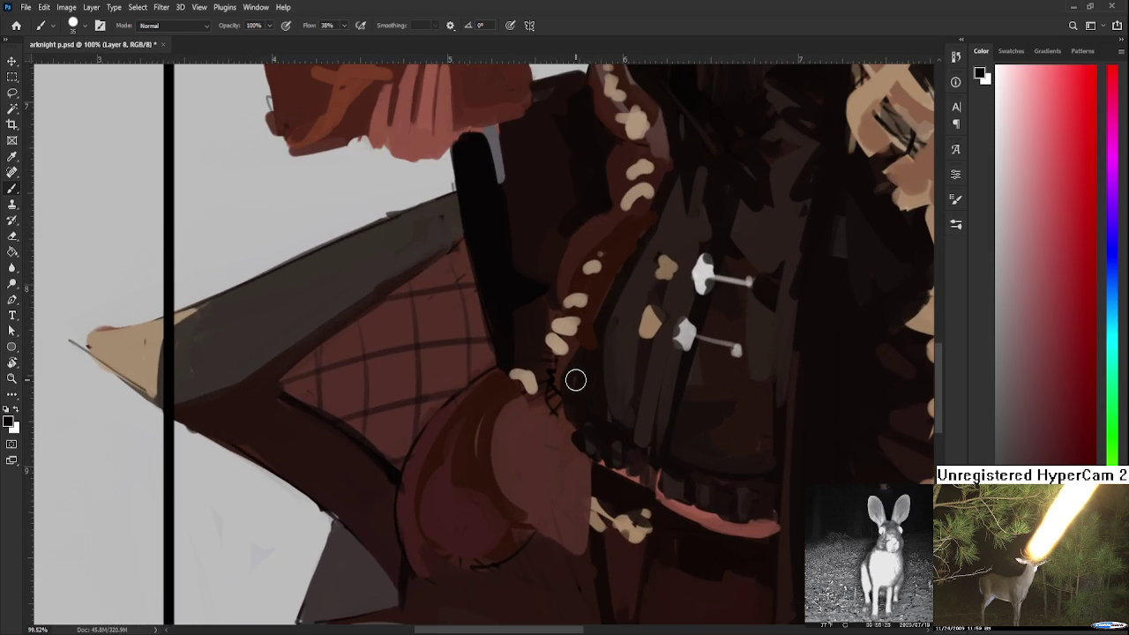
pyautogui.keyDown('alt'); pyautogui.click(552, 406); pyautogui.keyUp('alt')
pyautogui.keyDown('alt'); pyautogui.click(561, 367); pyautogui.keyUp('alt')
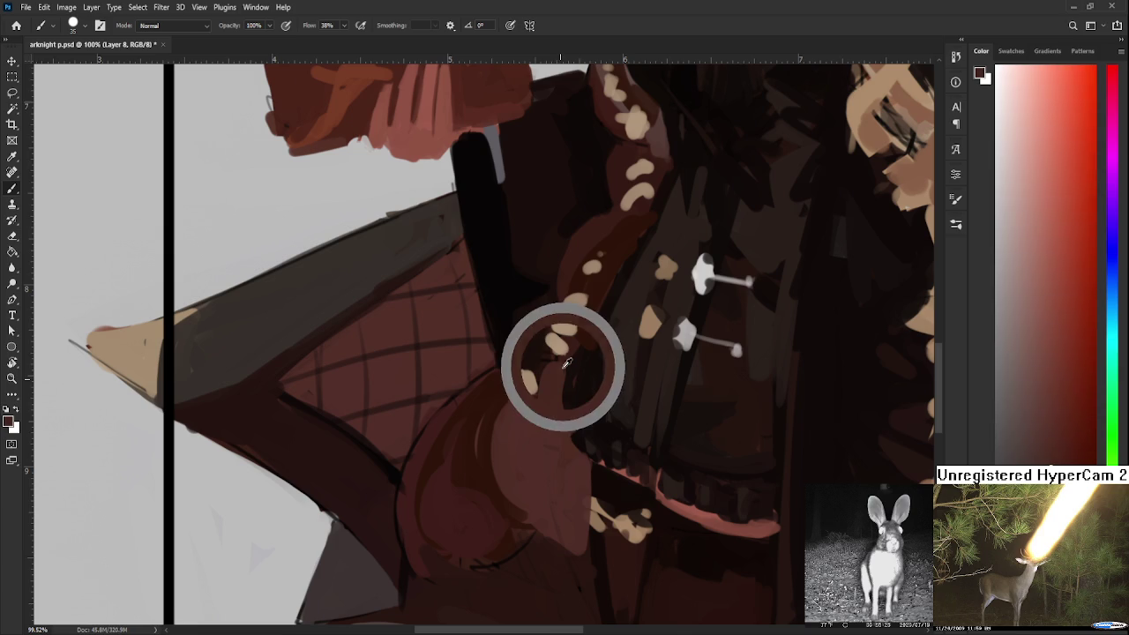
pyautogui.keyDown('alt'); pyautogui.click(556, 425); pyautogui.keyUp('alt')
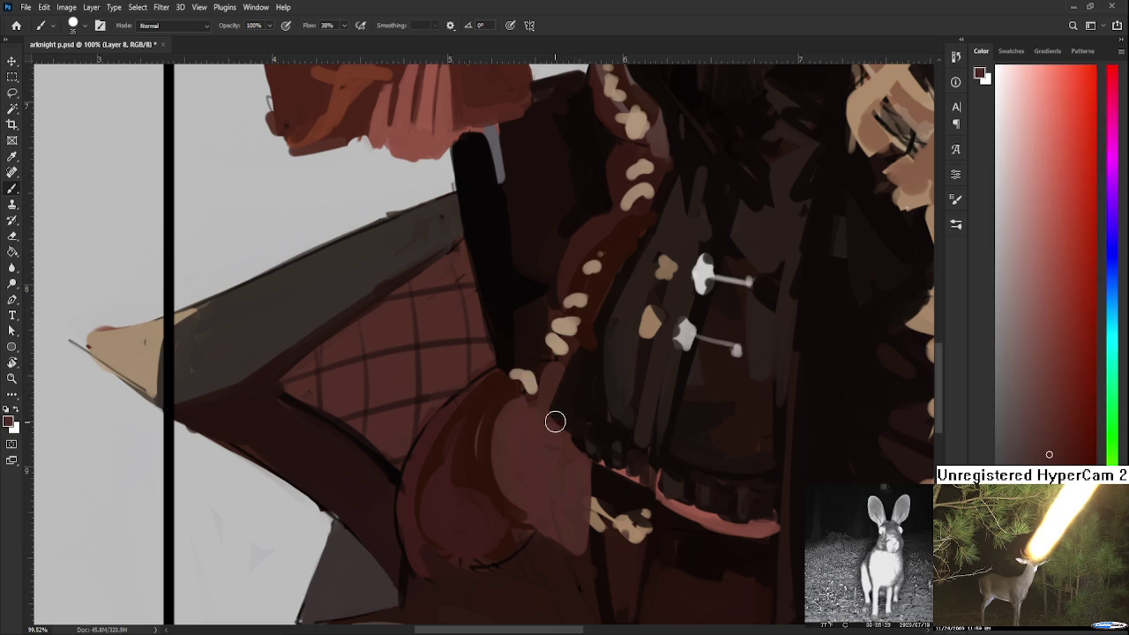
pyautogui.scroll(-2, 574, 393)
pyautogui.scroll(-2, 597, 370)
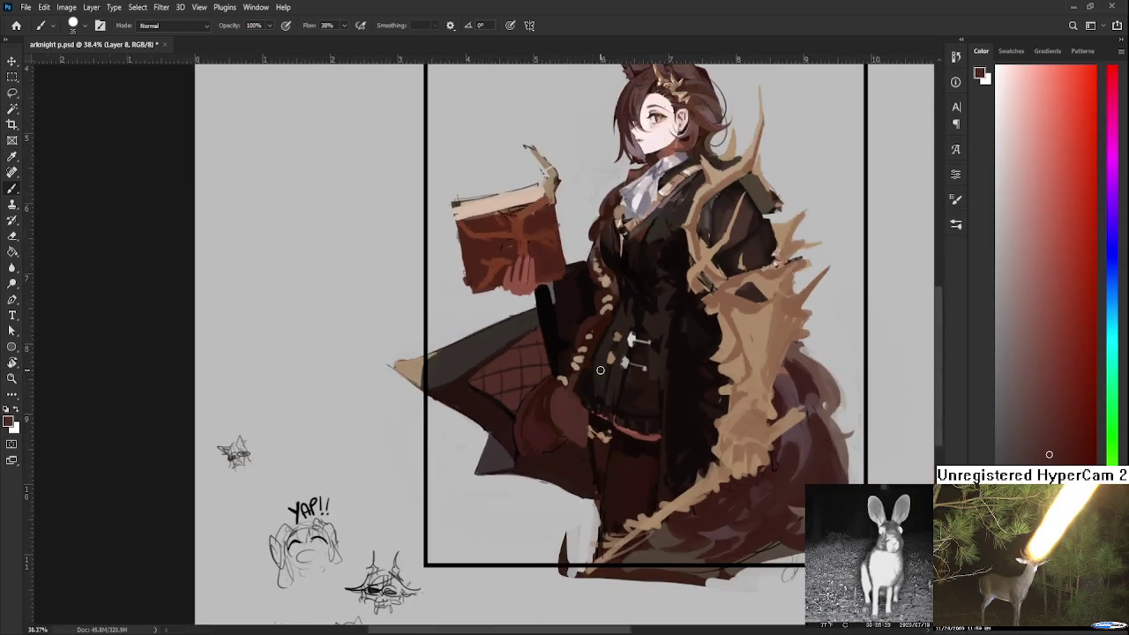
pyautogui.scroll(-1, 598, 370)
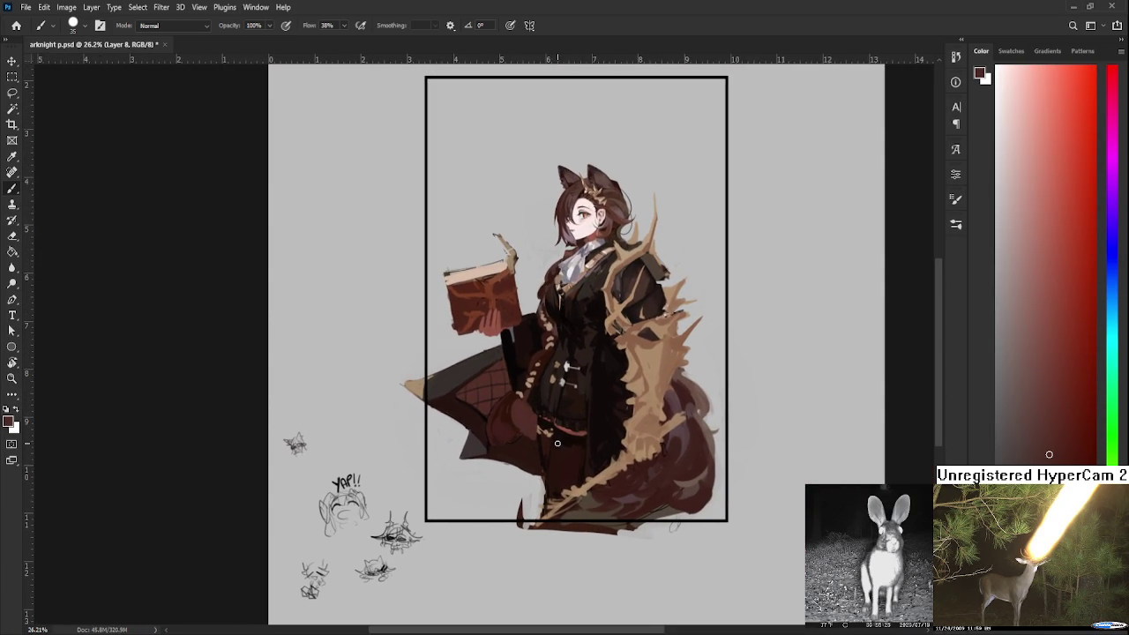
pyautogui.scroll(1, 556, 443)
pyautogui.scroll(1, 557, 442)
pyautogui.keyDown('alt'); pyautogui.click(614, 460); pyautogui.keyUp('alt')
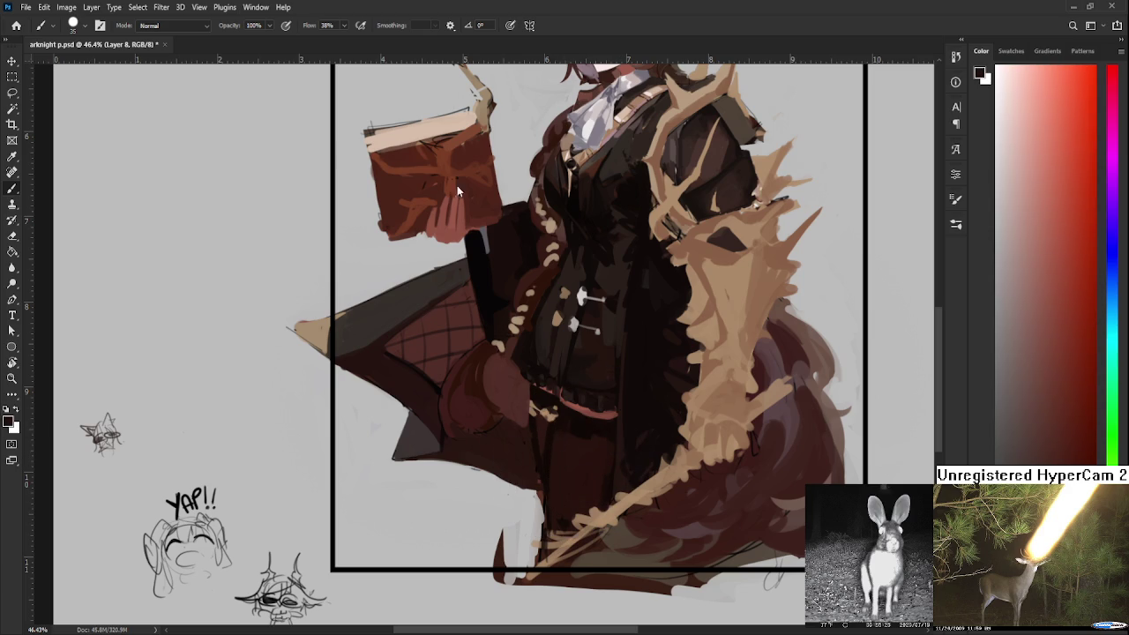
pyautogui.scroll(-1, 652, 282)
pyautogui.scroll(2, 688, 318)
pyautogui.hscroll(1, 723, 359)
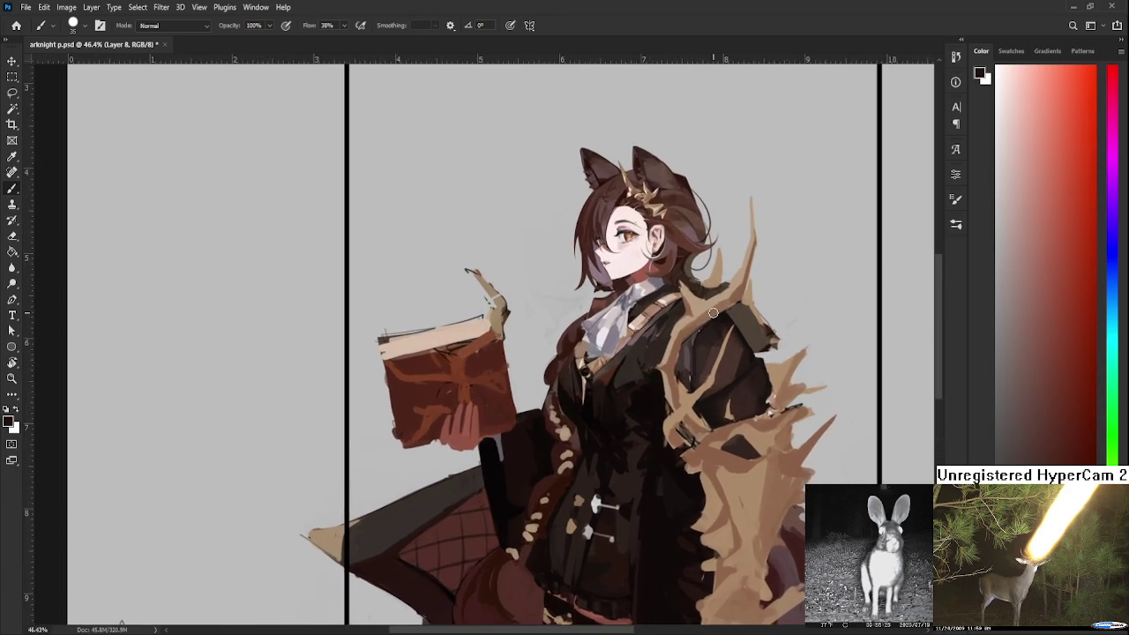
pyautogui.scroll(1, 705, 352)
pyautogui.scroll(1, 687, 349)
pyautogui.scroll(-1, 654, 351)
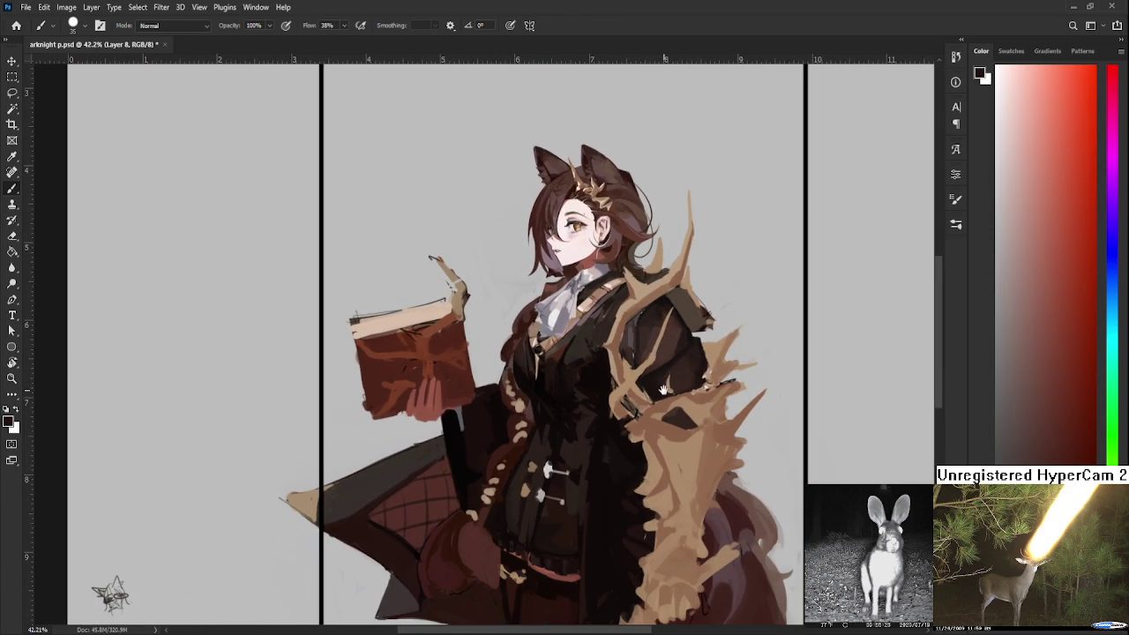
pyautogui.hscroll(1, 648, 362)
pyautogui.scroll(-1, 640, 375)
pyautogui.scroll(1, 636, 377)
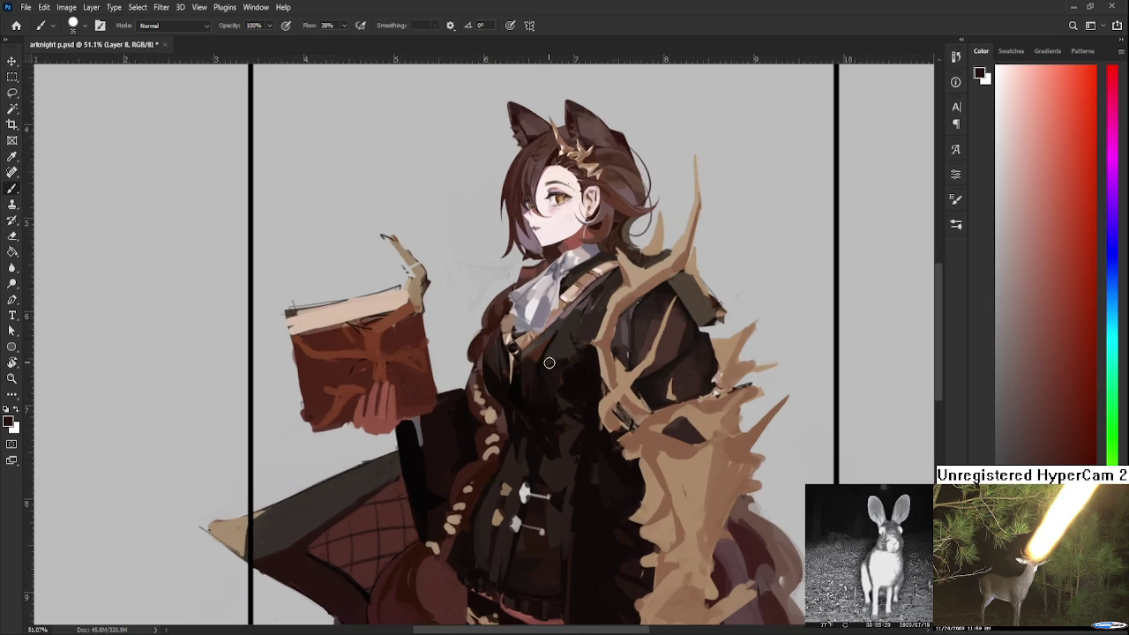
pyautogui.scroll(1, 687, 384)
pyautogui.moveTo(749, 394); pyautogui.dragTo(703, 392)
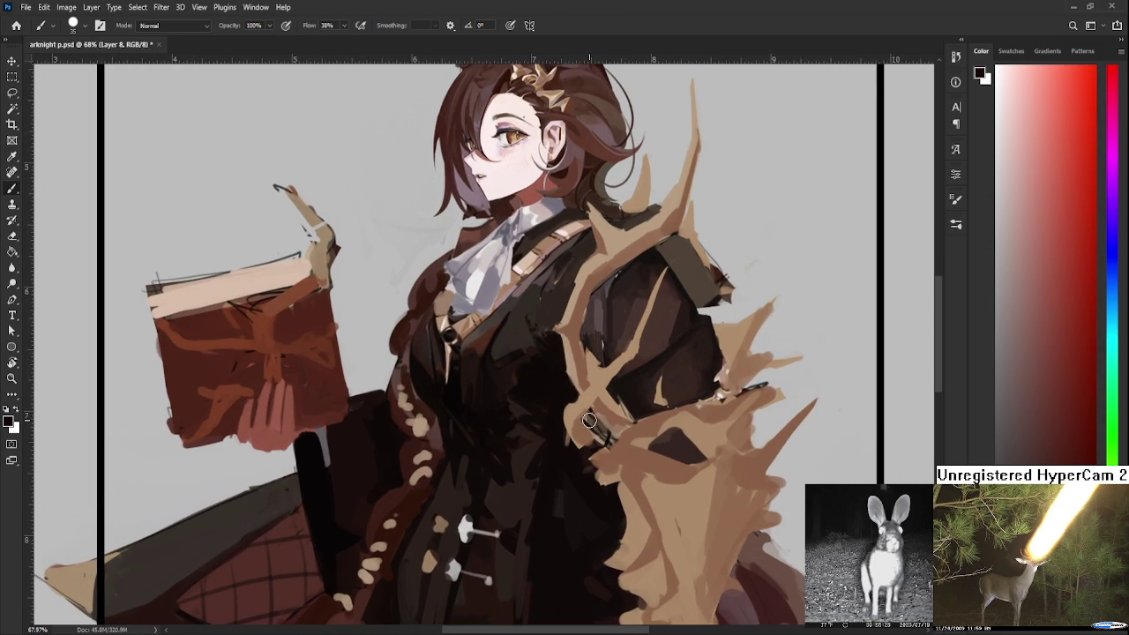
pyautogui.press('ctrl')
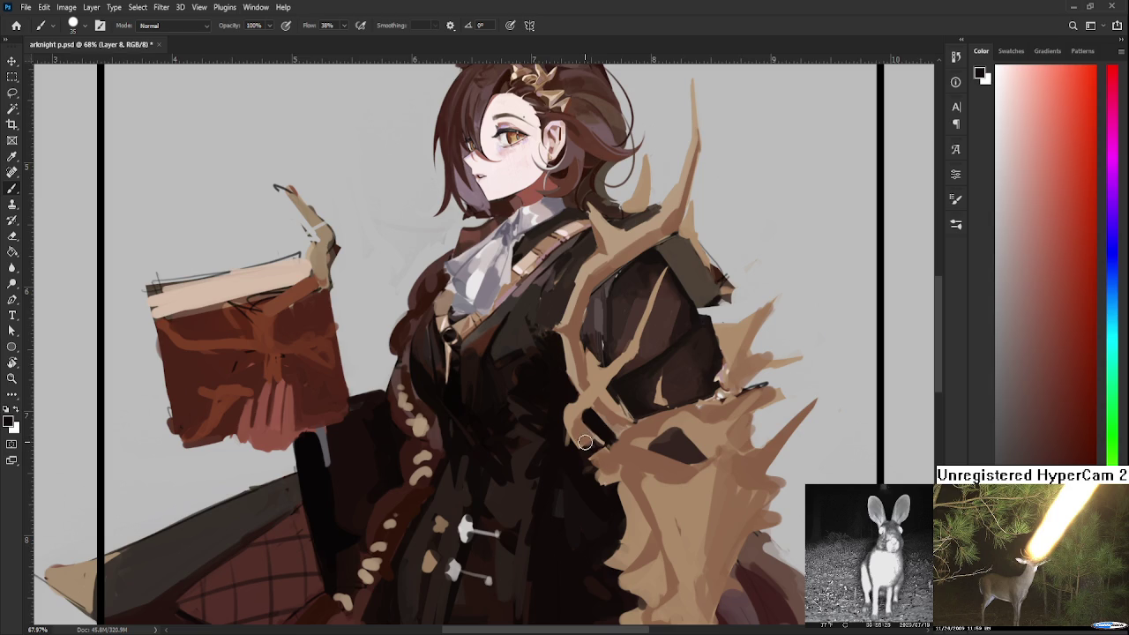
pyautogui.keyDown('alt'); pyautogui.click(582, 423); pyautogui.keyUp('alt')
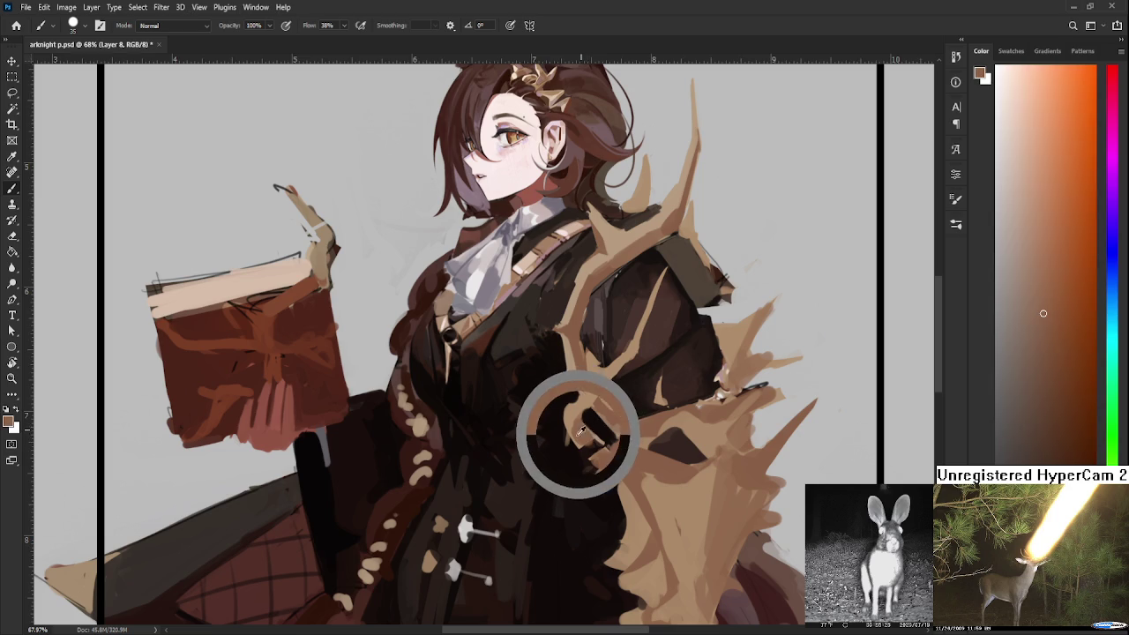
pyautogui.keyDown('alt'); pyautogui.click(580, 419); pyautogui.keyUp('alt')
pyautogui.keyDown('alt'); pyautogui.click(588, 392); pyautogui.keyUp('alt')
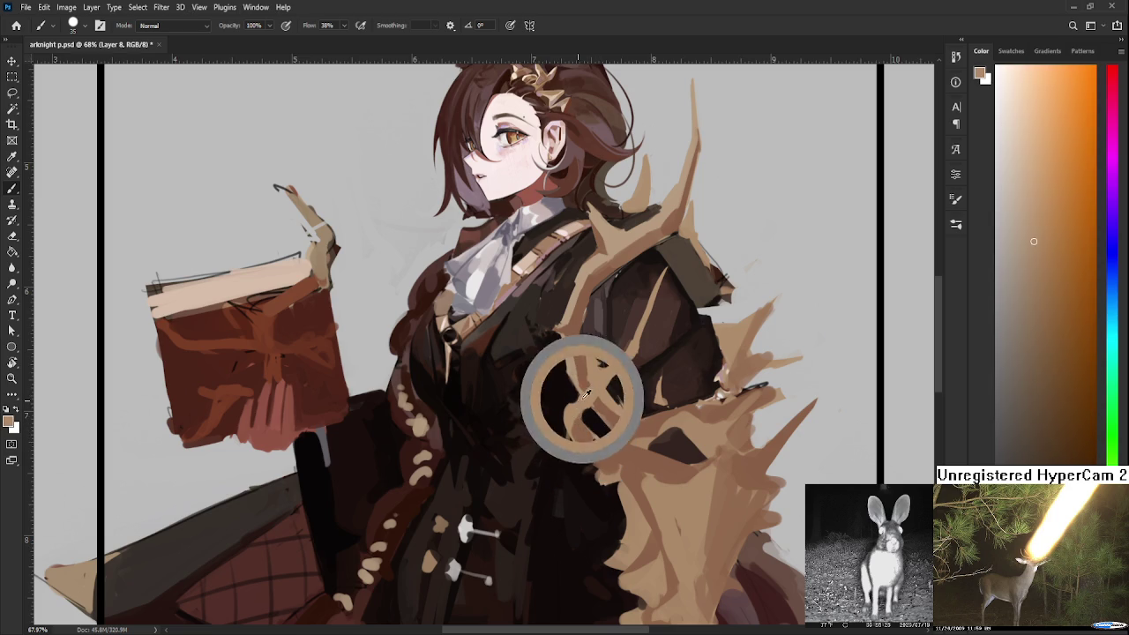
pyautogui.keyDown('alt'); pyautogui.click(578, 399); pyautogui.keyUp('alt')
pyautogui.keyDown('alt'); pyautogui.click(564, 427); pyautogui.keyUp('alt')
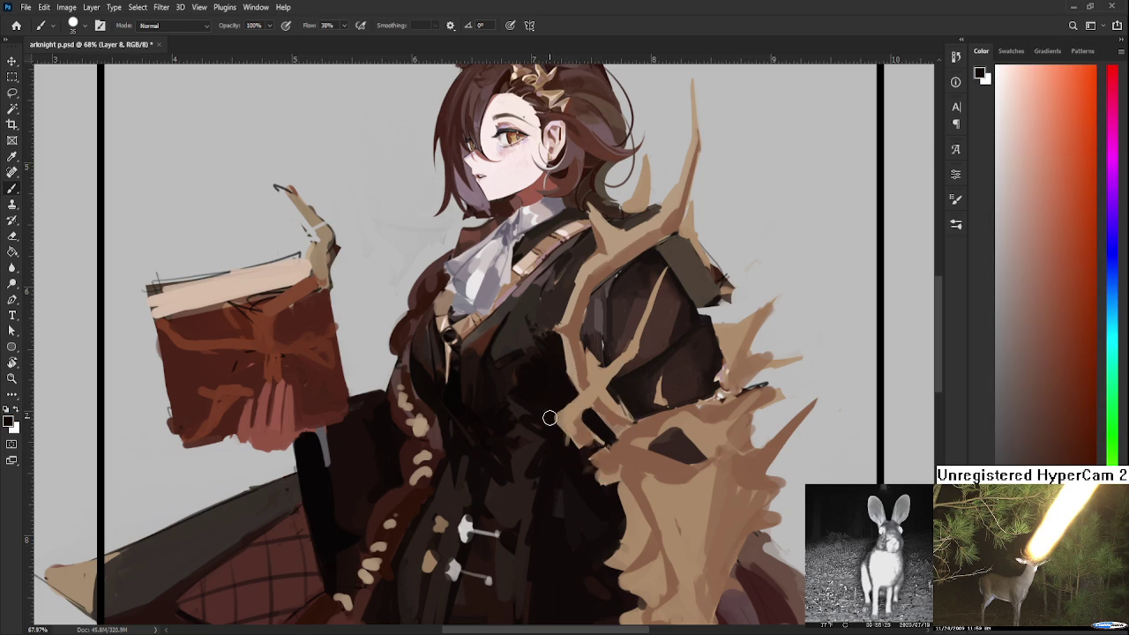
pyautogui.scroll(-2, 663, 402)
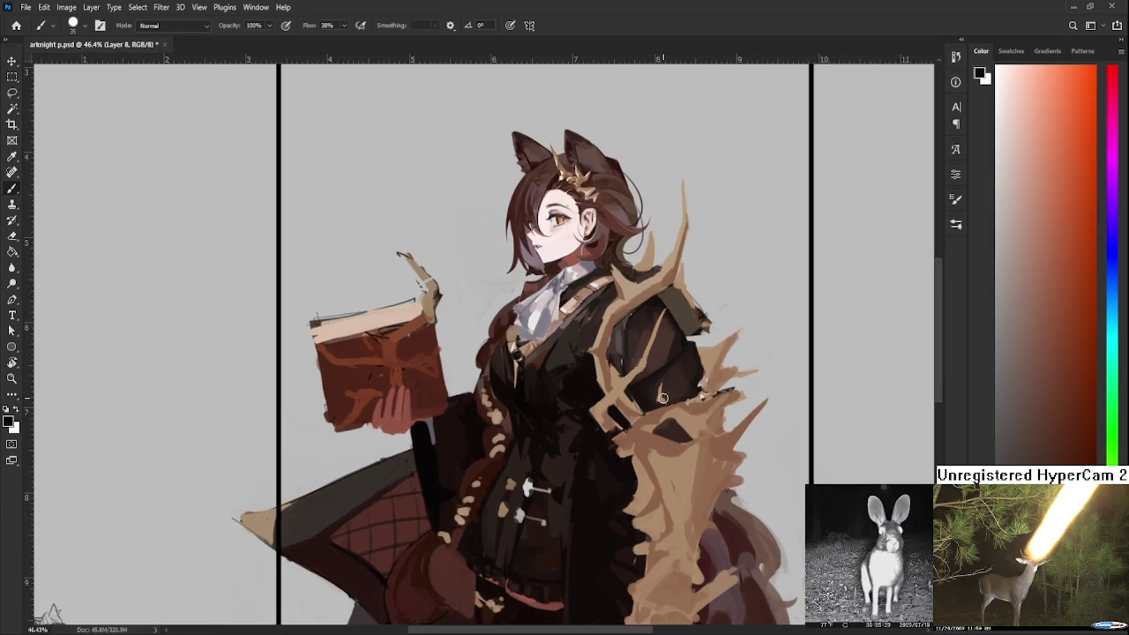
# Erase a small patch near the girl's shoulder and tilt the view to inspect it
pyautogui.scroll(-1, 661, 370)
pyautogui.scroll(1, 659, 338)
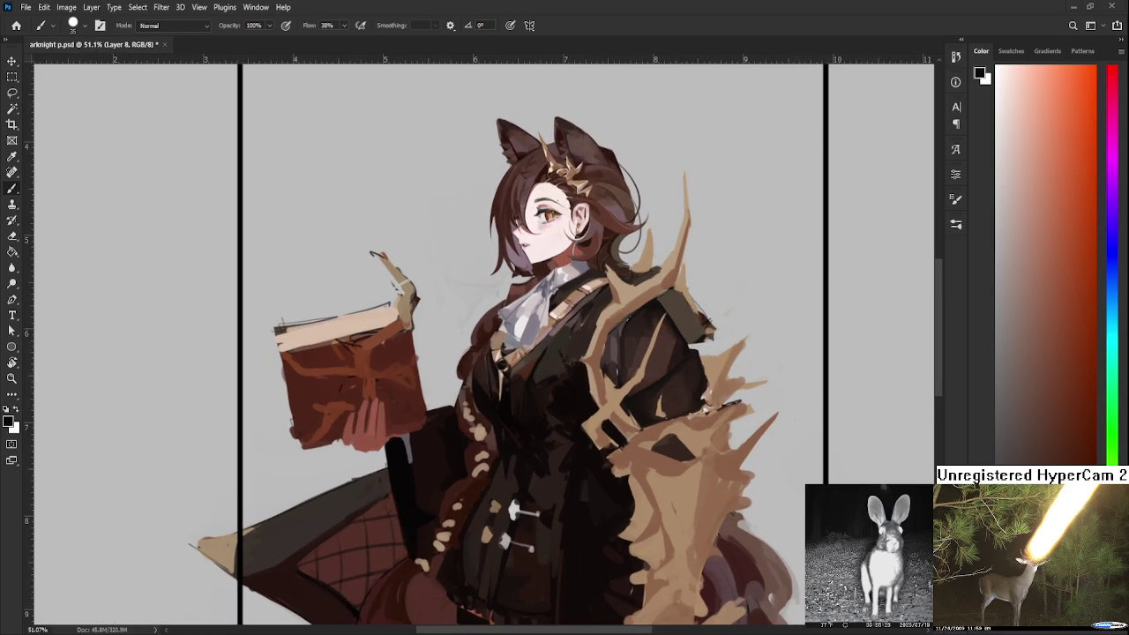
pyautogui.moveTo(686, 335); pyautogui.dragTo(648, 351)
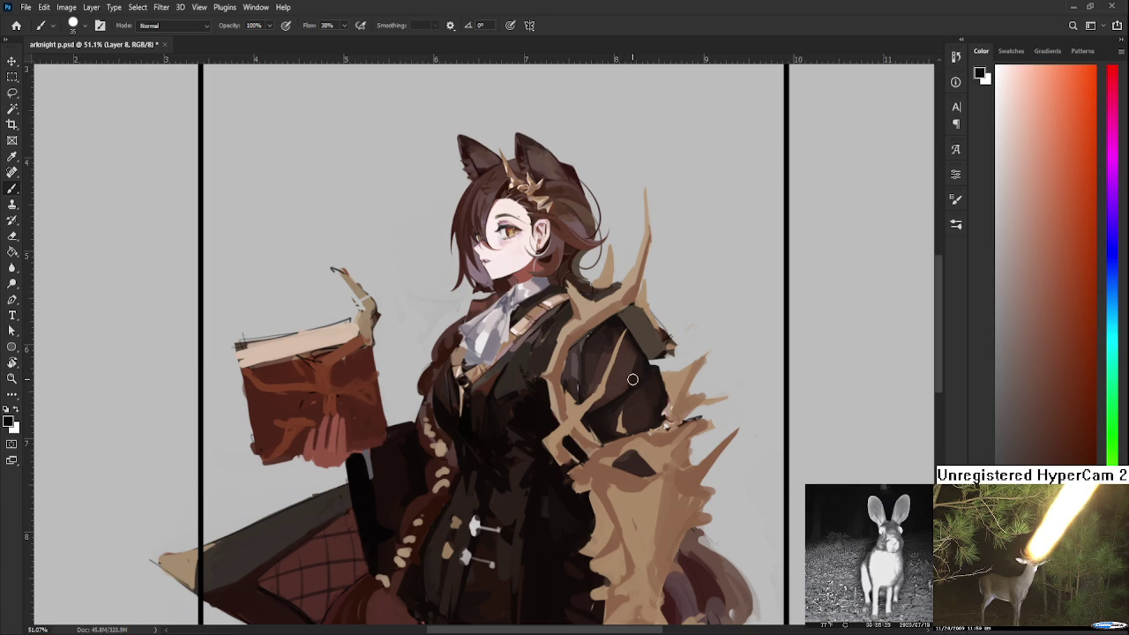
pyautogui.moveTo(625, 320)
pyautogui.mouseDown()
pyautogui.moveTo(614, 341)
pyautogui.moveTo(642, 379)
pyautogui.moveTo(645, 368)
pyautogui.moveTo(621, 351)
pyautogui.moveTo(651, 348)
pyautogui.mouseUp()
pyautogui.press('e')
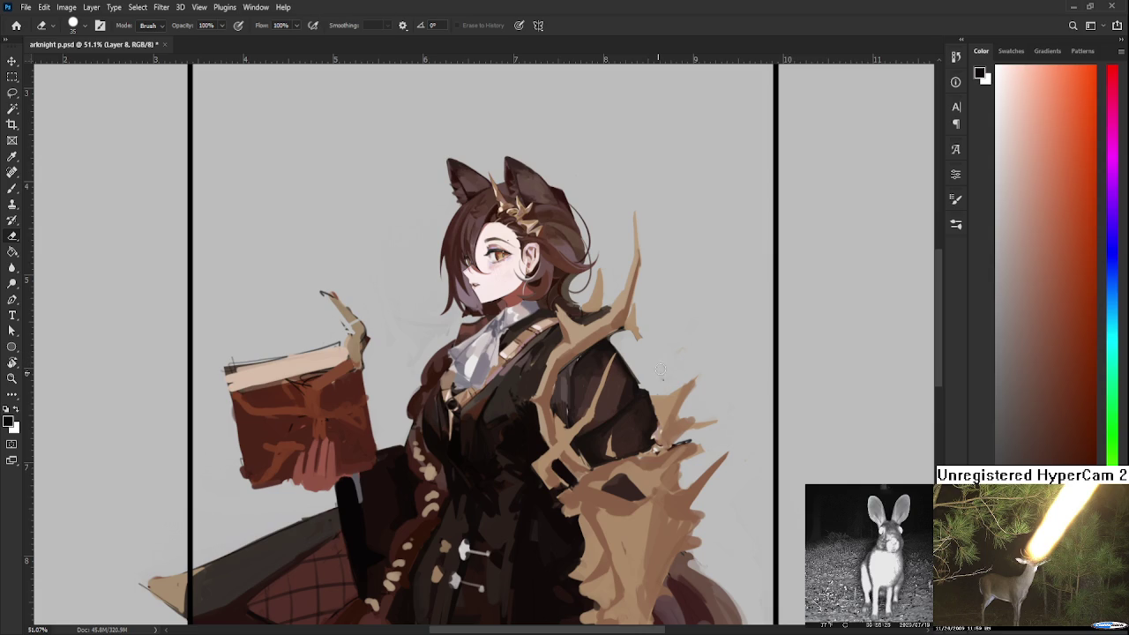
pyautogui.press('b')
pyautogui.keyDown('alt'); pyautogui.click(641, 407); pyautogui.keyUp('alt')
pyautogui.moveTo(641, 407); pyautogui.dragTo(637, 368)
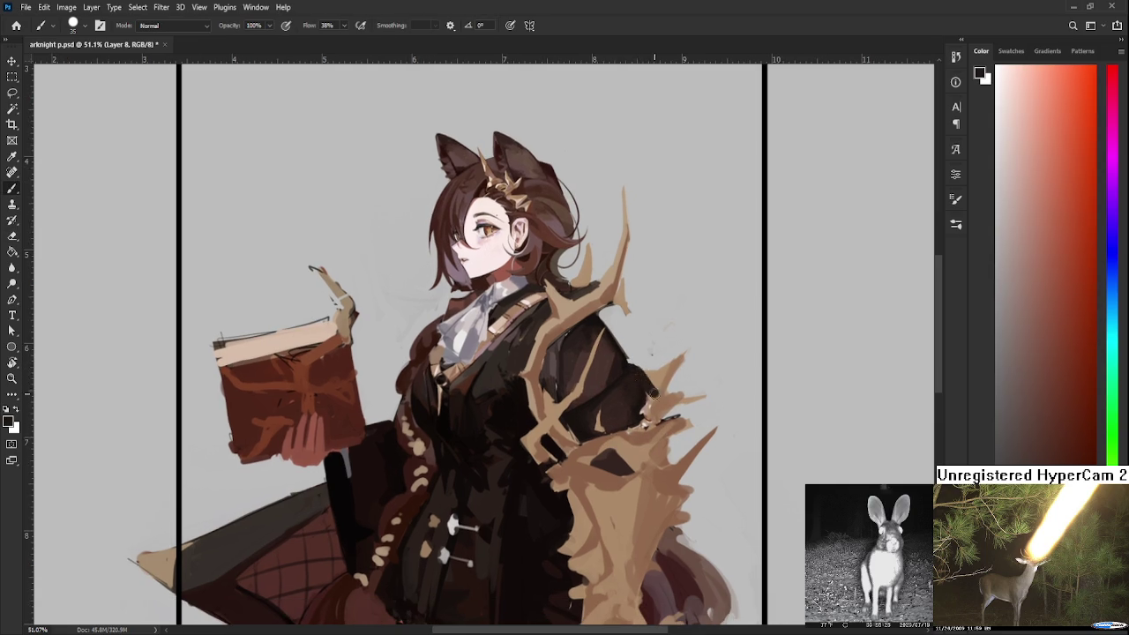
pyautogui.moveTo(648, 395); pyautogui.dragTo(640, 362)
pyautogui.press('r')
pyautogui.click(629, 372)
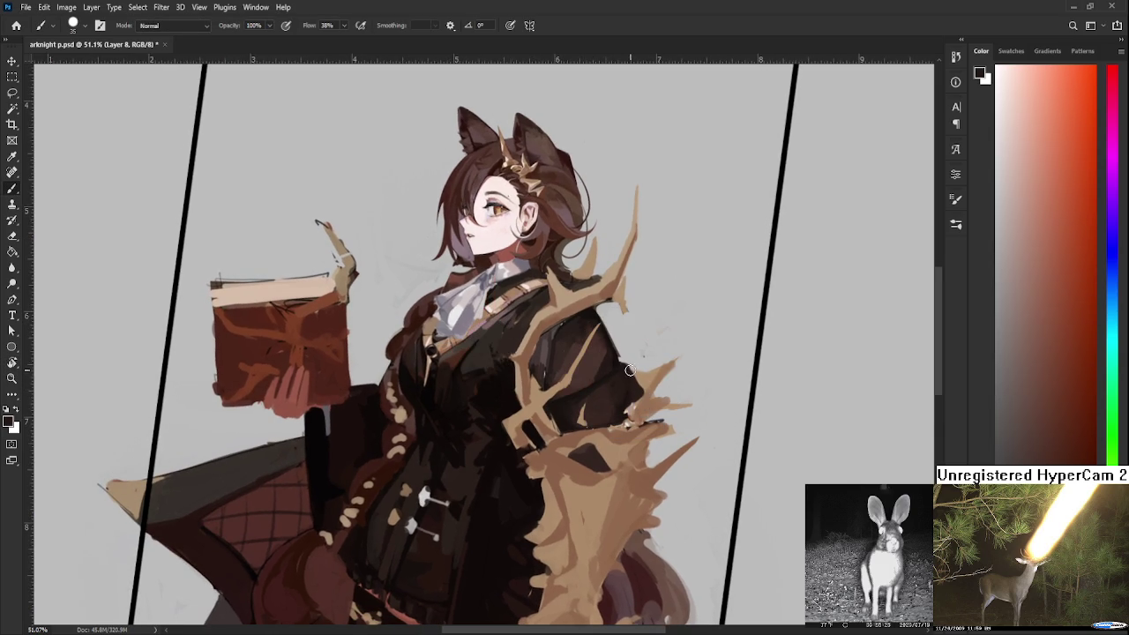
pyautogui.click(636, 373)
# Resample coat browns and antler tans, erase stray flecks, and save arknight p.psd
pyautogui.keyDown('alt'); pyautogui.click(649, 394); pyautogui.keyUp('alt')
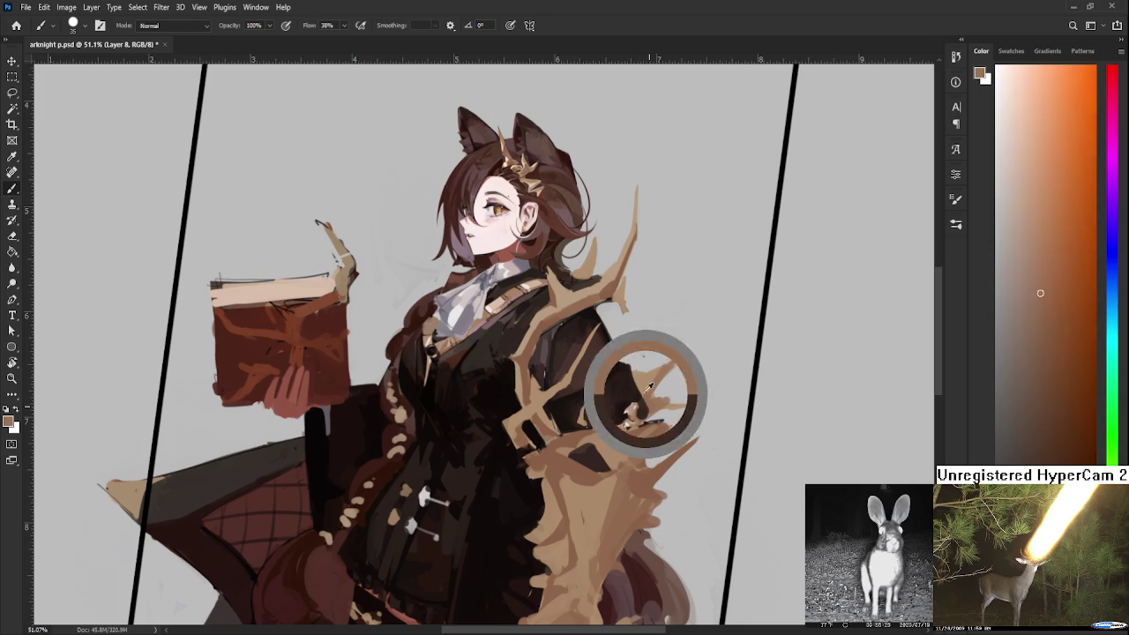
pyautogui.keyDown('alt'); pyautogui.click(633, 386); pyautogui.keyUp('alt')
pyautogui.keyDown('alt'); pyautogui.click(647, 381); pyautogui.keyUp('alt')
pyautogui.keyDown('alt'); pyautogui.click(652, 395); pyautogui.keyUp('alt')
pyautogui.keyDown('alt'); pyautogui.click(641, 393); pyautogui.keyUp('alt')
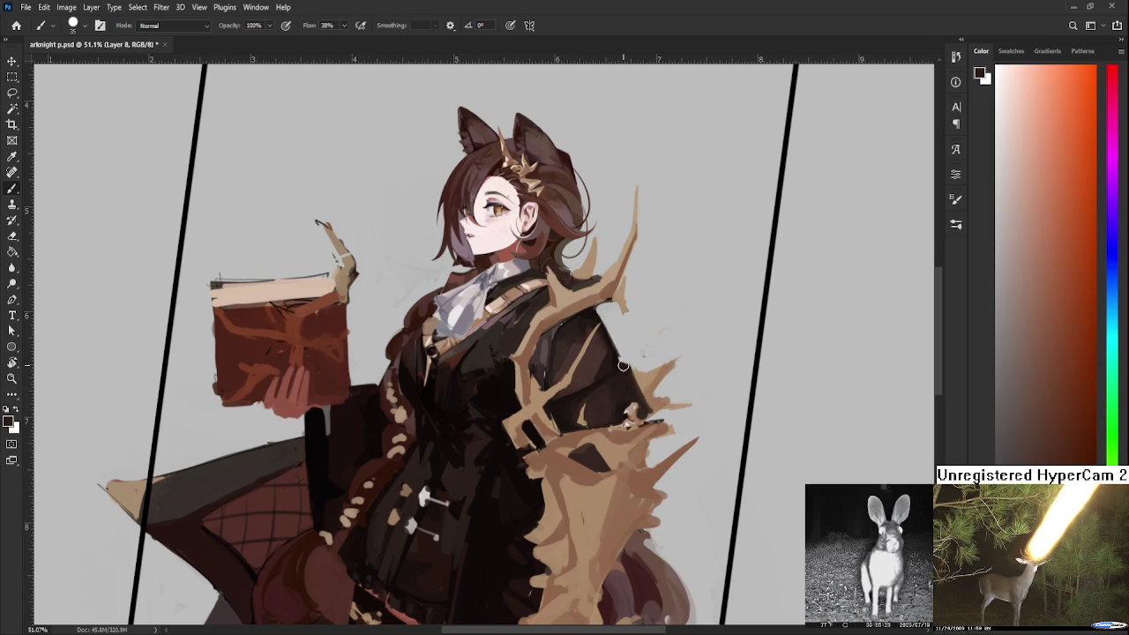
pyautogui.press('e')
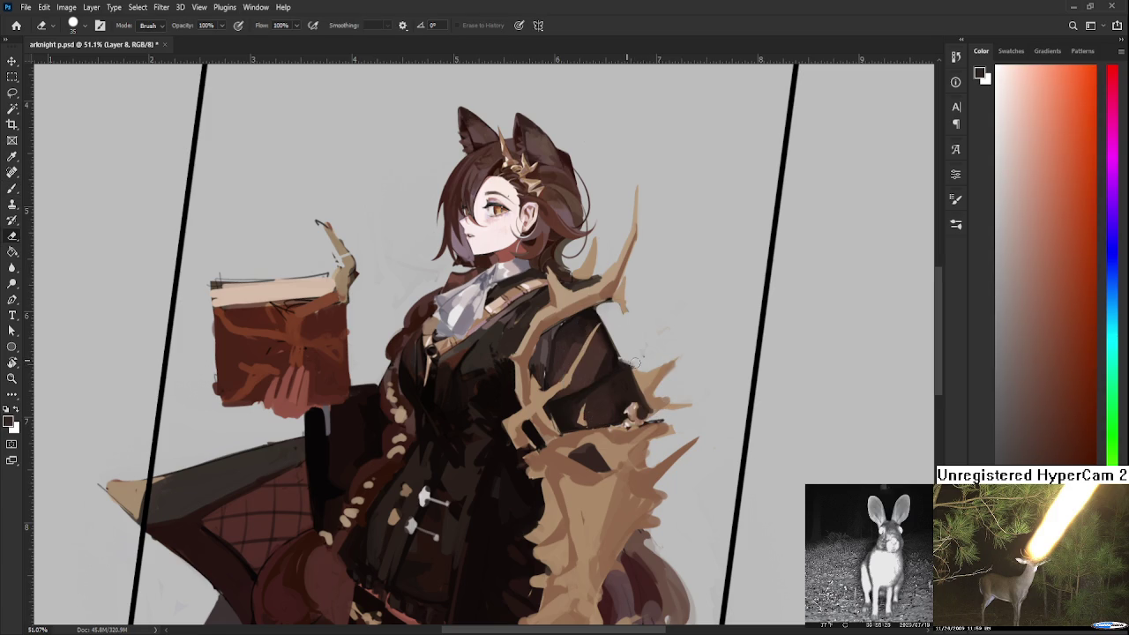
pyautogui.moveTo(637, 340); pyautogui.dragTo(633, 360)
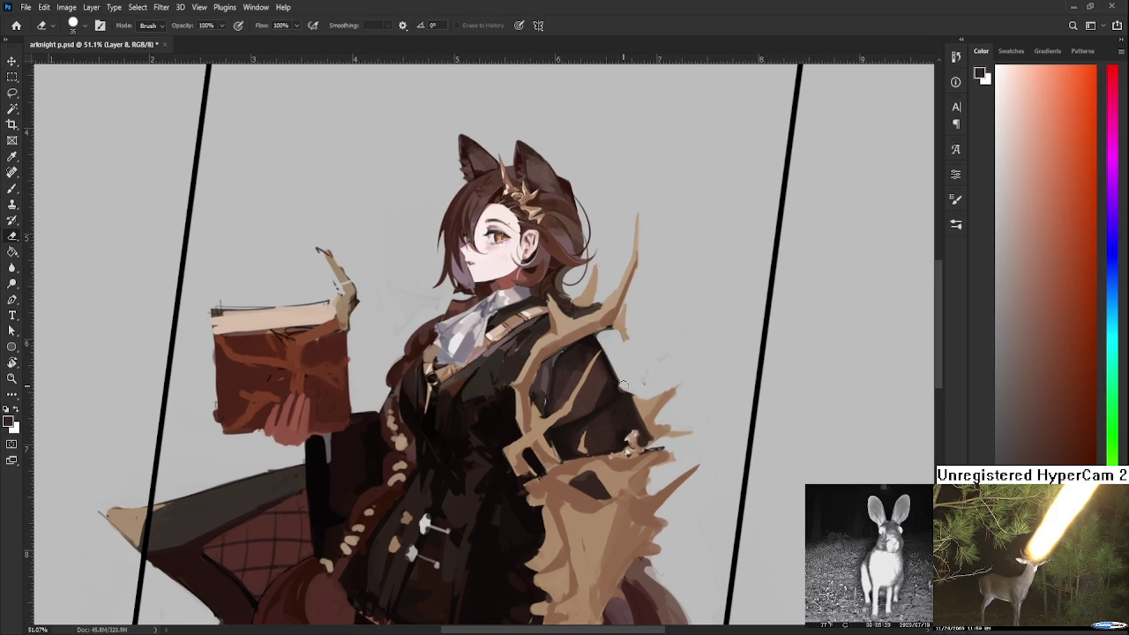
pyautogui.press('b')
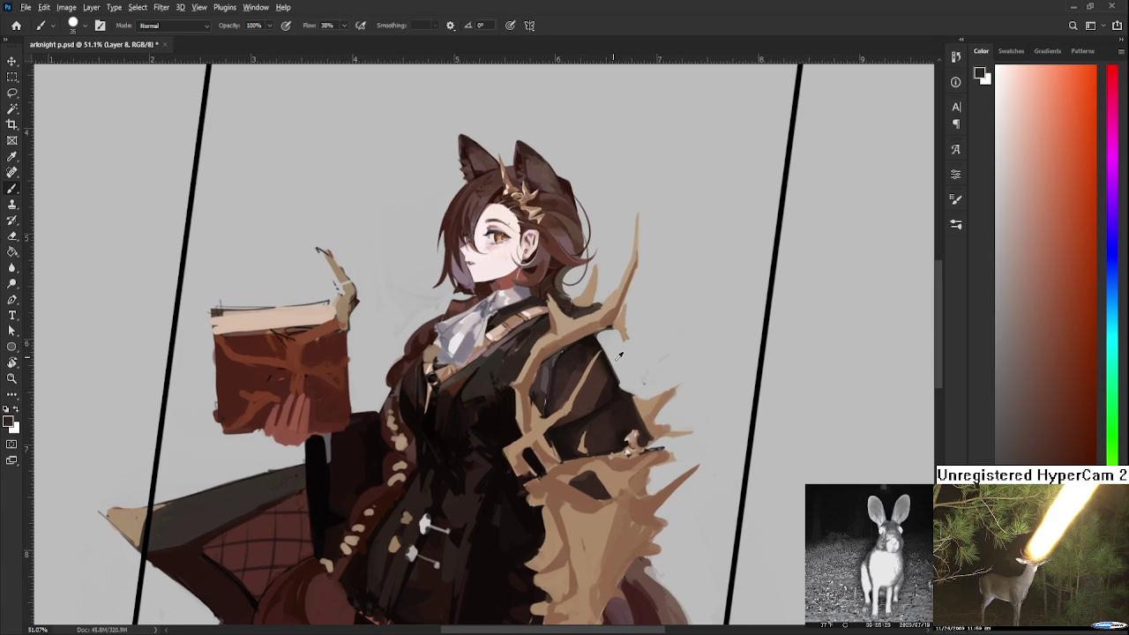
pyautogui.moveTo(599, 344); pyautogui.dragTo(588, 366)
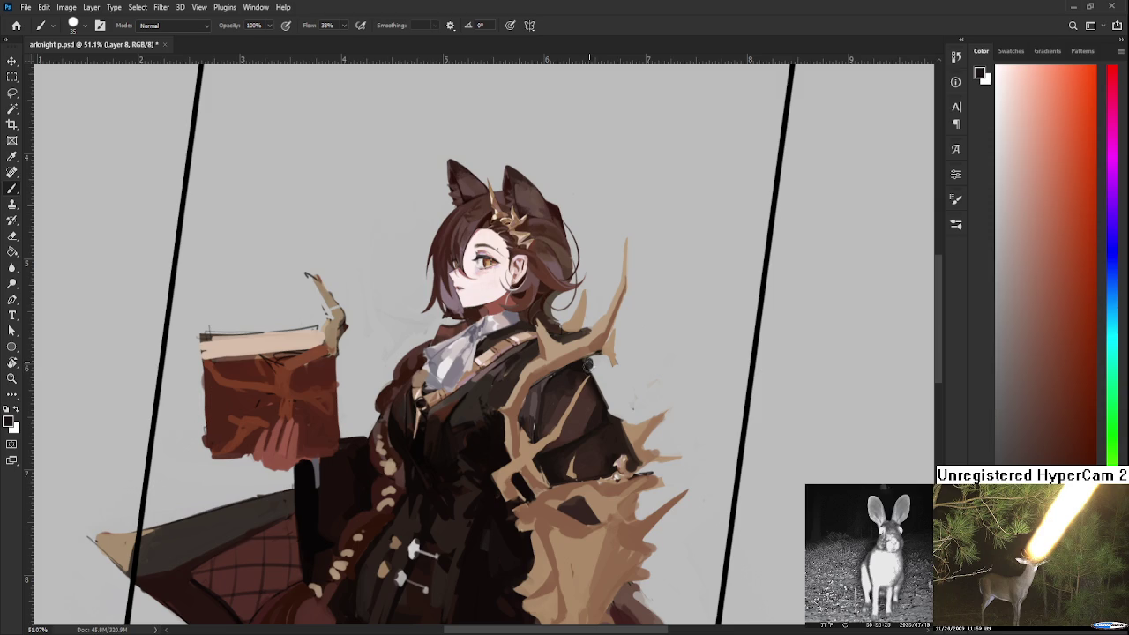
pyautogui.hotkey('ctrl', 's')
pyautogui.press('r')
pyautogui.moveTo(577, 420); pyautogui.dragTo(602, 398)
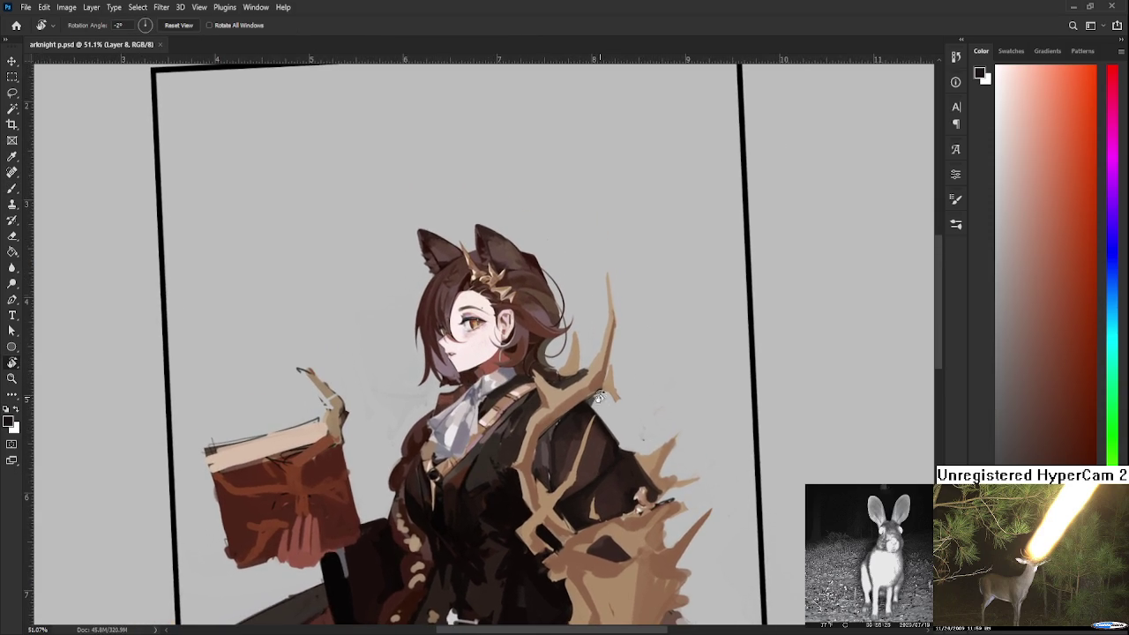
# Shrink the brush and fill the collar gap beside the hair with antler tan
pyautogui.scroll(5, 600, 388)
pyautogui.press('e')
pyautogui.press('b')
pyautogui.keyDown('alt'); pyautogui.click(527, 381); pyautogui.keyUp('alt')
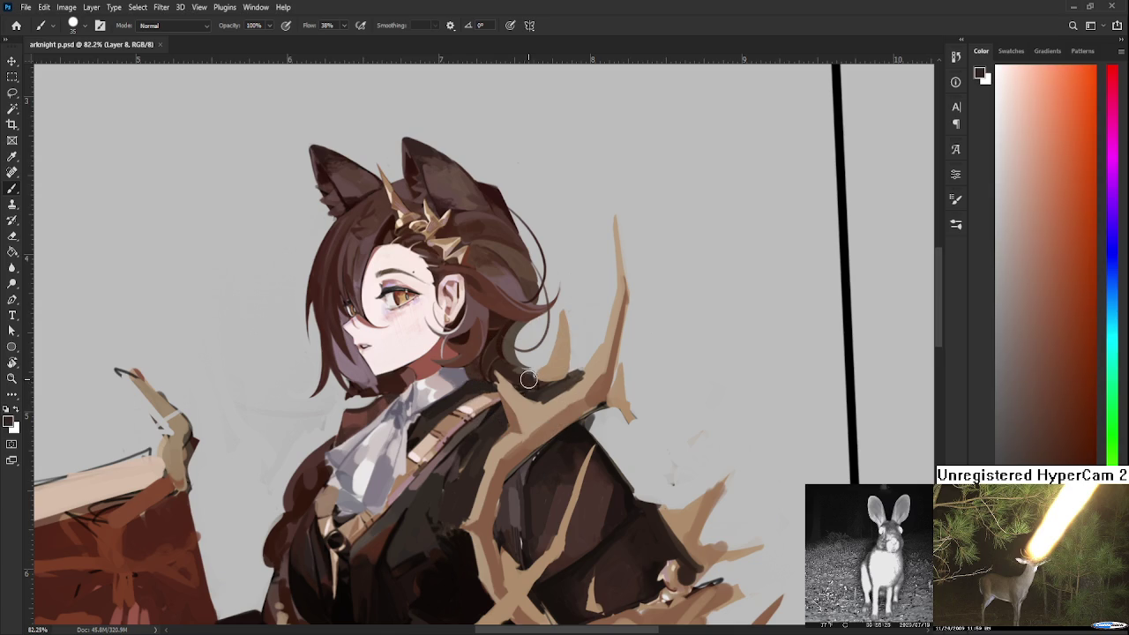
pyautogui.press('[')
pyautogui.keyDown('alt'); pyautogui.click(535, 389); pyautogui.keyUp('alt')
pyautogui.moveTo(544, 390); pyautogui.dragTo(534, 379)
# Sample darker, redder browns and the tan again near the collar, then zoom out
pyautogui.keyDown('alt'); pyautogui.click(532, 386); pyautogui.keyUp('alt')
pyautogui.keyDown('alt'); pyautogui.click(525, 388); pyautogui.keyUp('alt')
pyautogui.keyDown('alt'); pyautogui.click(521, 383); pyautogui.keyUp('alt')
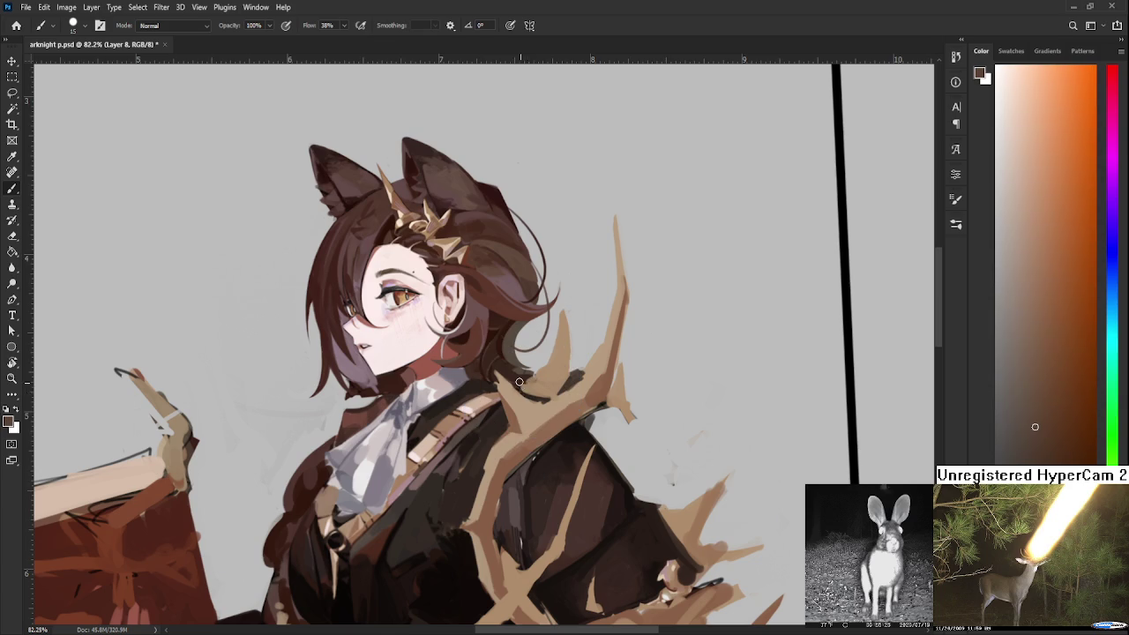
pyautogui.keyDown('alt'); pyautogui.click(518, 374); pyautogui.keyUp('alt')
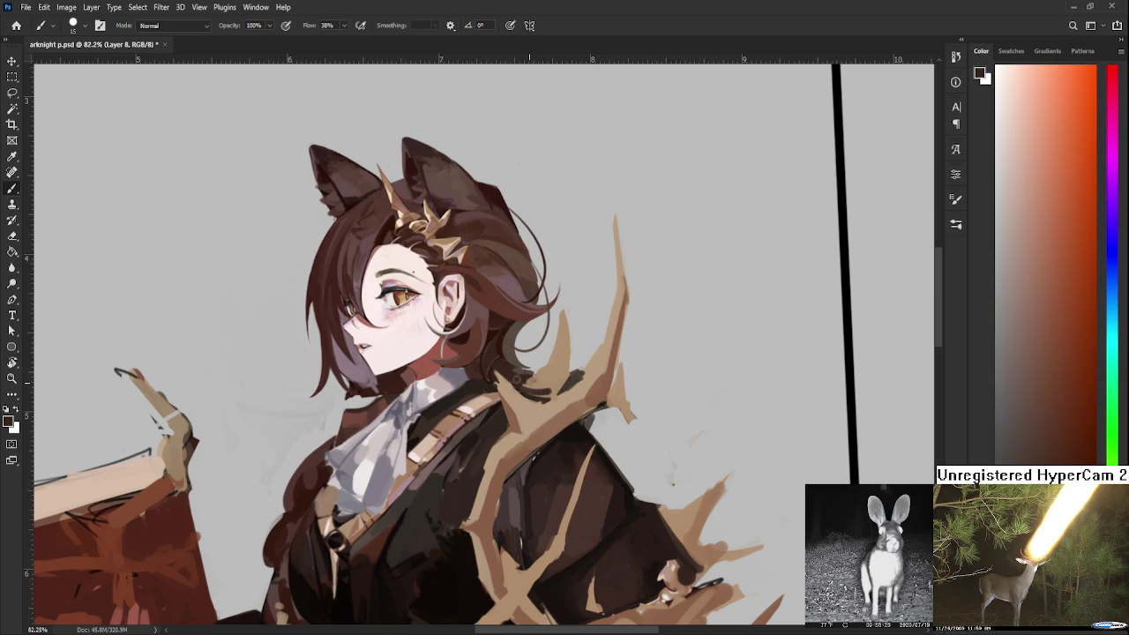
pyautogui.press('e')
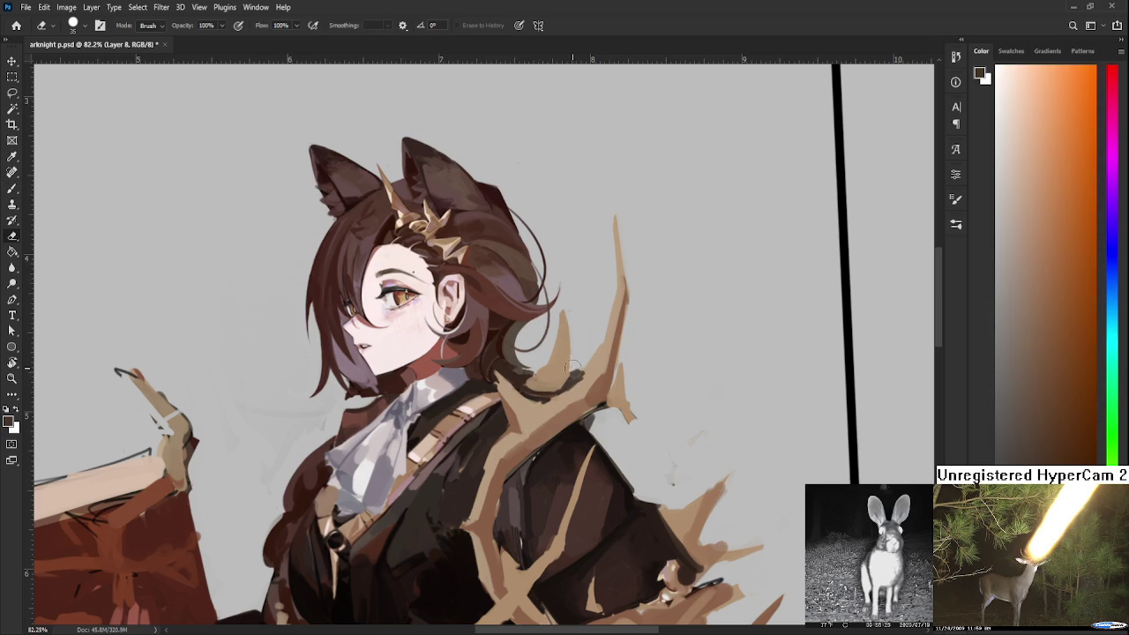
pyautogui.press('b')
pyautogui.keyDown('alt'); pyautogui.click(598, 363); pyautogui.keyUp('alt')
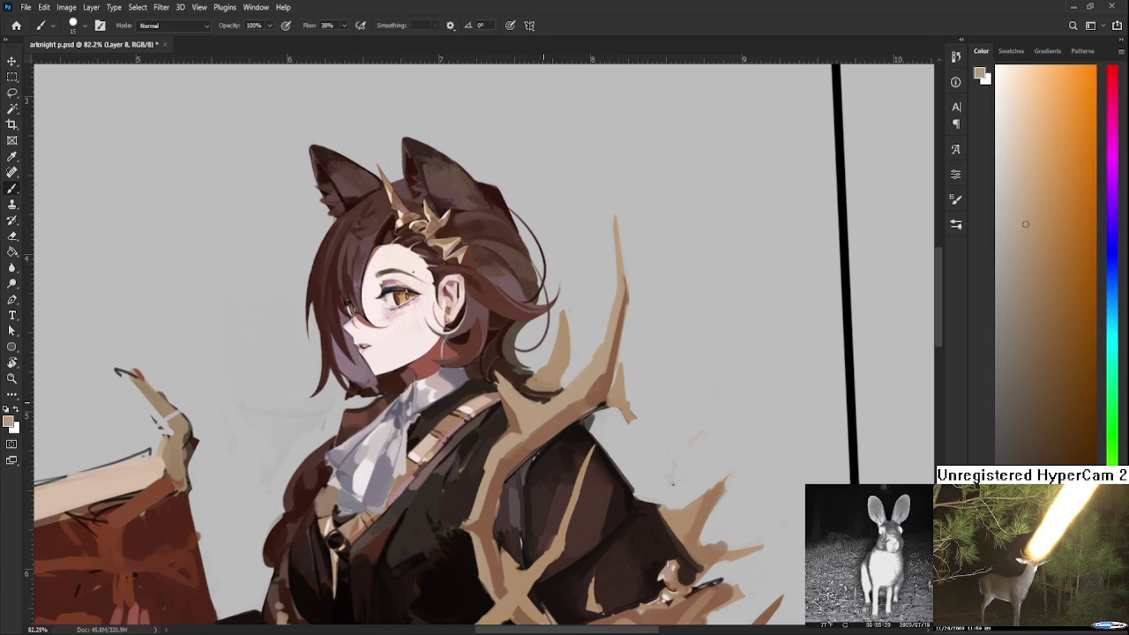
pyautogui.scroll(-3, 551, 394)
pyautogui.scroll(-2, 541, 357)
pyautogui.scroll(-2, 542, 358)
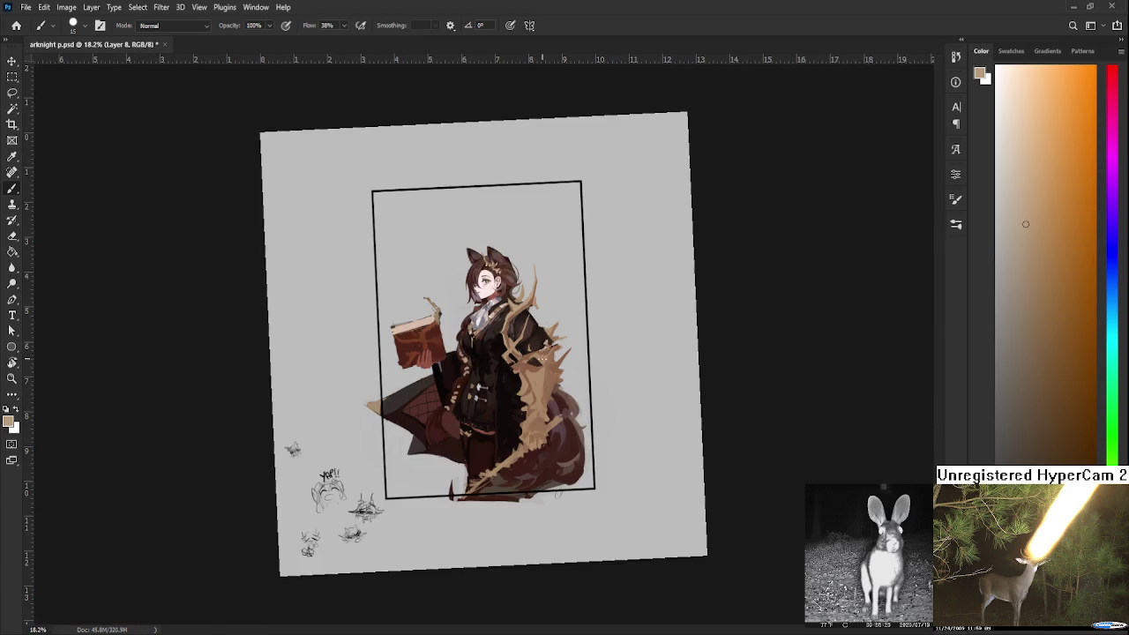
pyautogui.press('r')
pyautogui.press('Escape')
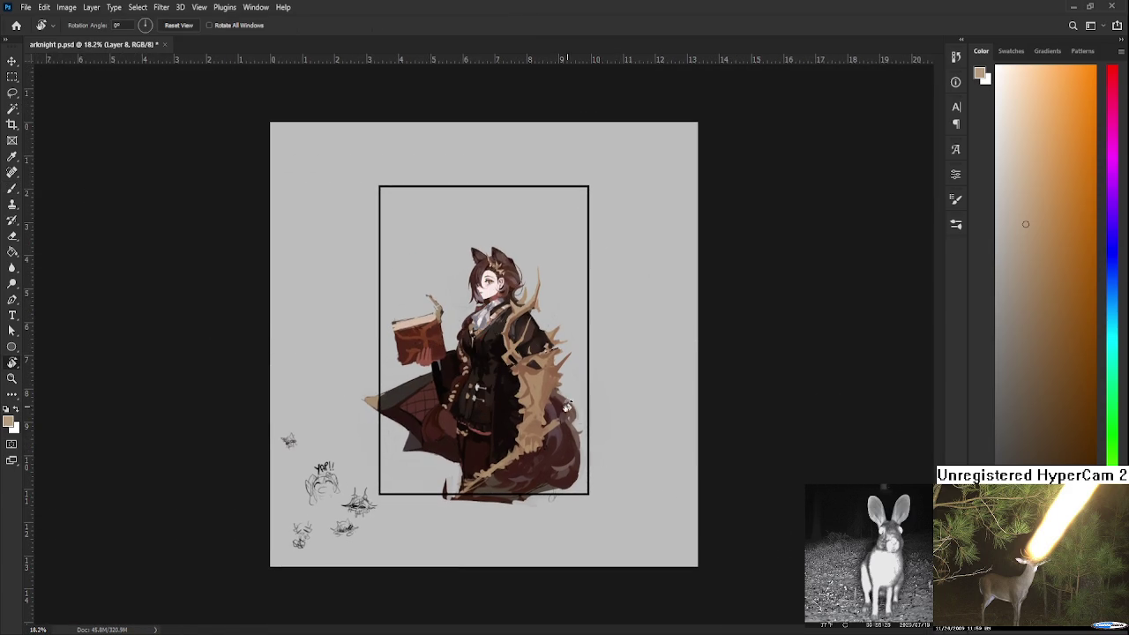
pyautogui.scroll(2, 432, 374)
pyautogui.scroll(2, 432, 374)
pyautogui.scroll(2, 432, 374)
pyautogui.moveTo(432, 375); pyautogui.dragTo(464, 366)
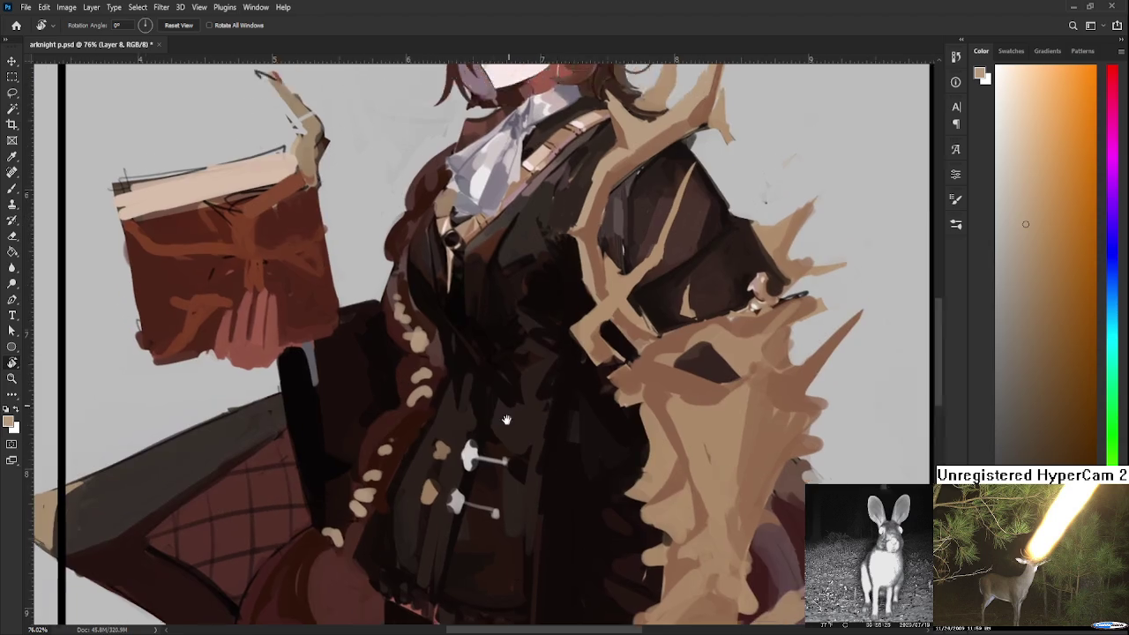
pyautogui.press('b')
pyautogui.keyDown('alt'); pyautogui.click(457, 357); pyautogui.keyUp('alt')
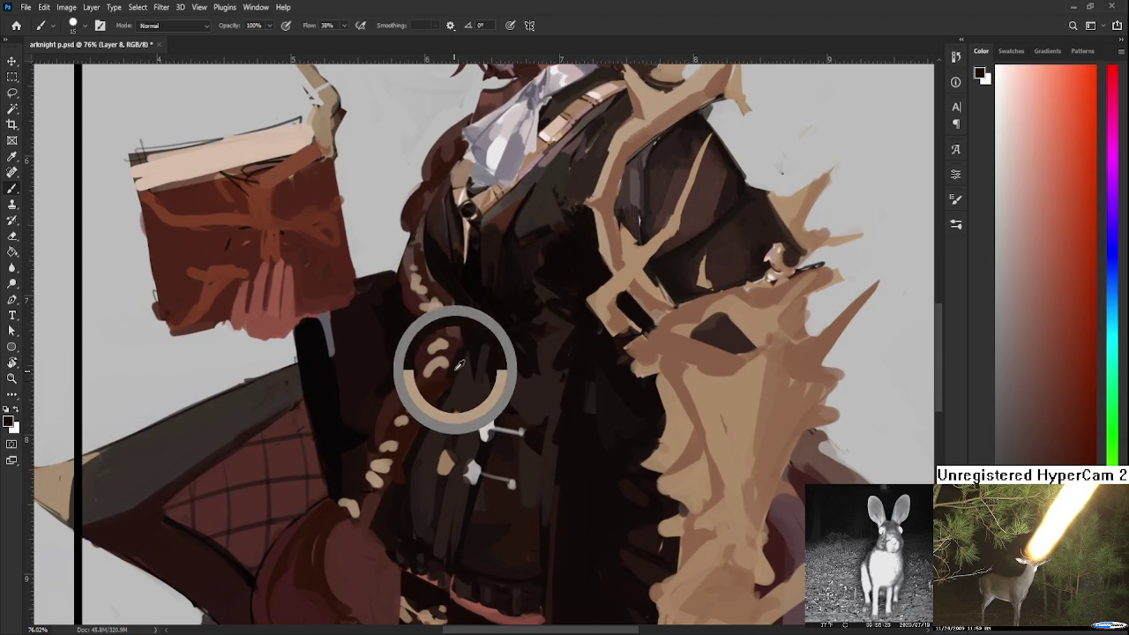
pyautogui.moveTo(444, 376)
pyautogui.mouseDown()
pyautogui.moveTo(396, 486)
pyautogui.moveTo(426, 517)
pyautogui.mouseUp()
pyautogui.hotkey('ctrl', '0')
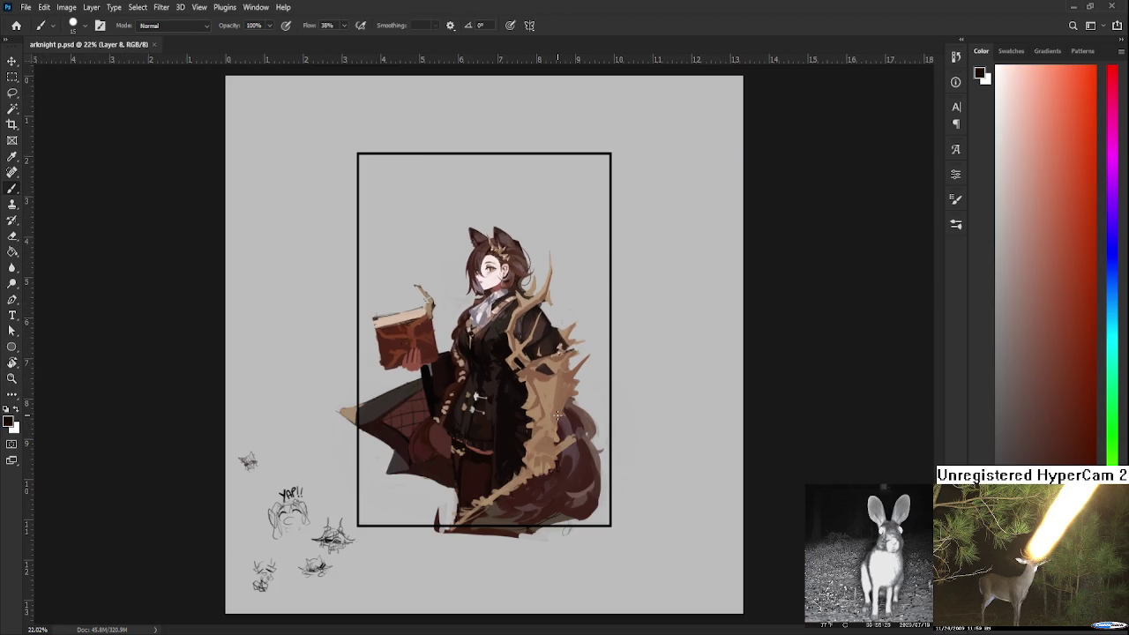
pyautogui.scroll(5, 557, 415)
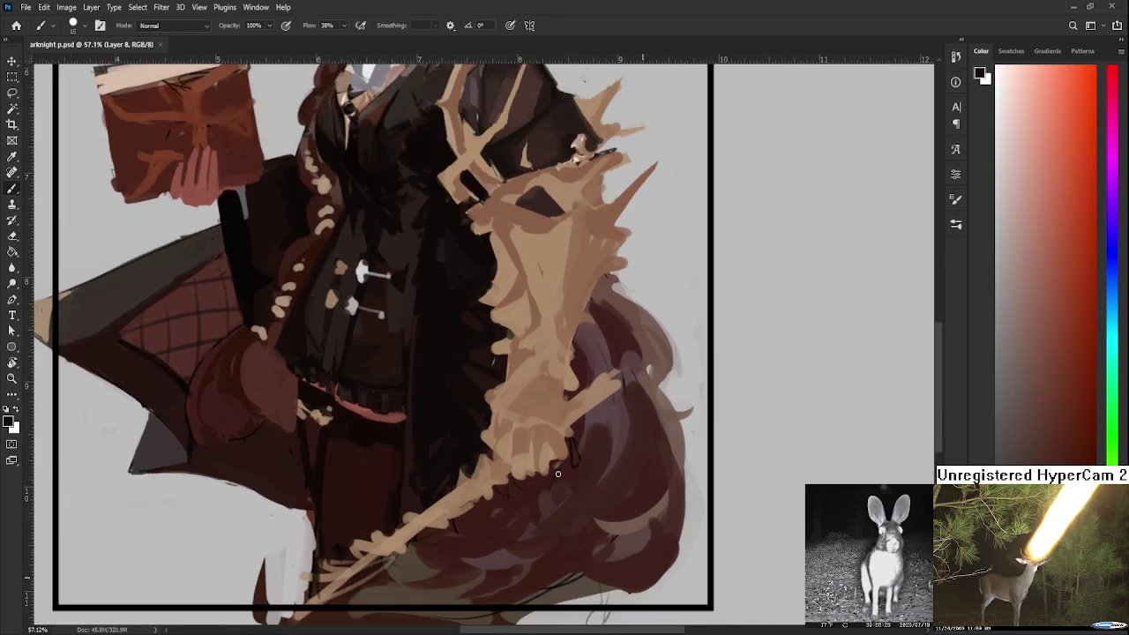
pyautogui.scroll(-2, 557, 474)
pyautogui.scroll(-1, 561, 472)
pyautogui.scroll(-1, 575, 457)
pyautogui.moveTo(580, 453); pyautogui.dragTo(594, 478)
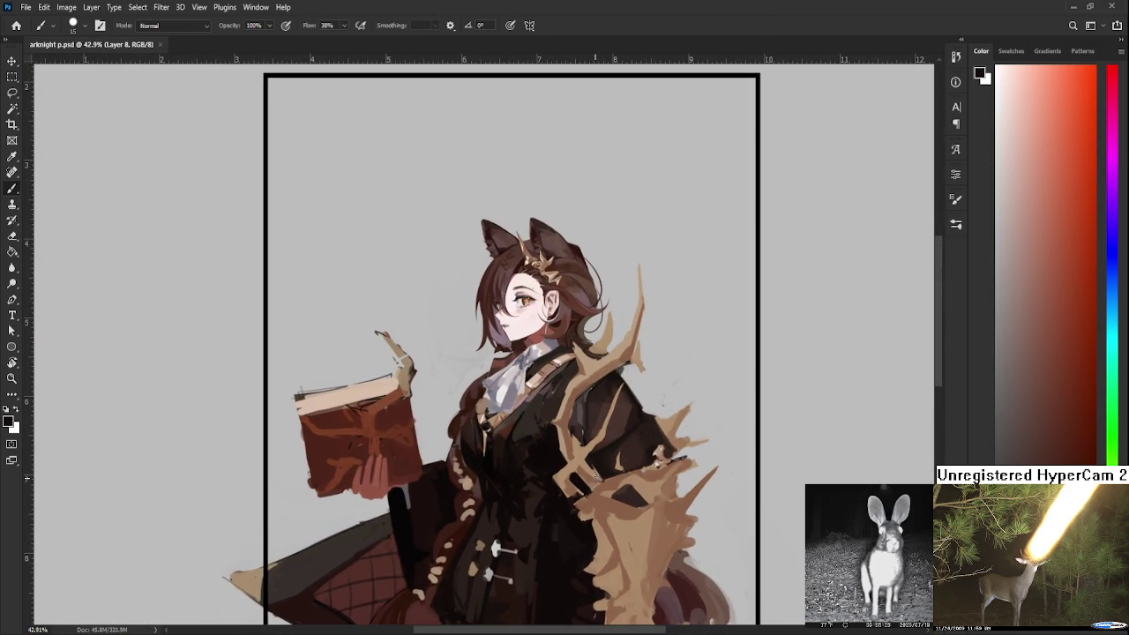
pyautogui.scroll(3, 541, 423)
pyautogui.scroll(3, 551, 485)
pyautogui.scroll(-1, 559, 547)
pyautogui.scroll(1, 564, 493)
pyautogui.scroll(1, 569, 432)
pyautogui.scroll(-1, 573, 370)
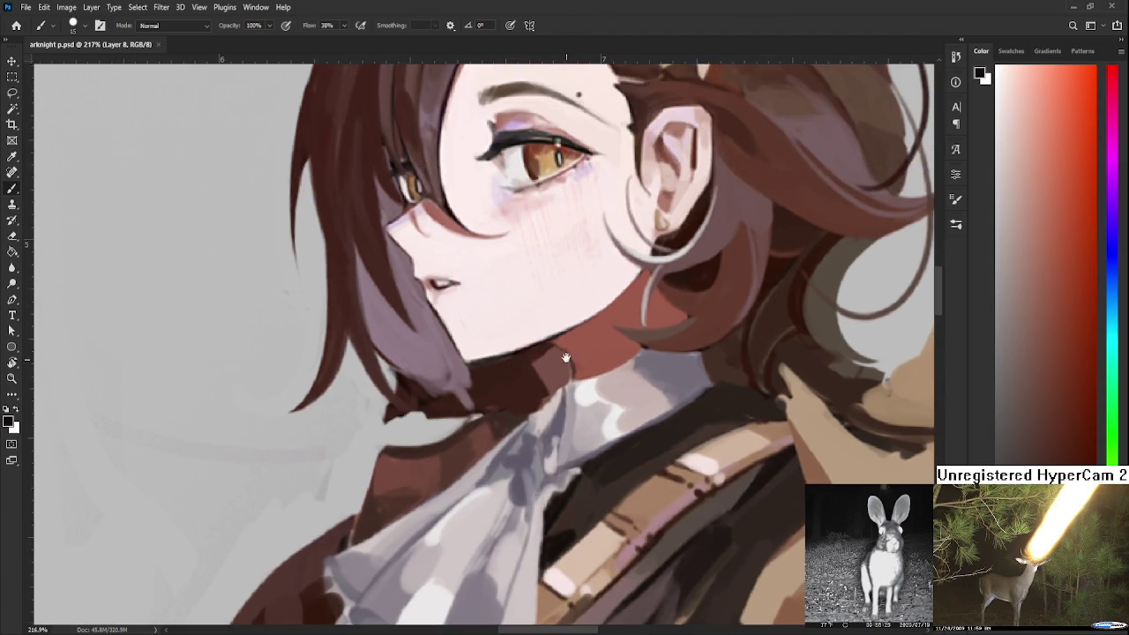
# Sample the reddish-brown of the girl's neck as the paint colour
pyautogui.scroll(-2, 581, 309)
pyautogui.scroll(2, 573, 326)
pyautogui.scroll(-1, 547, 353)
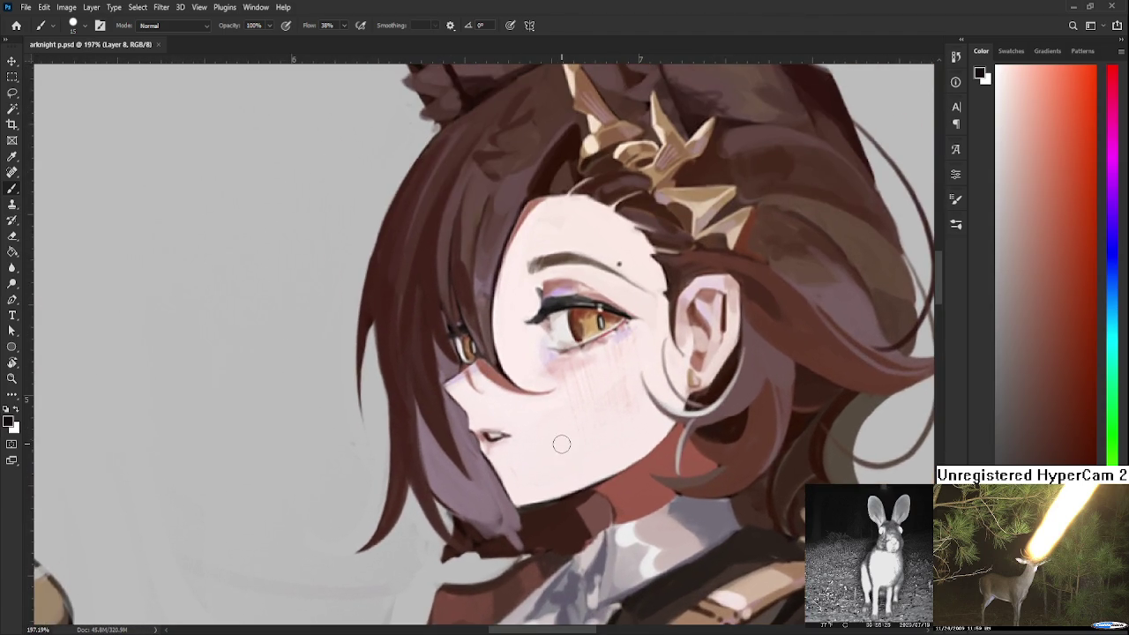
pyautogui.scroll(2, 526, 384)
pyautogui.scroll(1, 525, 384)
pyautogui.scroll(-2, 526, 384)
pyautogui.keyDown('alt'); pyautogui.click(581, 413); pyautogui.keyUp('alt')
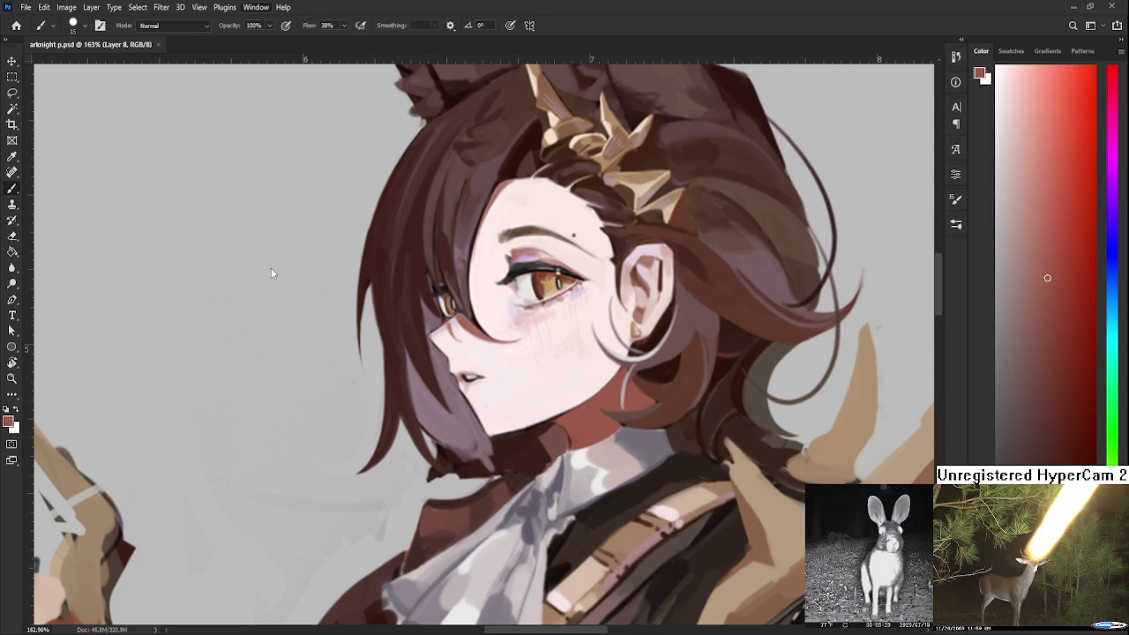
# Show the Layers panel and tilt the canvas view 11°
pyautogui.press('F7')
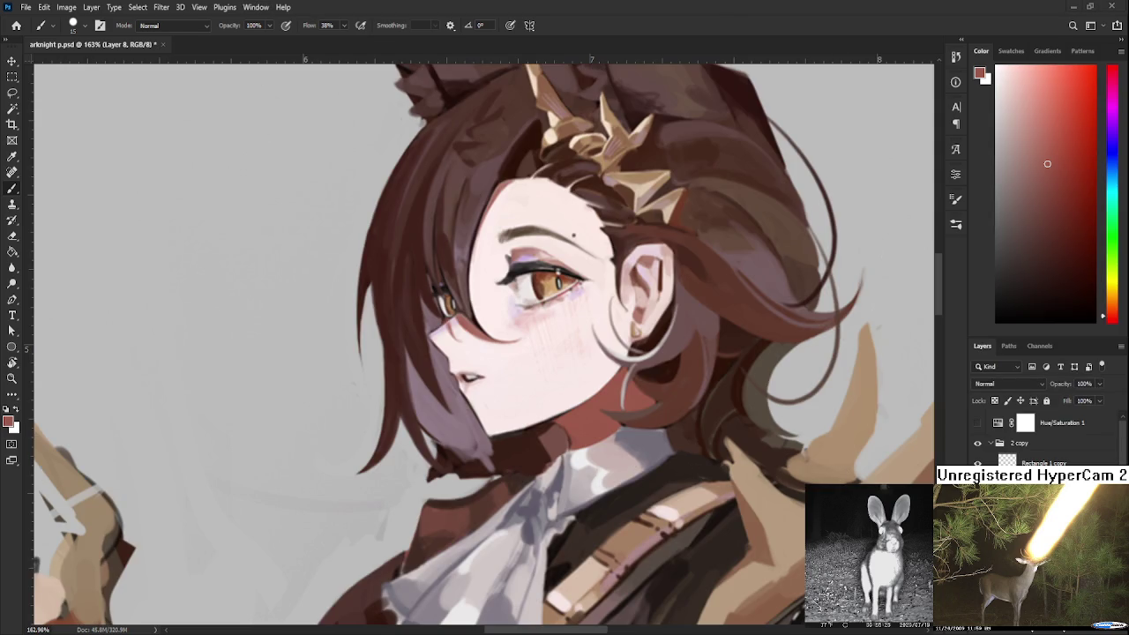
pyautogui.scroll(4, 529, 441)
pyautogui.press('r')
pyautogui.moveTo(599, 479); pyautogui.dragTo(588, 494)
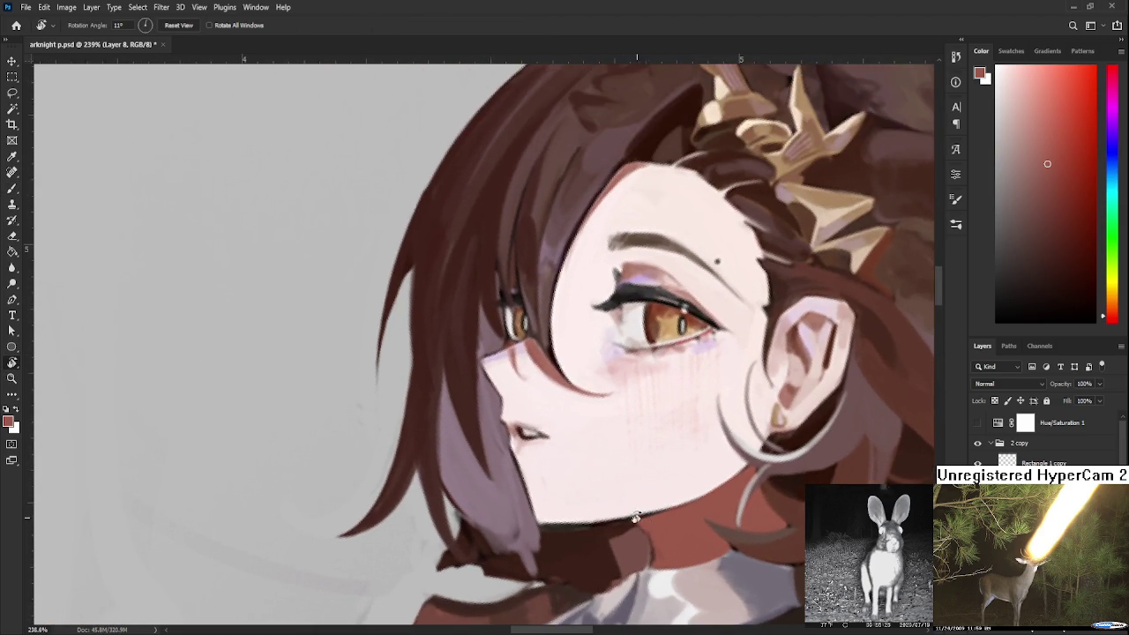
# Smooth the nose contour with skin pink and paint dark red along the jaw and neck edge
pyautogui.press('b')
pyautogui.keyDown('alt'); pyautogui.click(605, 491); pyautogui.keyUp('alt')
pyautogui.click(1068, 261)
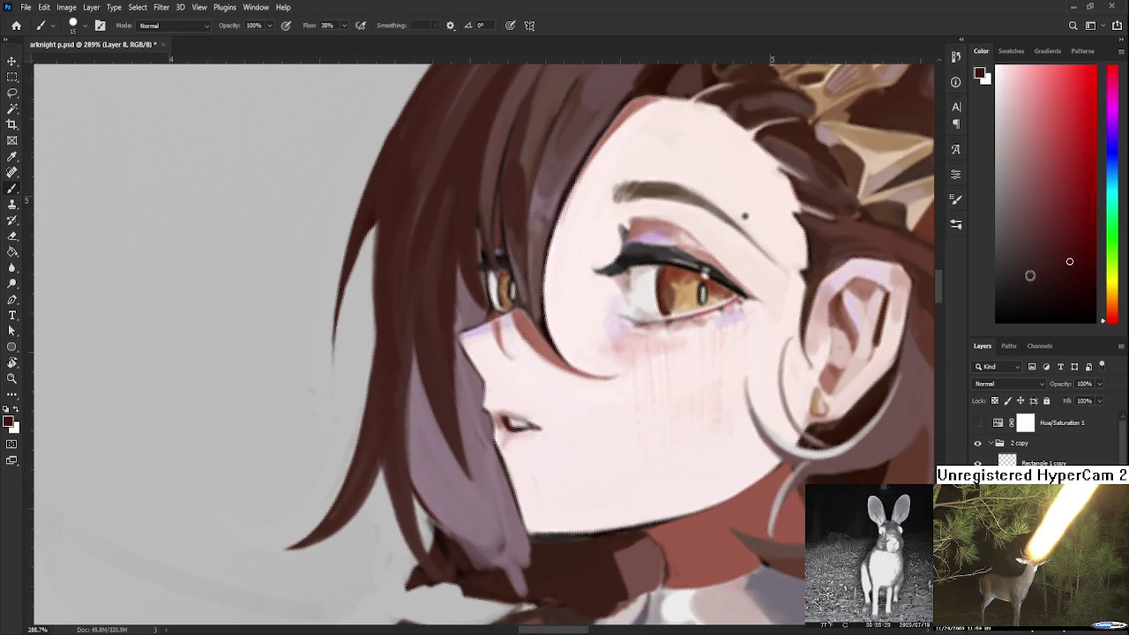
pyautogui.moveTo(485, 416); pyautogui.dragTo(517, 435)
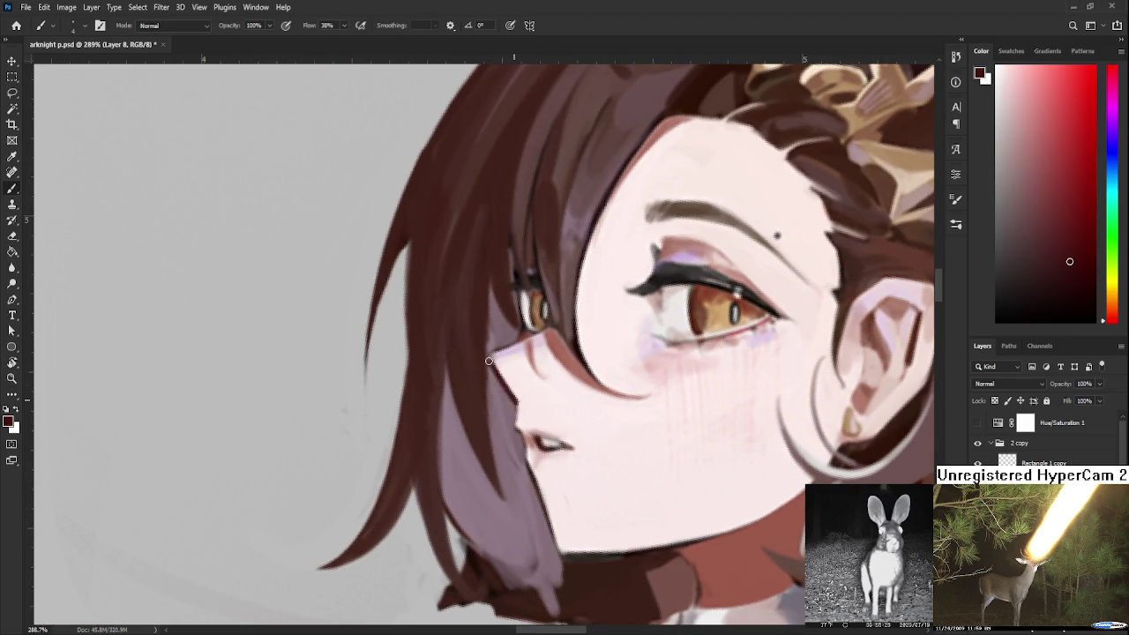
pyautogui.moveTo(511, 393)
pyautogui.mouseDown()
pyautogui.moveTo(510, 377)
pyautogui.moveTo(518, 382)
pyautogui.mouseUp()
pyautogui.keyDown('alt'); pyautogui.click(519, 398); pyautogui.keyUp('alt')
pyautogui.click(1026, 209)
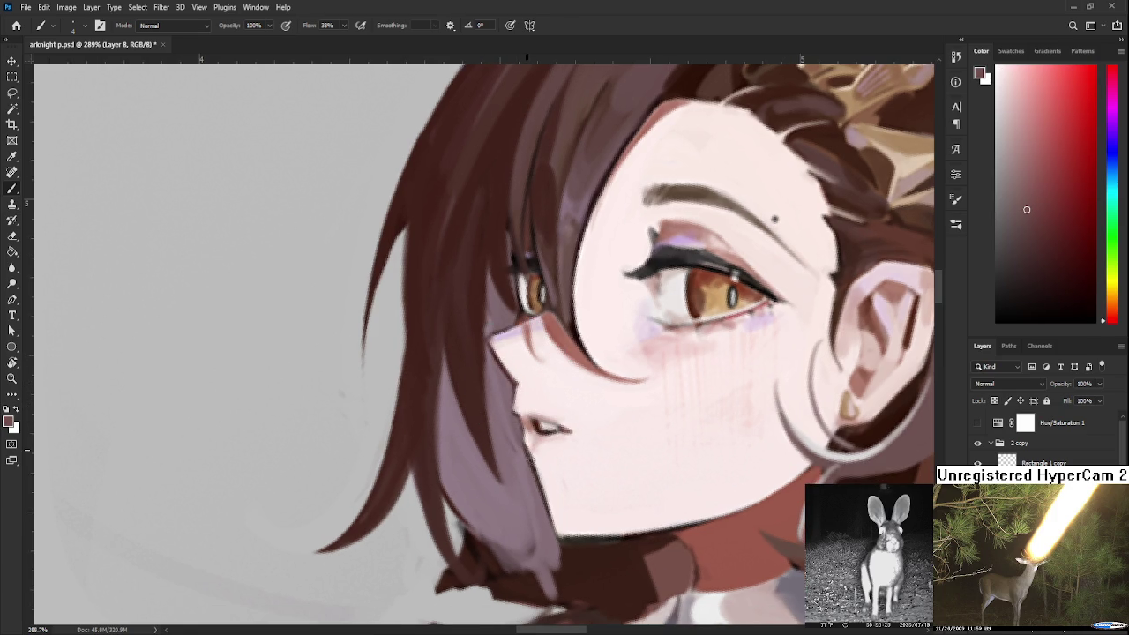
pyautogui.moveTo(527, 450); pyautogui.dragTo(550, 530)
# With the canvas rotated about 100°, paint a dark face contour line, then thin it with cheek pink
pyautogui.moveTo(1030, 260); pyautogui.dragTo(1065, 282)
pyautogui.press('r')
pyautogui.moveTo(503, 550); pyautogui.dragTo(577, 453)
pyautogui.press('b')
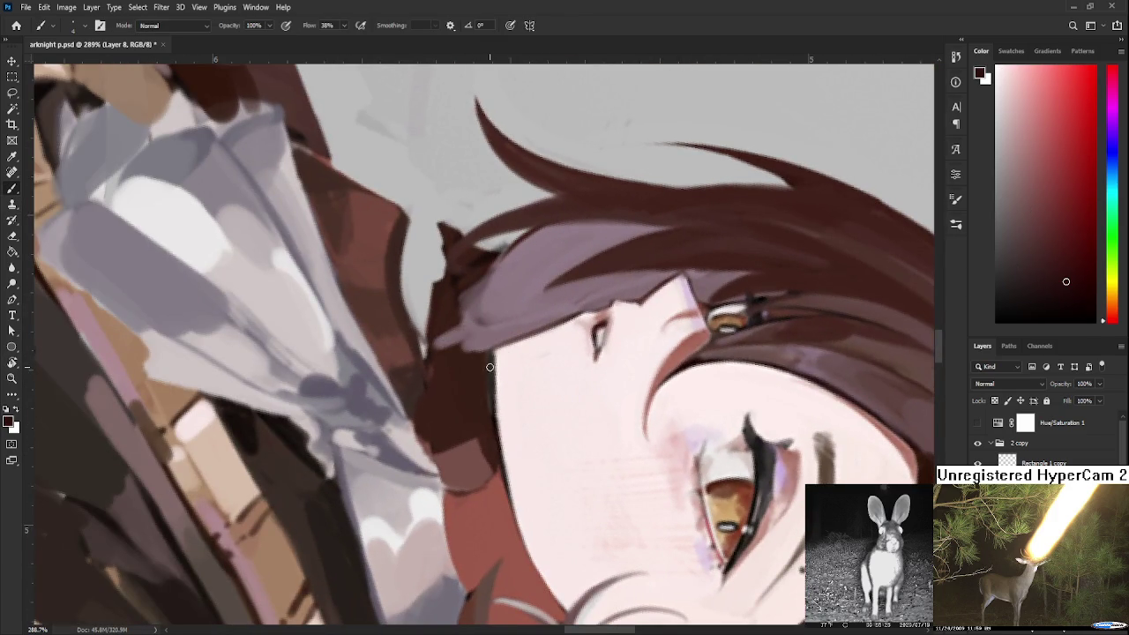
pyautogui.moveTo(505, 476)
pyautogui.mouseDown()
pyautogui.moveTo(492, 372)
pyautogui.moveTo(563, 605)
pyautogui.mouseUp()
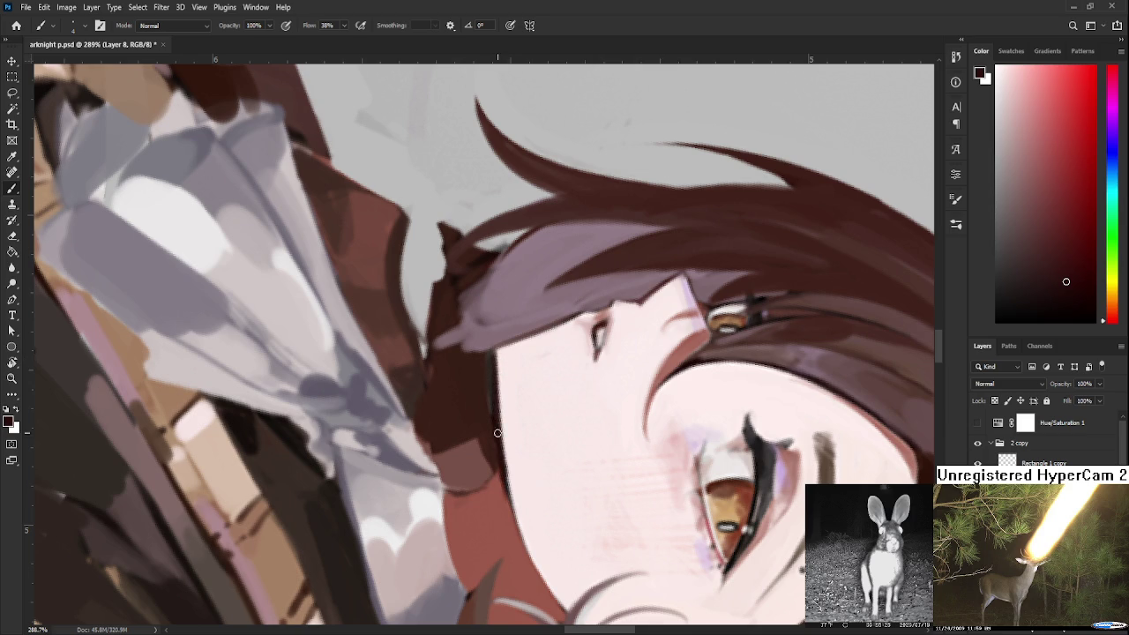
pyautogui.keyDown('alt'); pyautogui.click(544, 573); pyautogui.keyUp('alt')
pyautogui.moveTo(501, 441); pyautogui.dragTo(499, 360)
pyautogui.moveTo(506, 459); pyautogui.dragTo(492, 389)
# Darken the face edge with reddish brown, then rotate the view nearly upright and zoom out
pyautogui.keyDown('alt'); pyautogui.click(489, 387); pyautogui.keyUp('alt')
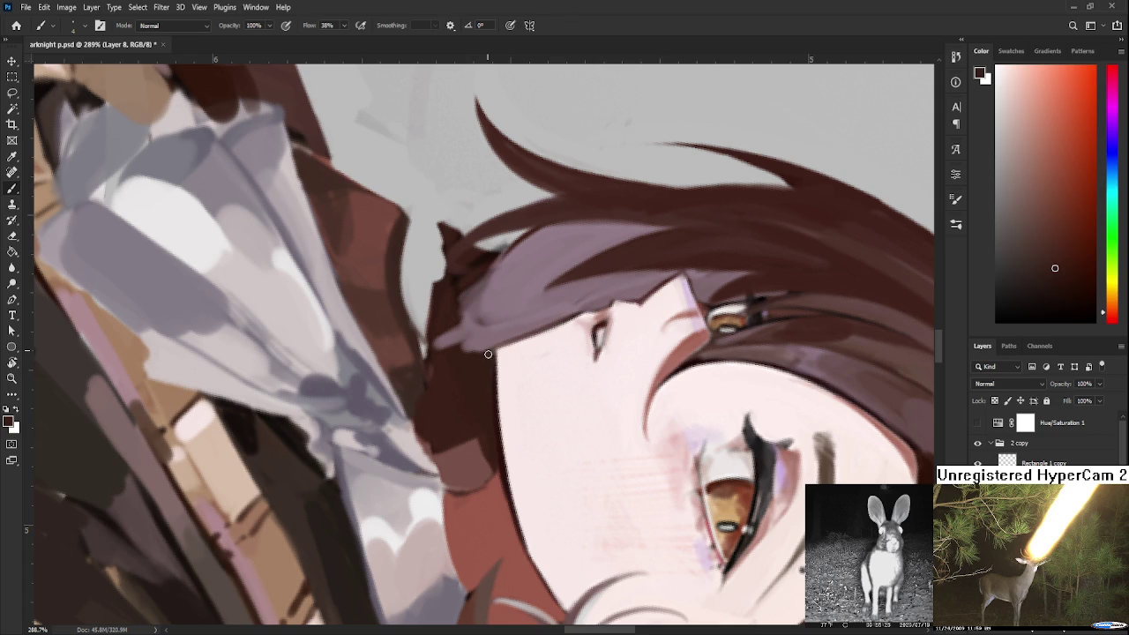
pyautogui.keyDown('alt'); pyautogui.click(506, 397); pyautogui.keyUp('alt')
pyautogui.keyDown('alt'); pyautogui.click(501, 494); pyautogui.keyUp('alt')
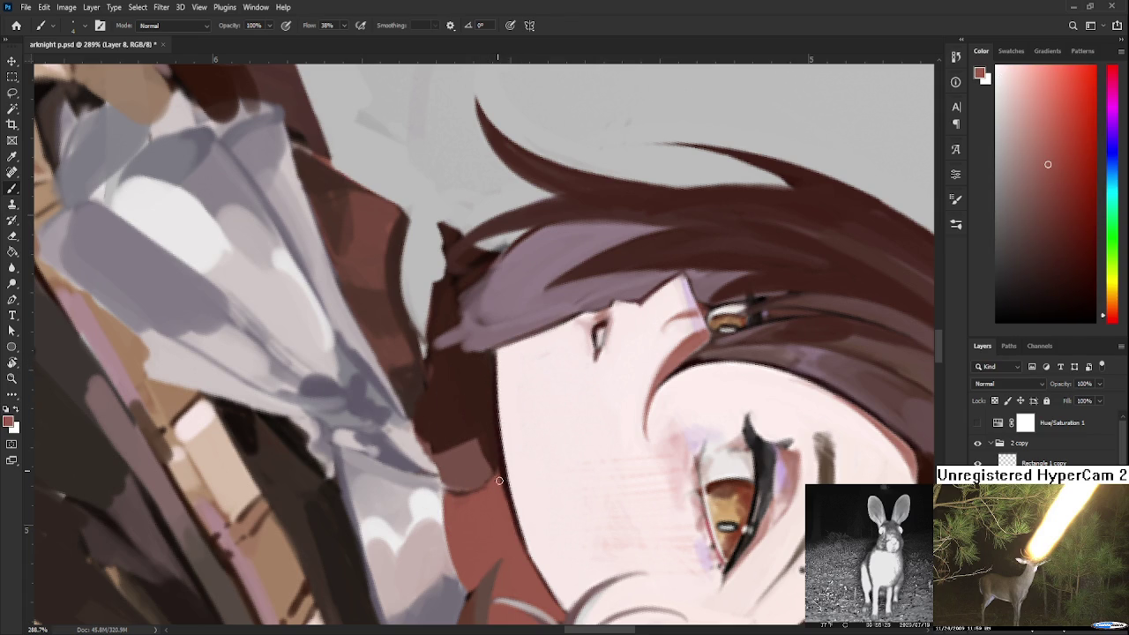
pyautogui.moveTo(497, 471)
pyautogui.mouseDown()
pyautogui.moveTo(518, 545)
pyautogui.moveTo(823, 154)
pyautogui.mouseUp()
pyautogui.press('r')
pyautogui.hotkey('ctrl', '0')
pyautogui.moveTo(691, 321)
pyautogui.mouseDown()
pyautogui.moveTo(716, 268)
pyautogui.moveTo(641, 331)
pyautogui.mouseUp()
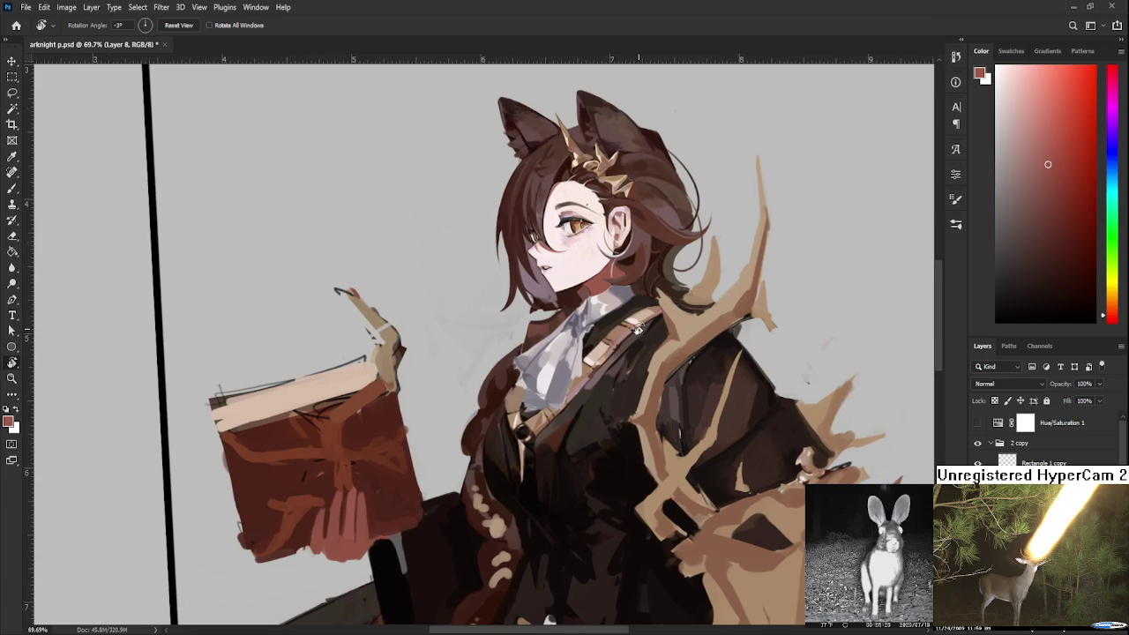
# Paint a thin muted-pink hair strand beside the collar
pyautogui.scroll(4, 529, 291)
pyautogui.scroll(2, 527, 284)
pyautogui.scroll(2, 556, 388)
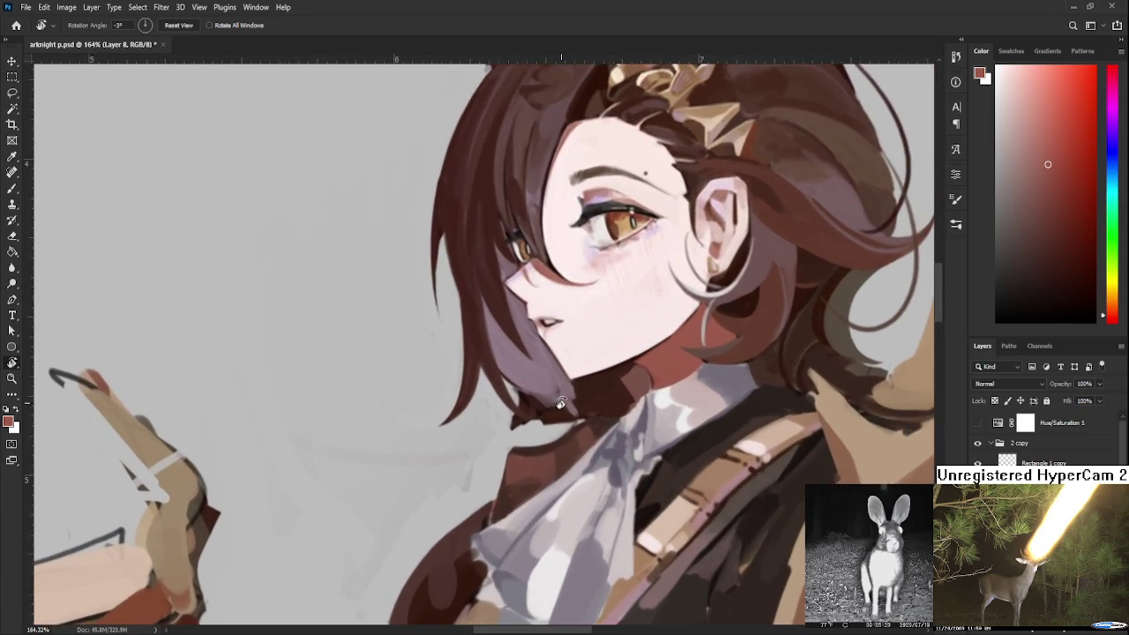
pyautogui.scroll(1, 561, 399)
pyautogui.scroll(-1, 556, 391)
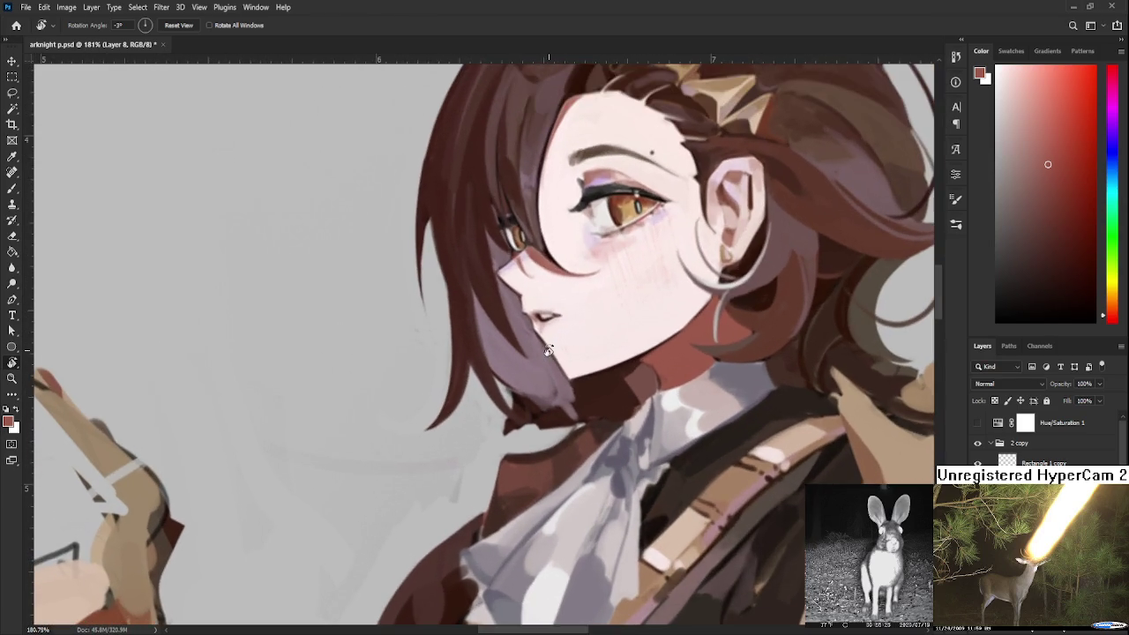
pyautogui.scroll(-1, 550, 371)
pyautogui.scroll(-1, 547, 350)
pyautogui.press('b')
pyautogui.keyDown('alt'); pyautogui.click(552, 377); pyautogui.keyUp('alt')
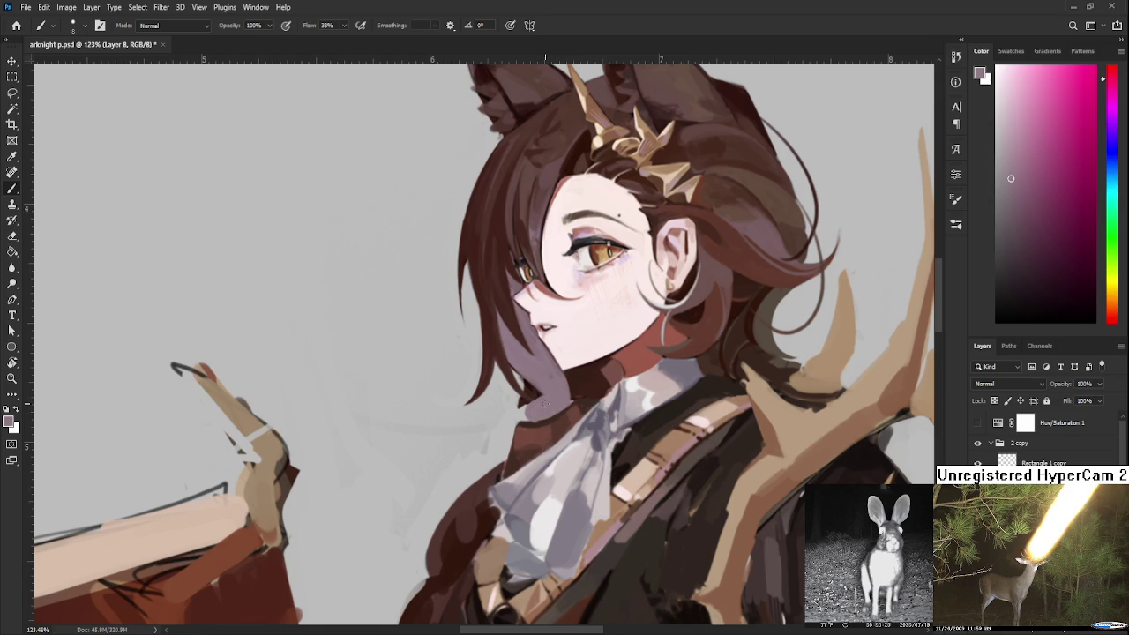
pyautogui.moveTo(520, 410); pyautogui.dragTo(503, 458)
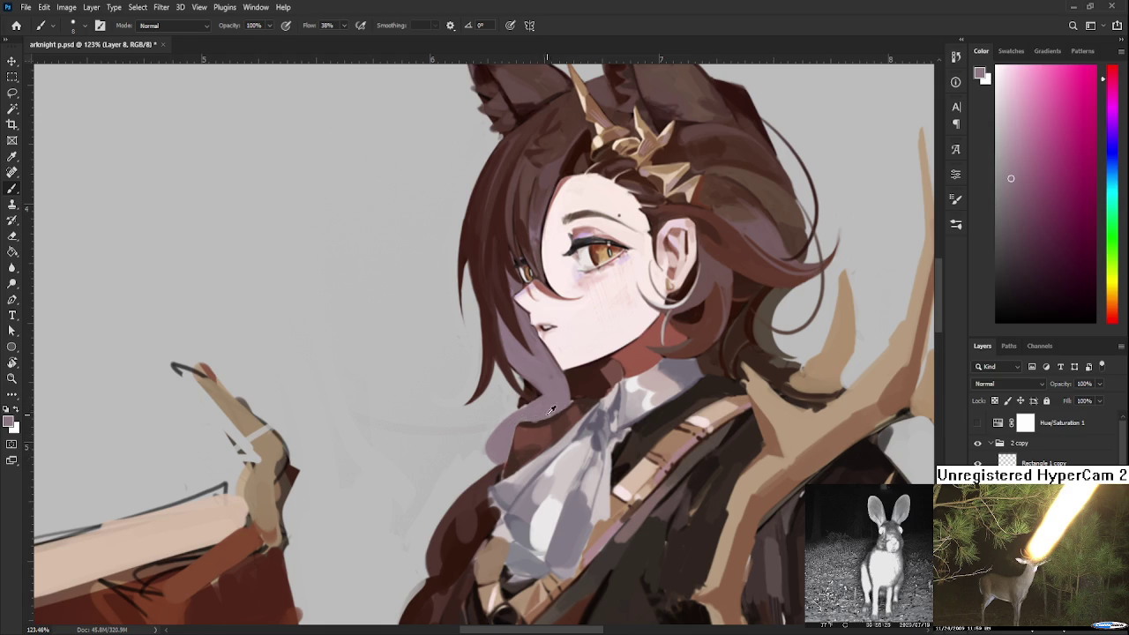
# Sample several colours from around the collar and chin
pyautogui.keyDown('alt'); pyautogui.click(543, 414); pyautogui.keyUp('alt')
pyautogui.keyDown('alt'); pyautogui.click(540, 404); pyautogui.keyUp('alt')
pyautogui.keyDown('alt'); pyautogui.click(563, 386); pyautogui.keyUp('alt')
pyautogui.keyDown('alt'); pyautogui.click(602, 365); pyautogui.keyUp('alt')
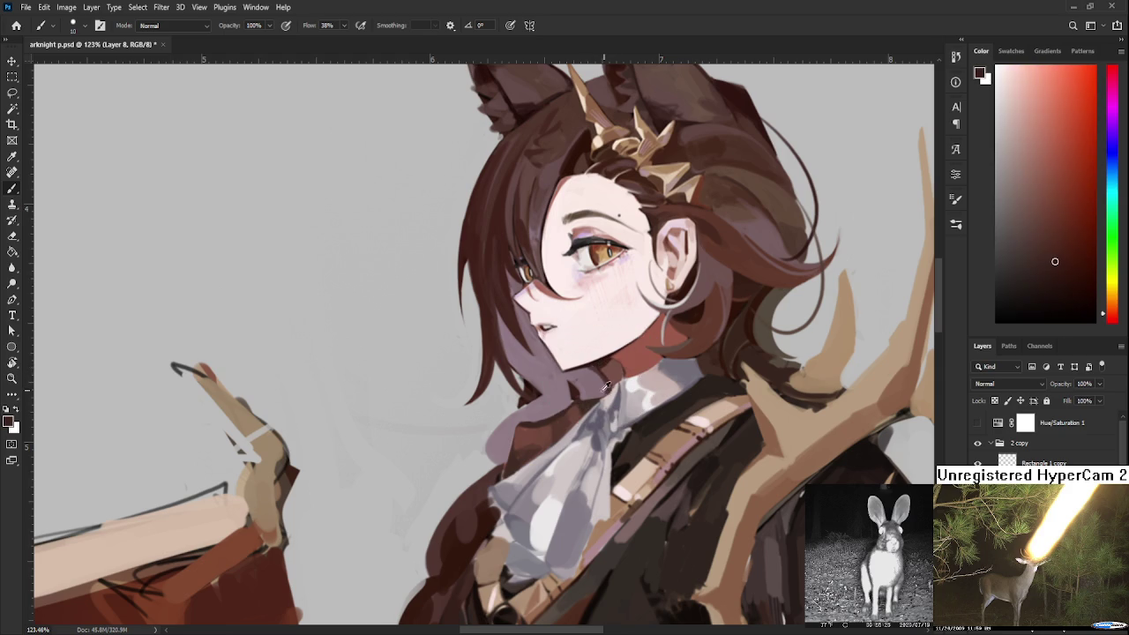
pyautogui.keyDown('alt'); pyautogui.click(589, 380); pyautogui.keyUp('alt')
pyautogui.keyDown('alt'); pyautogui.click(587, 371); pyautogui.keyUp('alt')
pyautogui.keyDown('alt'); pyautogui.click(596, 367); pyautogui.keyUp('alt')
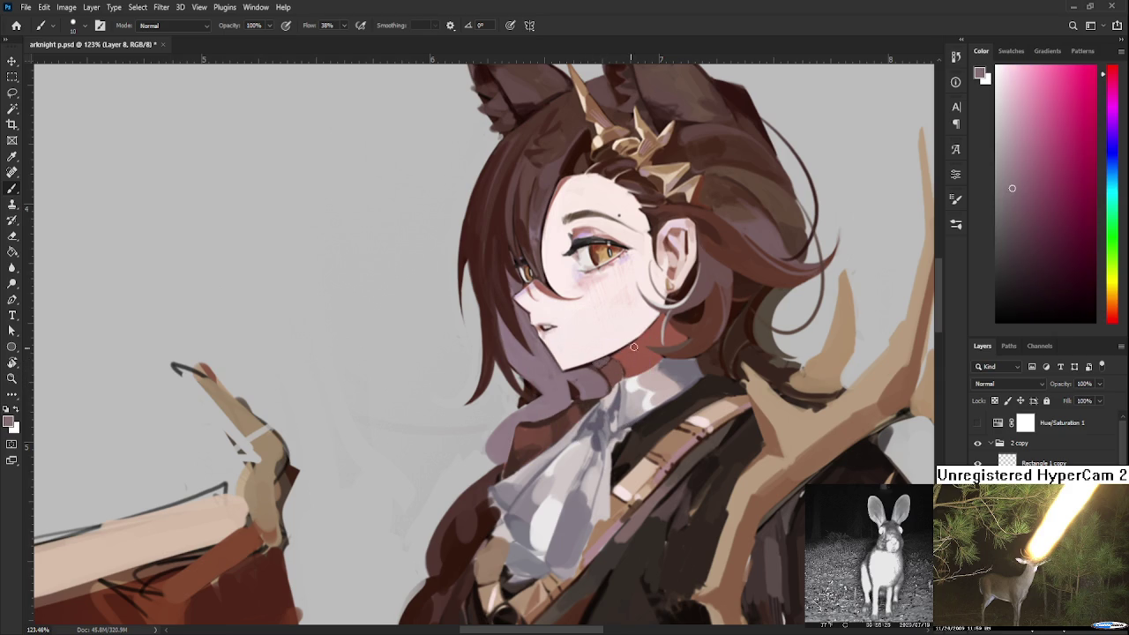
pyautogui.scroll(-5, 623, 282)
pyautogui.scroll(3, 599, 317)
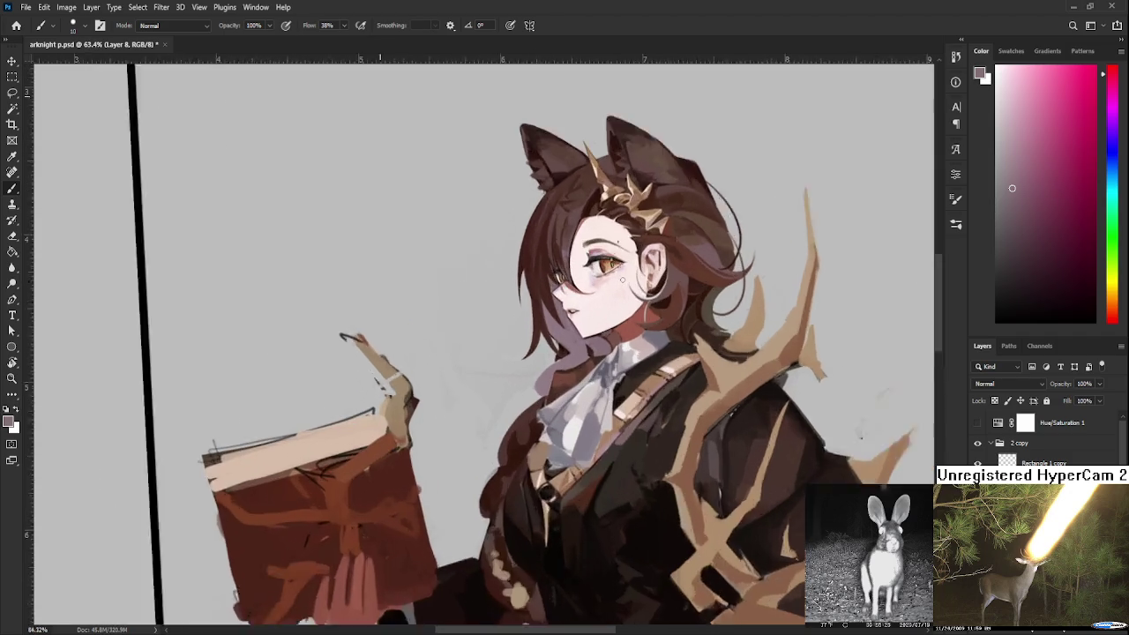
# Try a light mauve stroke over the hair by the neck, then undo it
pyautogui.scroll(3, 581, 353)
pyautogui.press('e')
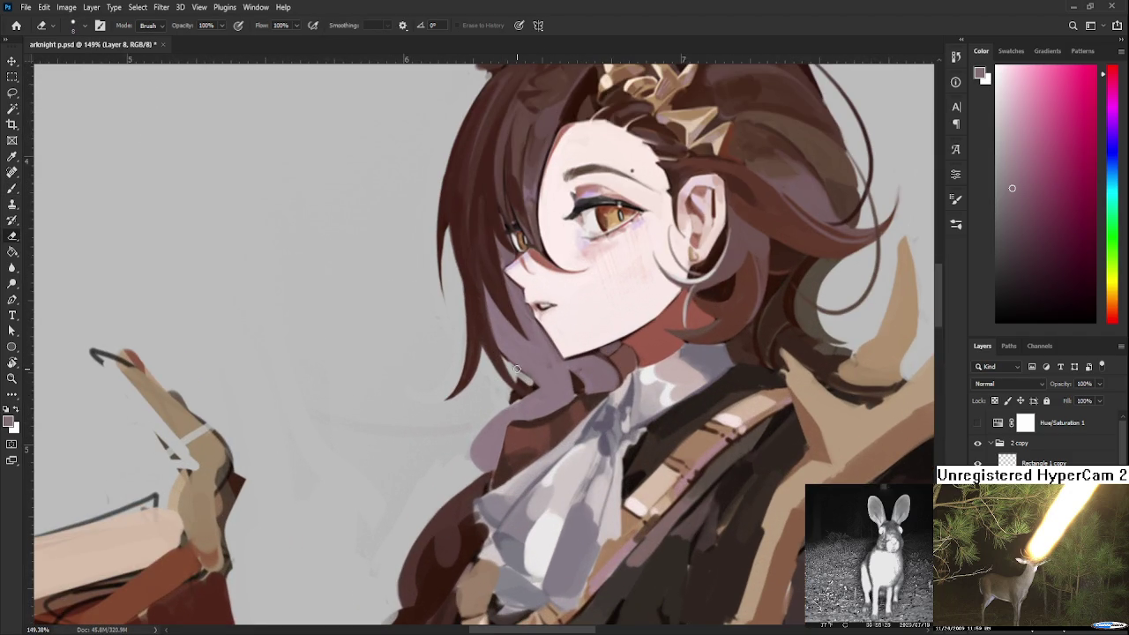
pyautogui.press('b')
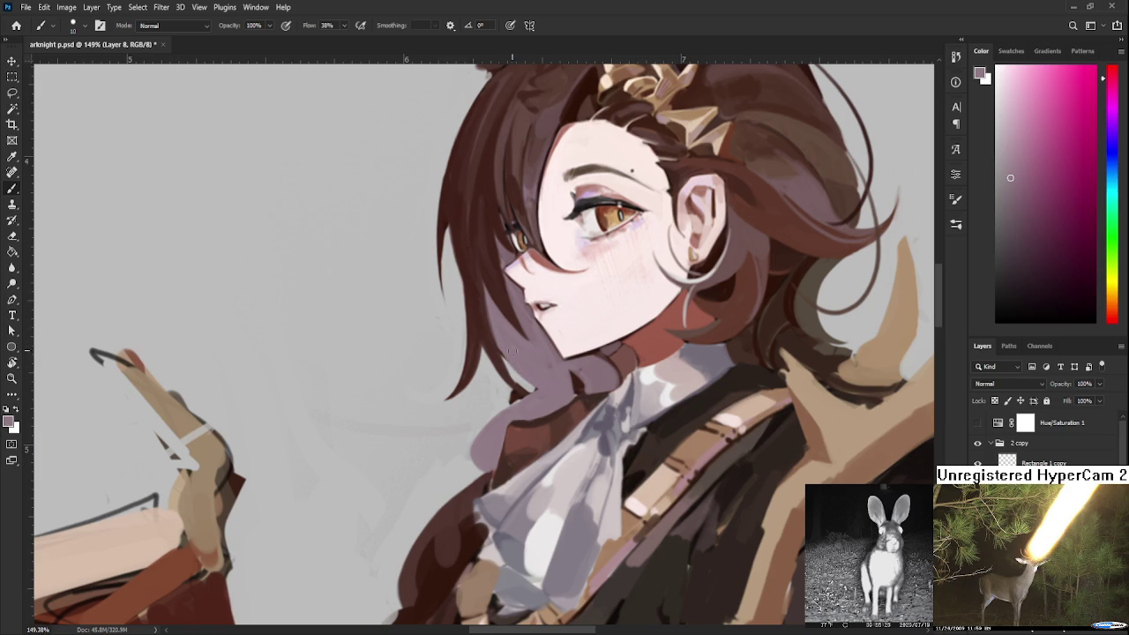
pyautogui.press('e')
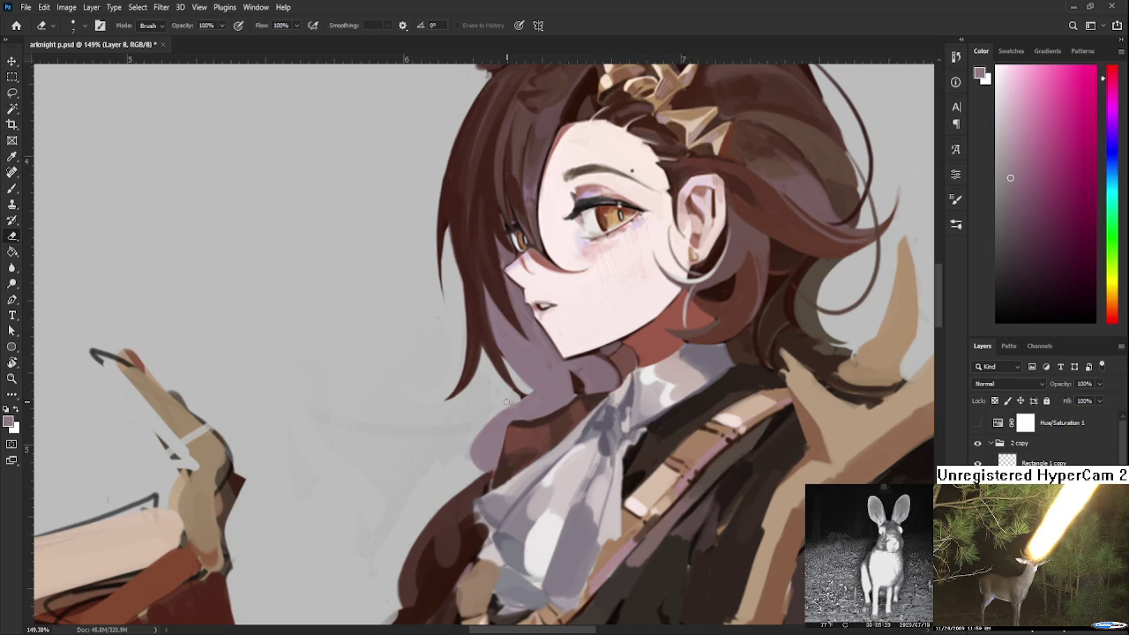
pyautogui.keyDown('alt'); pyautogui.click(507, 375); pyautogui.keyUp('alt')
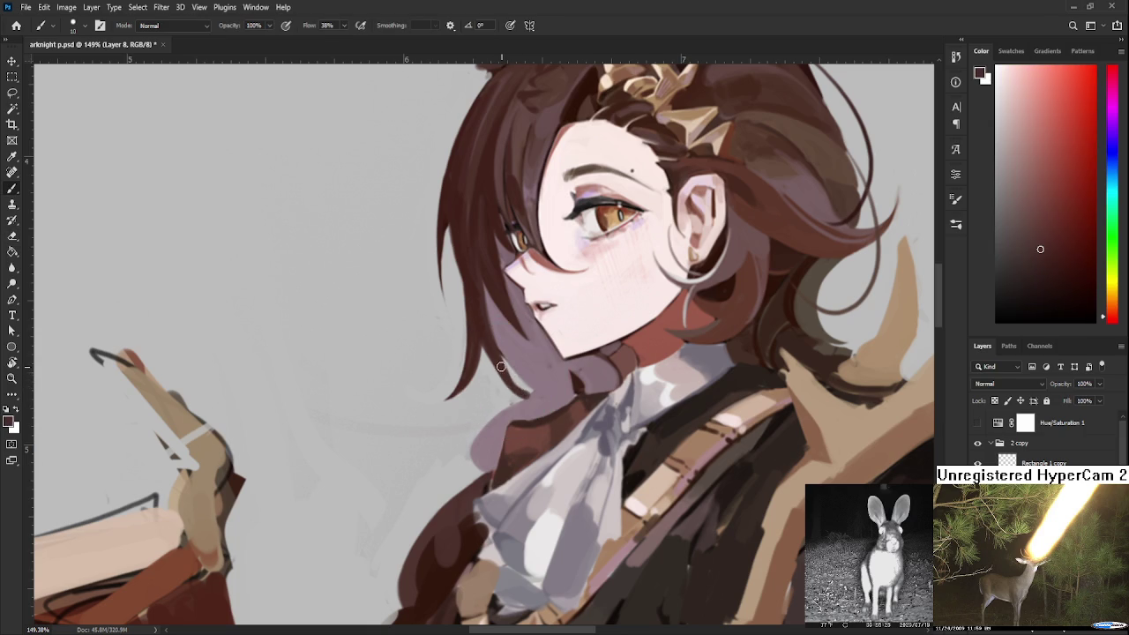
pyautogui.press('b')
pyautogui.keyDown('alt'); pyautogui.click(534, 395); pyautogui.keyUp('alt')
pyautogui.moveTo(532, 402); pyautogui.dragTo(491, 425)
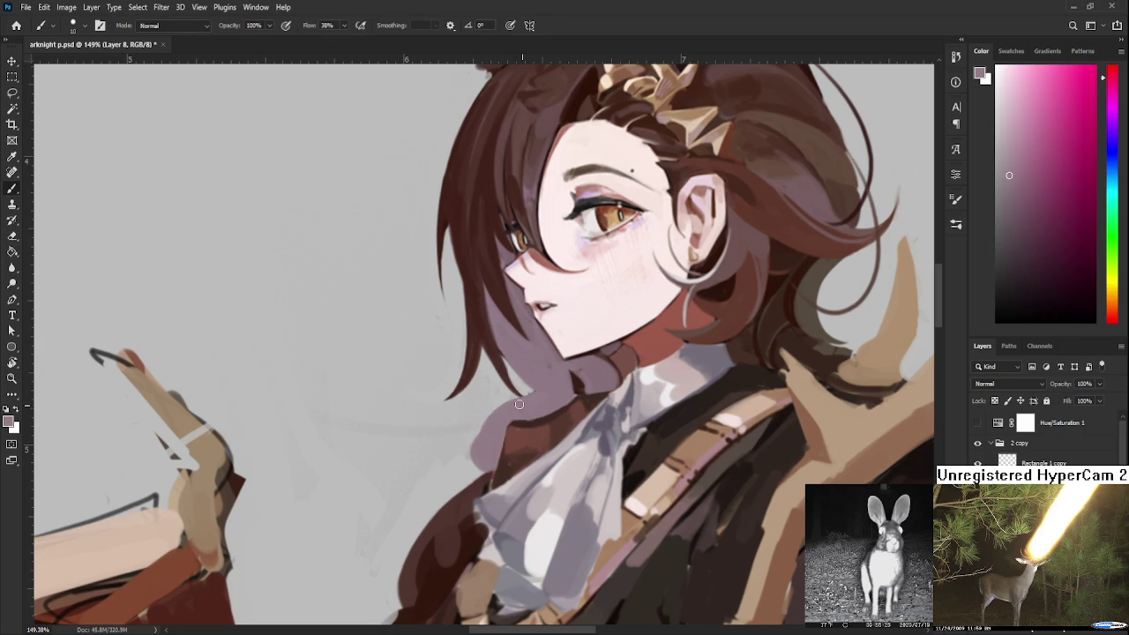
pyautogui.hotkey('ctrl', 'z')
# Tilt the view and paint a dark red-brown line along the hair edge
pyautogui.press('r')
pyautogui.moveTo(541, 394); pyautogui.dragTo(498, 357)
pyautogui.keyDown('alt'); pyautogui.click(492, 346); pyautogui.keyUp('alt')
pyautogui.moveTo(482, 365); pyautogui.dragTo(489, 427)
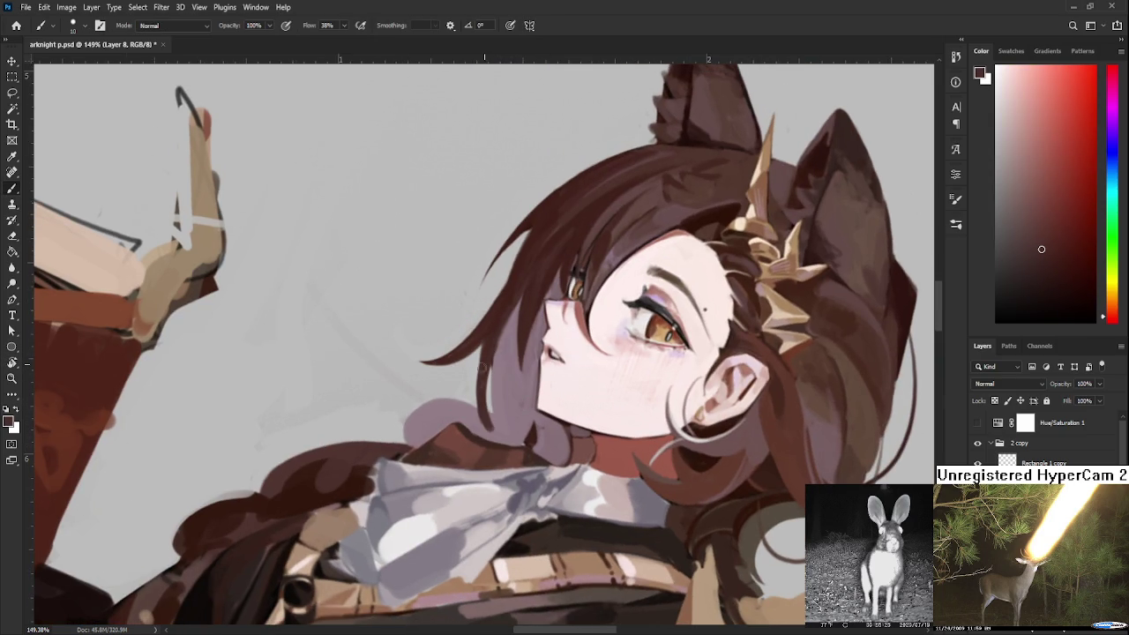
pyautogui.keyDown('alt'); pyautogui.click(473, 409); pyautogui.keyUp('alt')
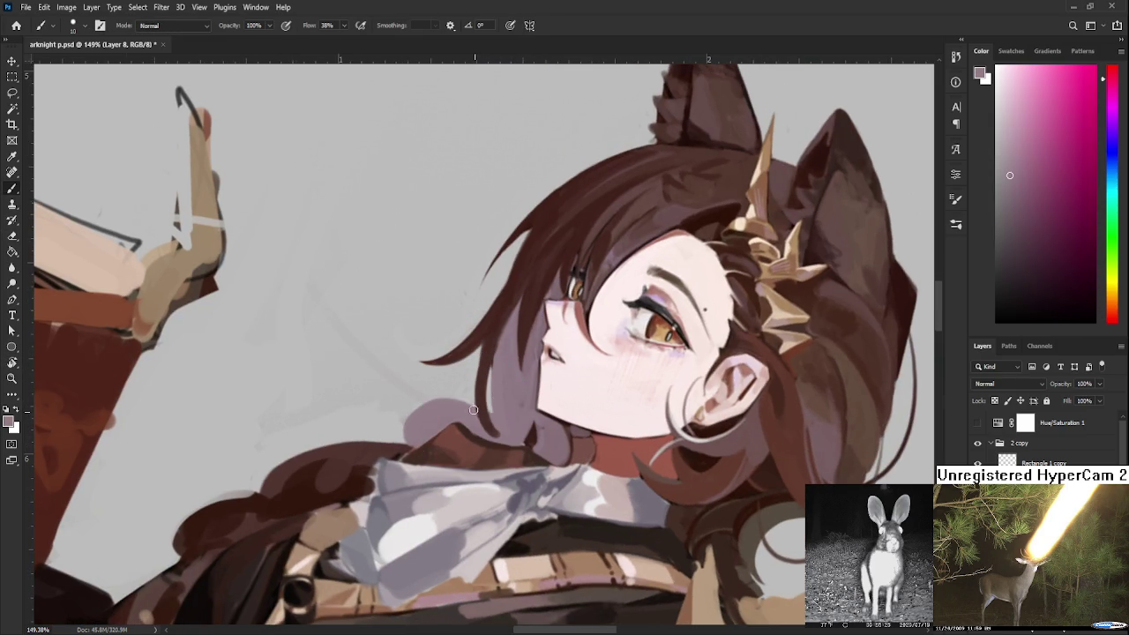
pyautogui.keyDown('alt'); pyautogui.click(483, 366); pyautogui.keyUp('alt')
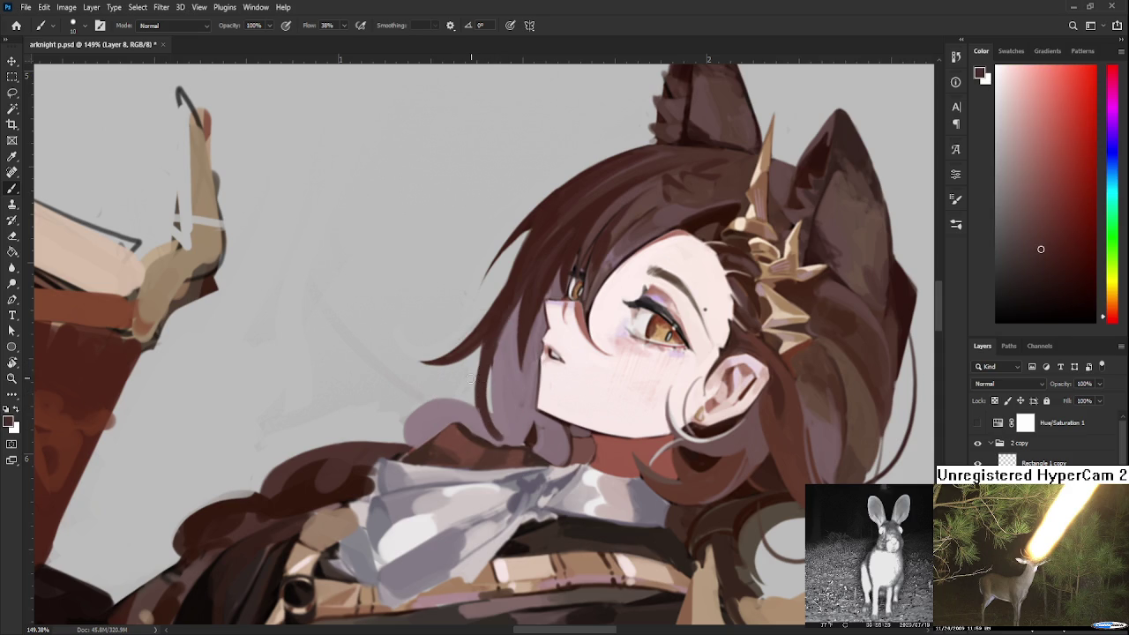
# Erase a strip of dark hair and cover the dark strand with mauve
pyautogui.press('e')
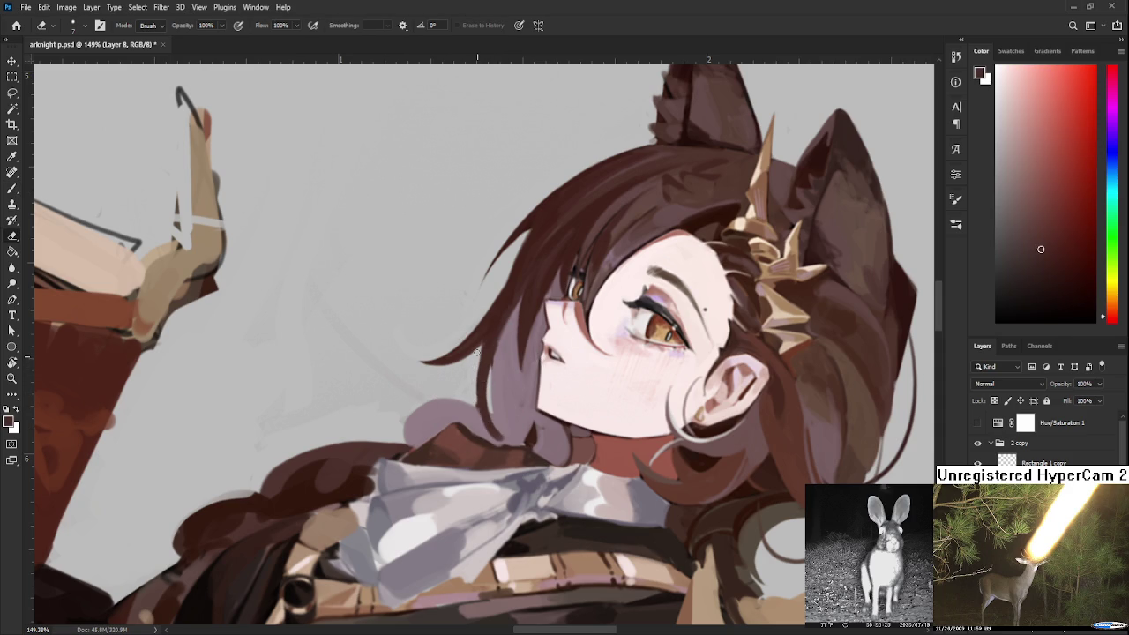
pyautogui.moveTo(476, 366); pyautogui.dragTo(477, 401)
pyautogui.press('b')
pyautogui.keyDown('alt'); pyautogui.click(476, 417); pyautogui.keyUp('alt')
pyautogui.moveTo(480, 416); pyautogui.dragTo(493, 430)
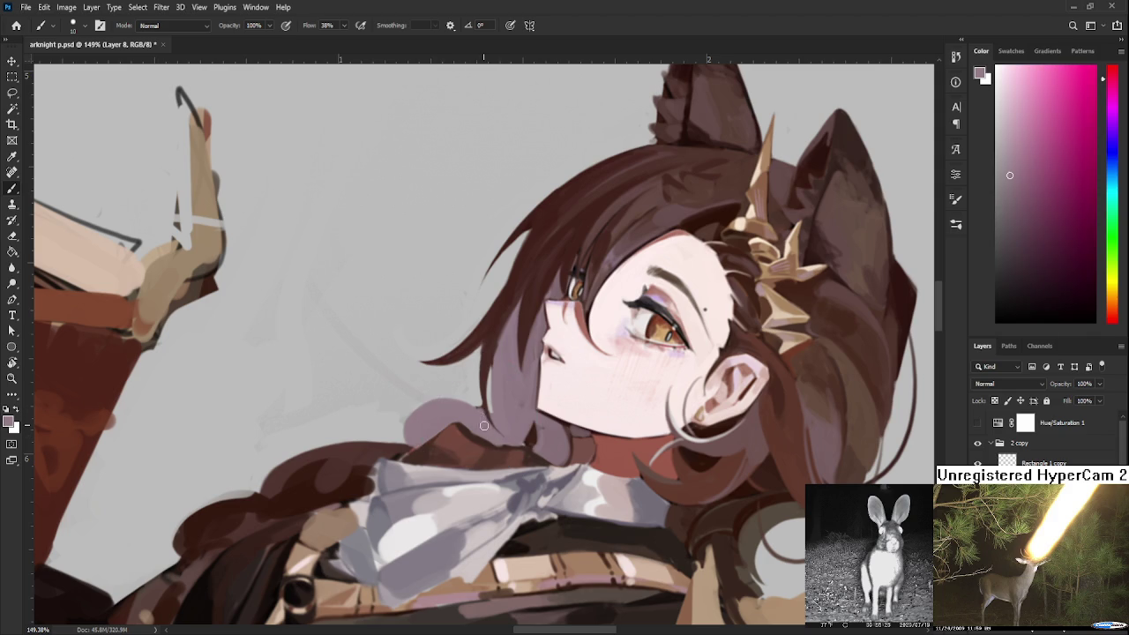
# Repaint the mauve patch below the hair with the view turned, then return the view upright
pyautogui.press('e')
pyautogui.moveTo(483, 424); pyautogui.dragTo(535, 319)
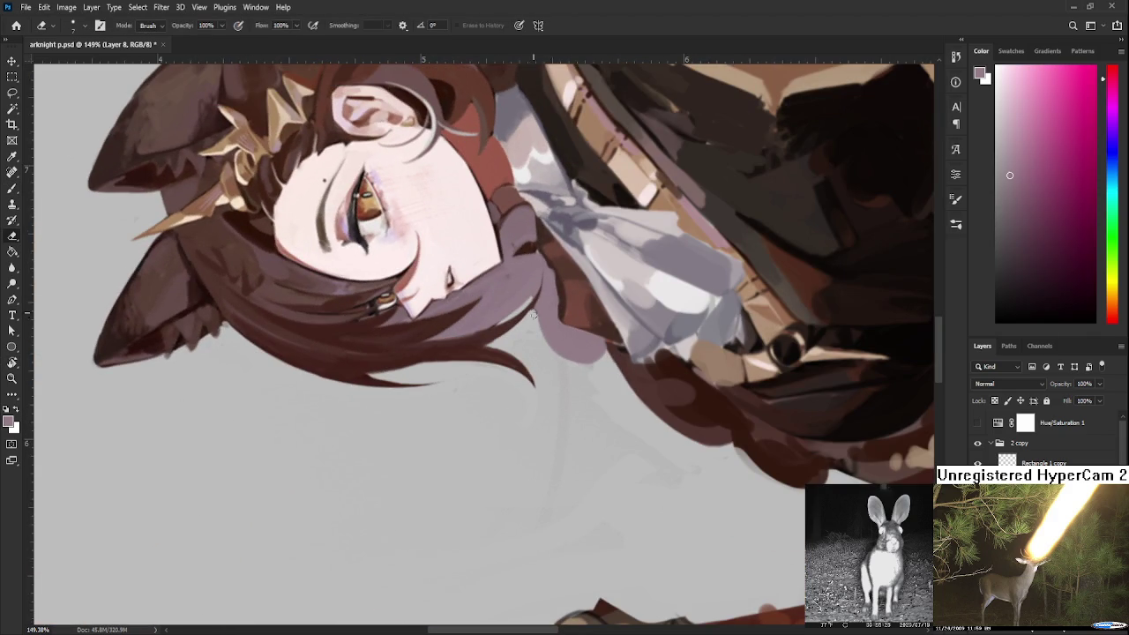
pyautogui.press('b')
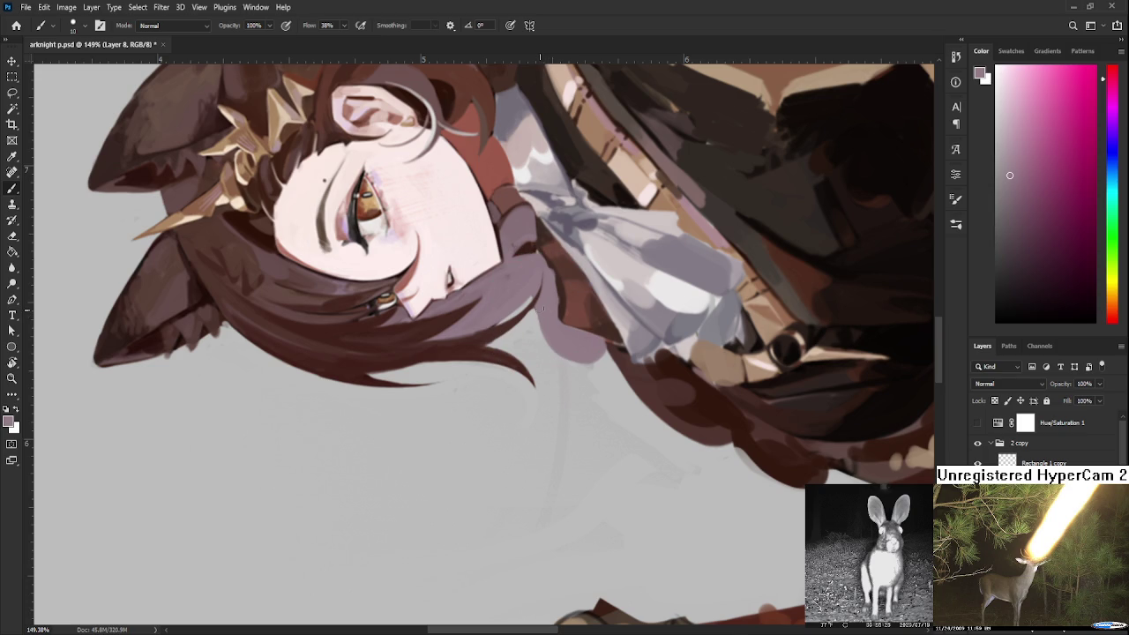
pyautogui.moveTo(559, 353); pyautogui.dragTo(551, 338)
pyautogui.press('e')
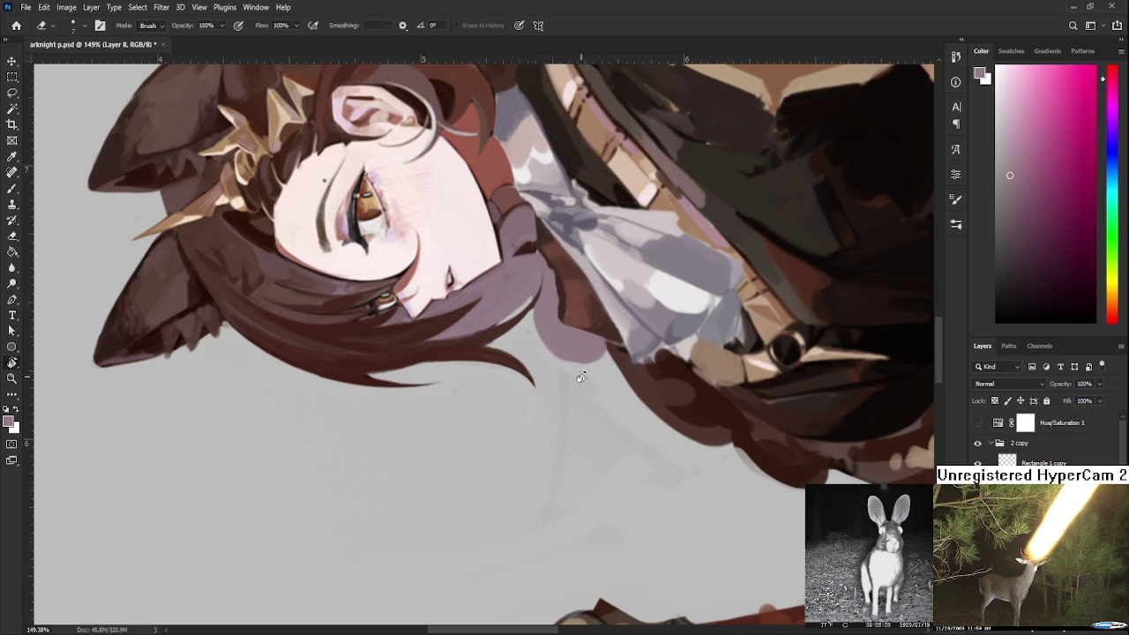
pyautogui.press('r')
pyautogui.moveTo(581, 377); pyautogui.dragTo(450, 445)
pyautogui.scroll(-5, 577, 278)
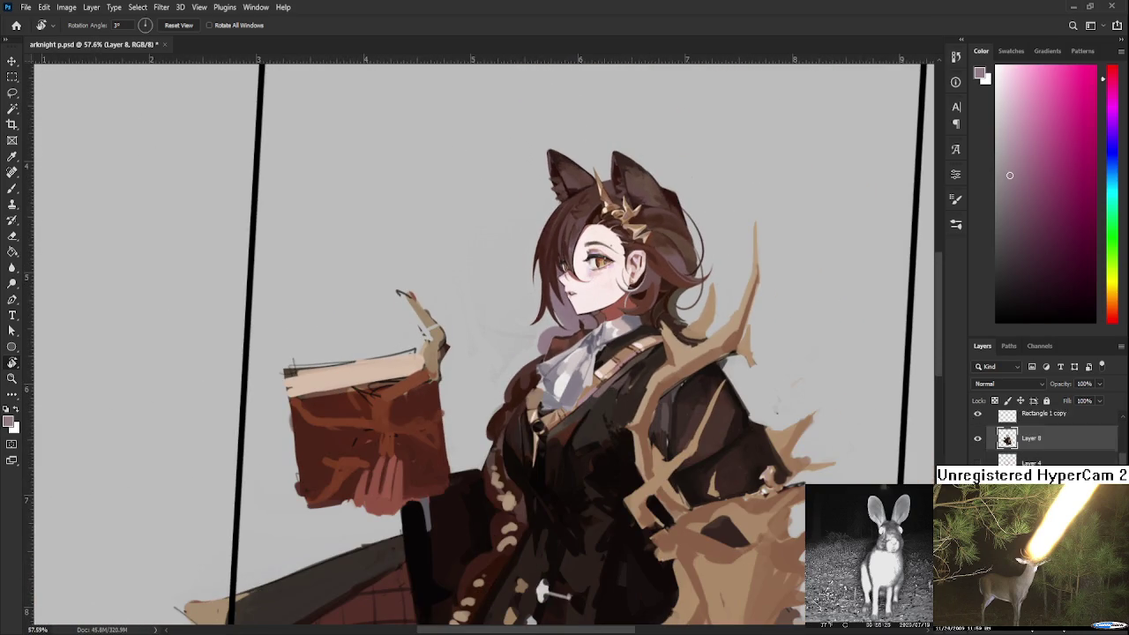
# Lasso the hair left of the ascot and fill it with lavender
pyautogui.scroll(2, 569, 369)
pyautogui.scroll(2, 621, 365)
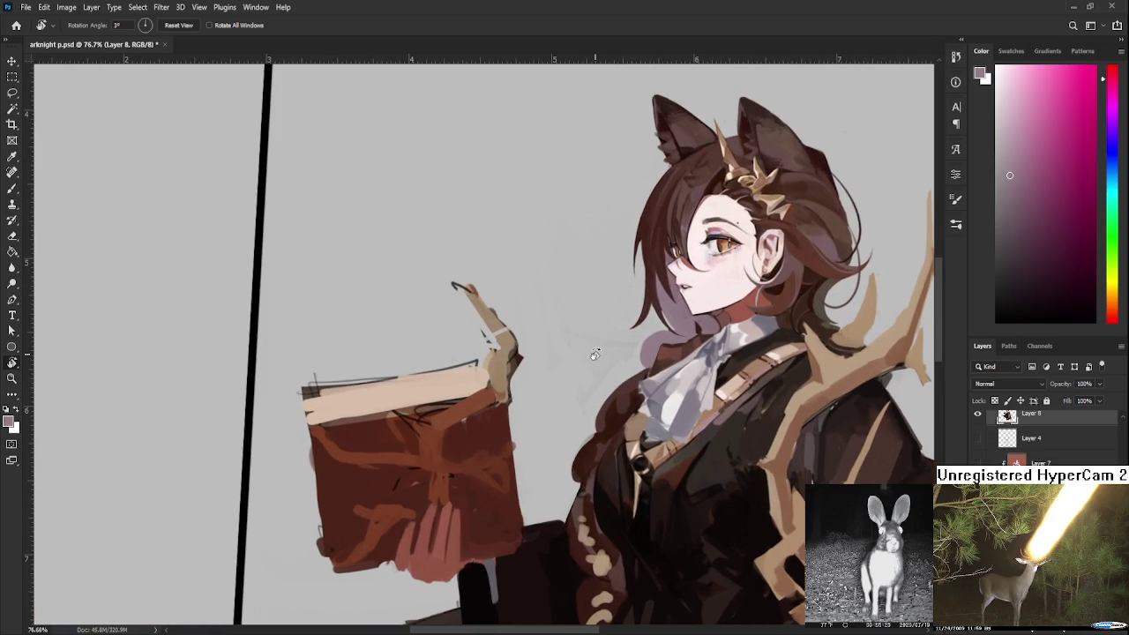
pyautogui.press('l')
pyautogui.moveTo(583, 435); pyautogui.dragTo(652, 335)
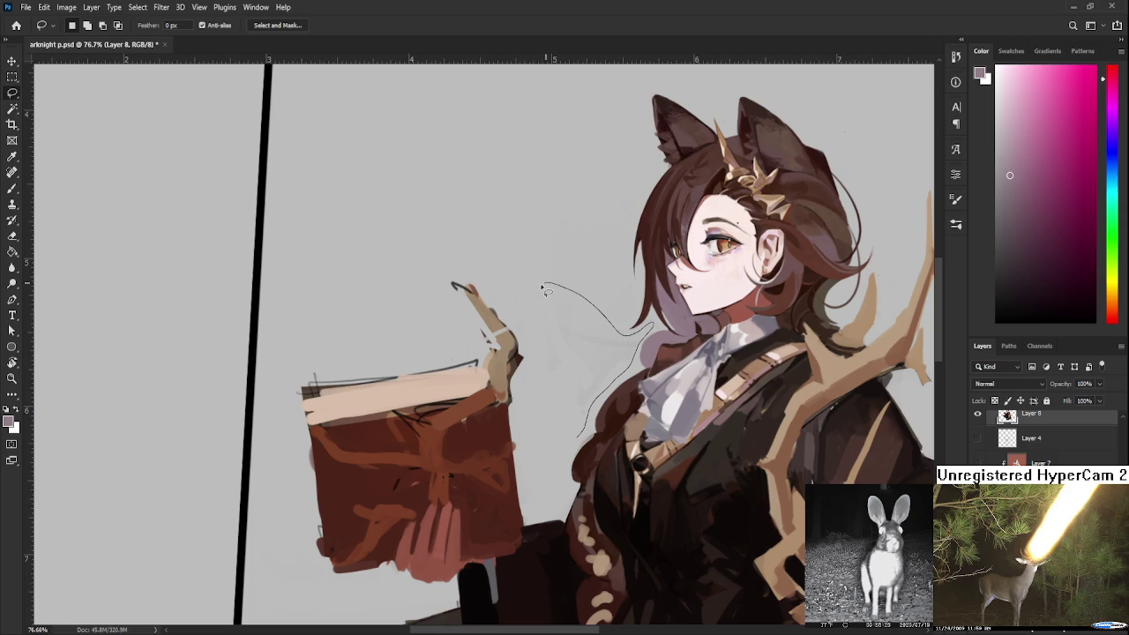
pyautogui.moveTo(640, 335)
pyautogui.mouseDown()
pyautogui.moveTo(539, 480)
pyautogui.moveTo(653, 415)
pyautogui.mouseUp()
pyautogui.hotkey('alt', 'BackSpace')
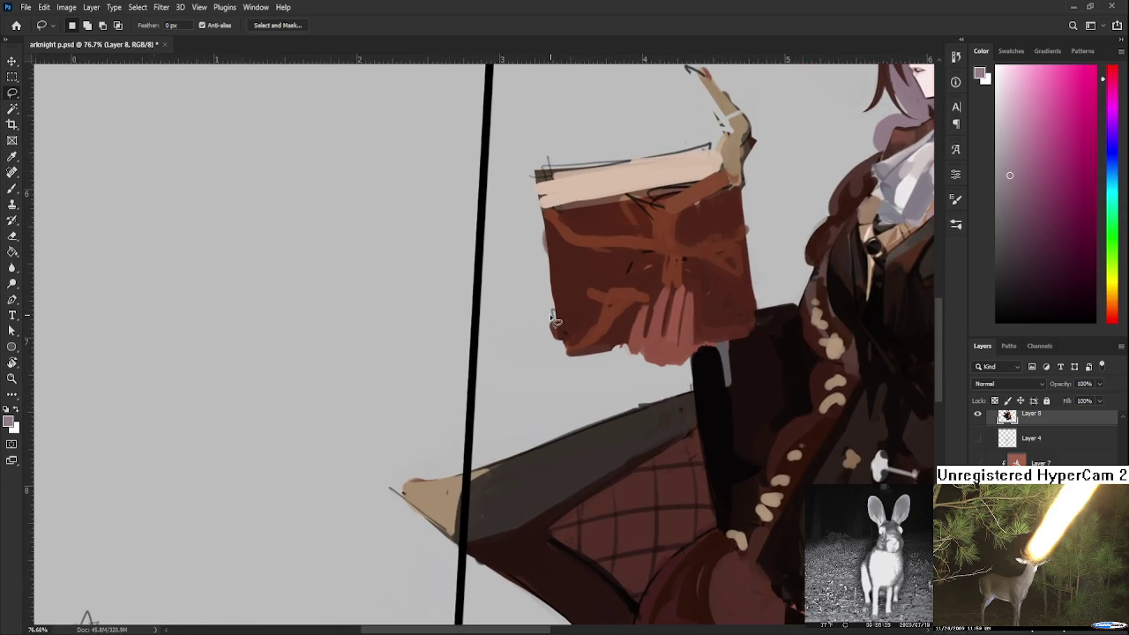
# Lasso the stray marks right of the figure, delete them, and deselect
pyautogui.scroll(-5, 552, 319)
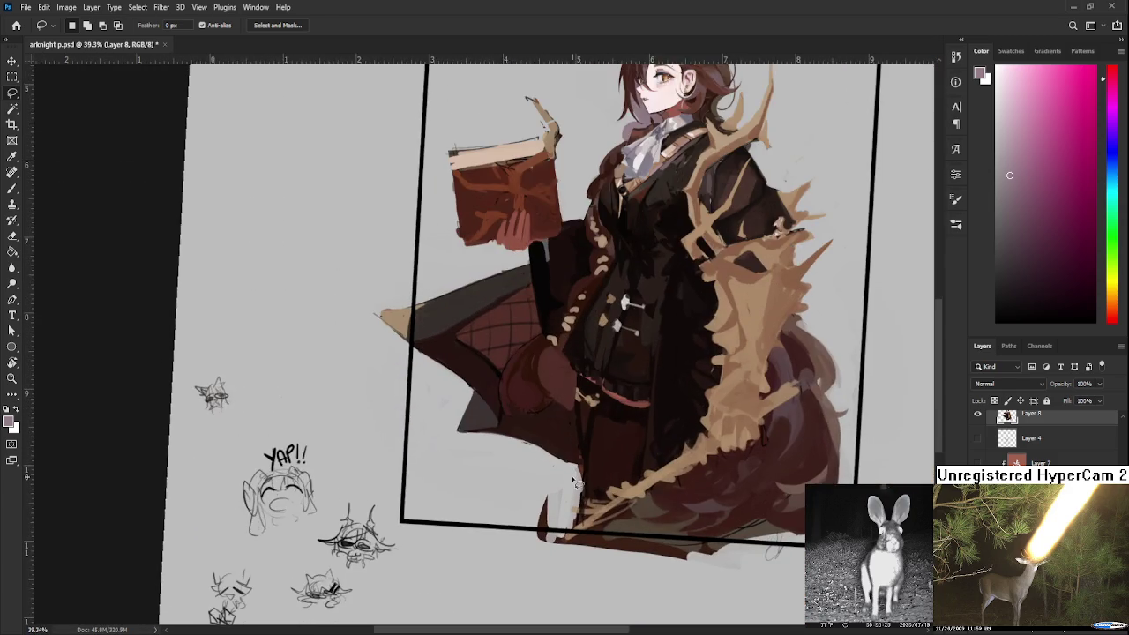
pyautogui.scroll(-2, 574, 483)
pyautogui.scroll(2, 617, 485)
pyautogui.scroll(2, 690, 488)
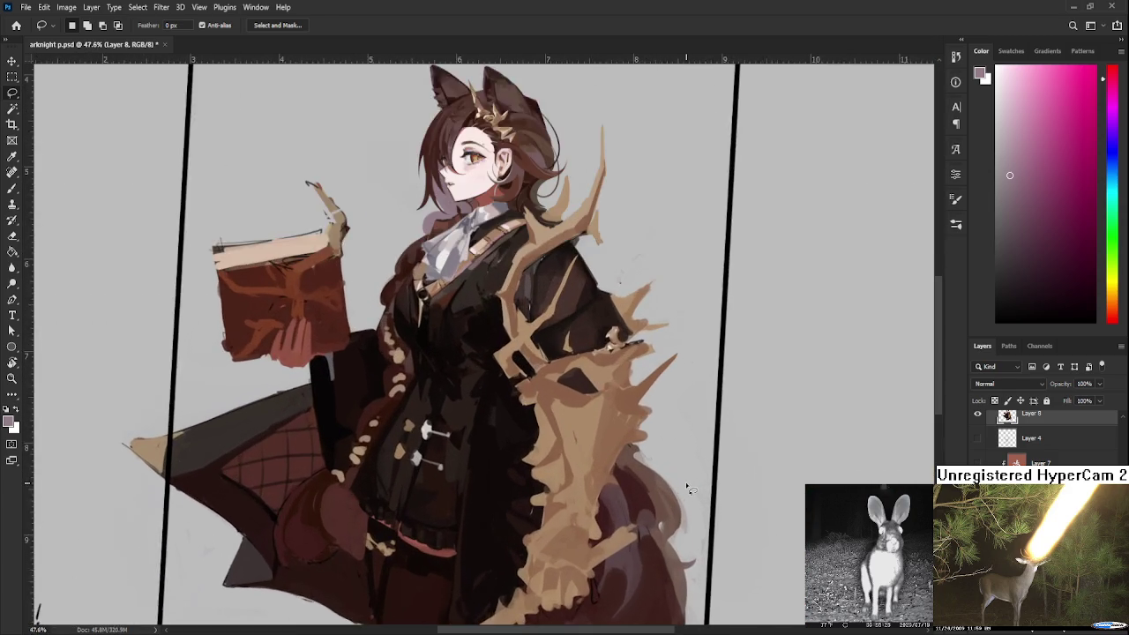
pyautogui.scroll(2, 689, 489)
pyautogui.scroll(-1, 634, 415)
pyautogui.scroll(2, 578, 342)
pyautogui.moveTo(577, 342); pyautogui.dragTo(590, 357)
pyautogui.press('Delete')
pyautogui.hotkey('ctrl', 'd')
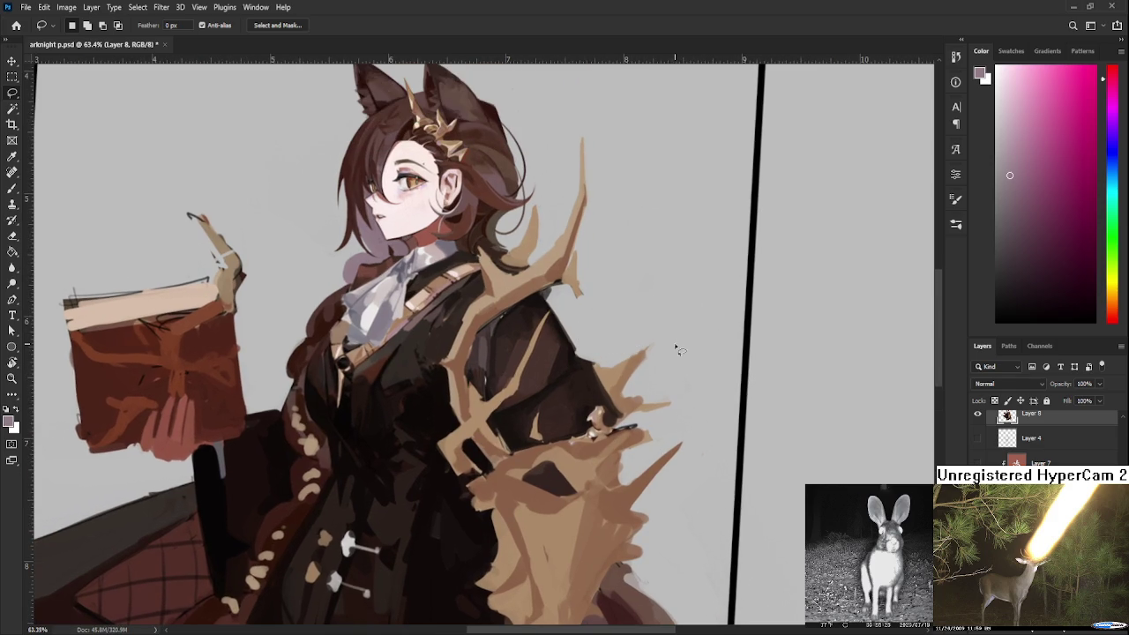
# Loop the spiky marks beside the antlers, straighten the view, and show Layer 4's sketch
pyautogui.moveTo(641, 385)
pyautogui.mouseDown()
pyautogui.moveTo(638, 399)
pyautogui.moveTo(698, 412)
pyautogui.mouseUp()
pyautogui.scroll(-3, 682, 408)
pyautogui.press('r')
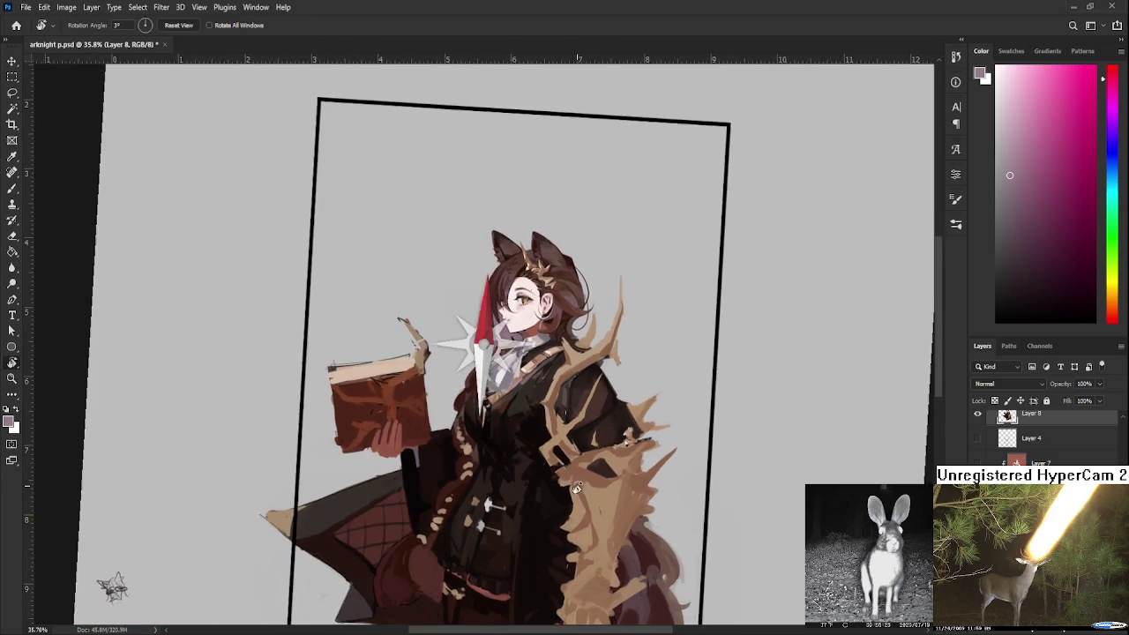
pyautogui.moveTo(681, 408); pyautogui.dragTo(667, 389)
pyautogui.scroll(-2, 667, 390)
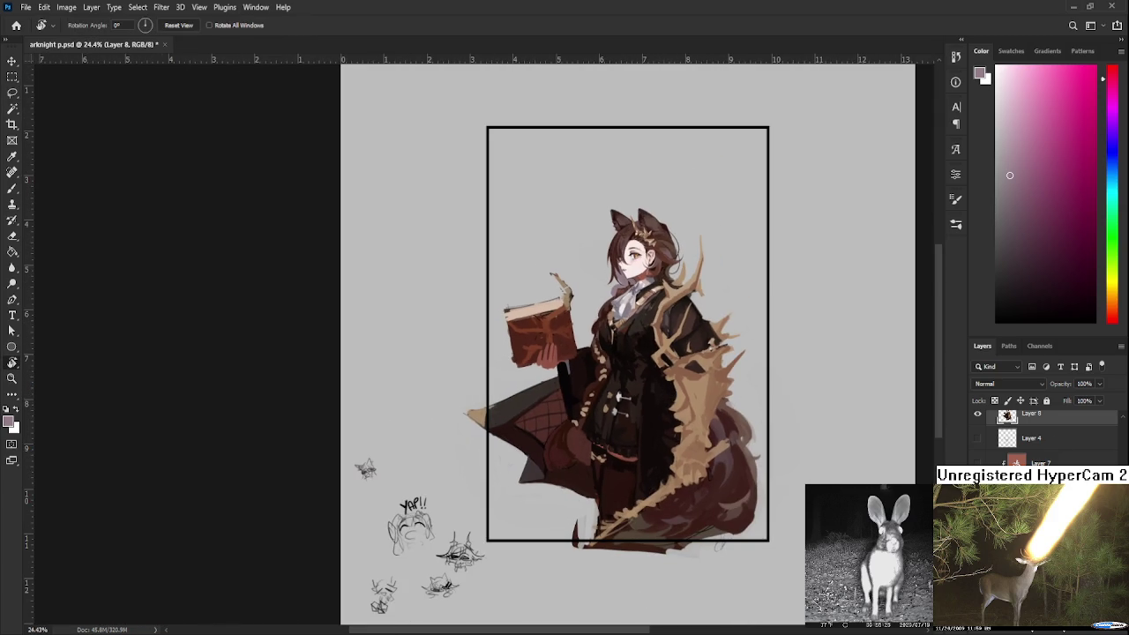
pyautogui.click(978, 439)
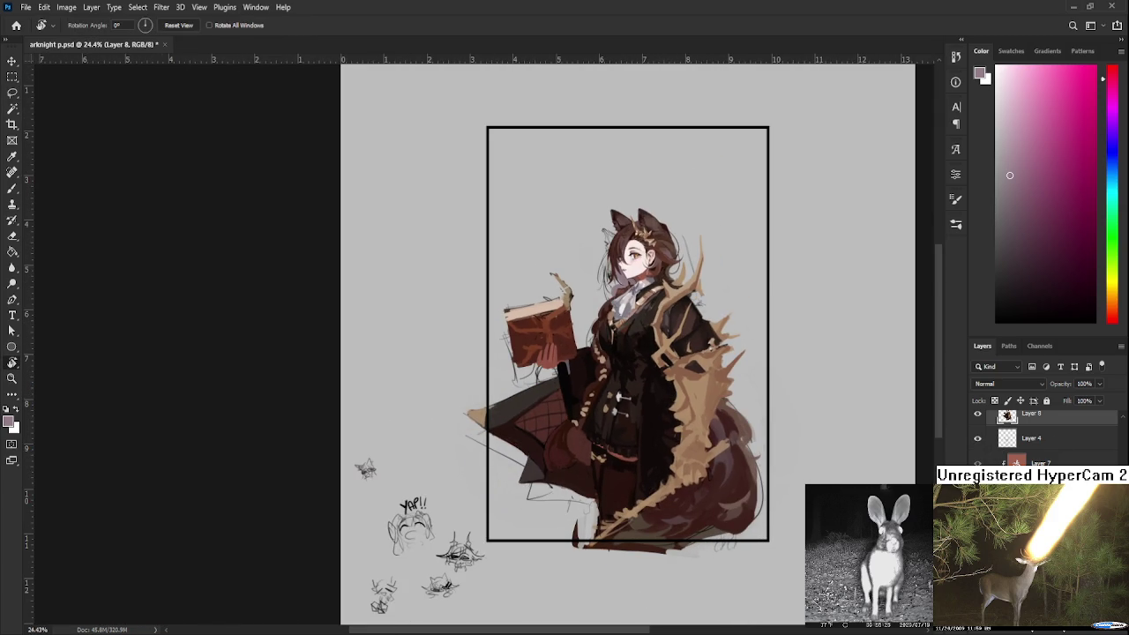
pyautogui.click(977, 416)
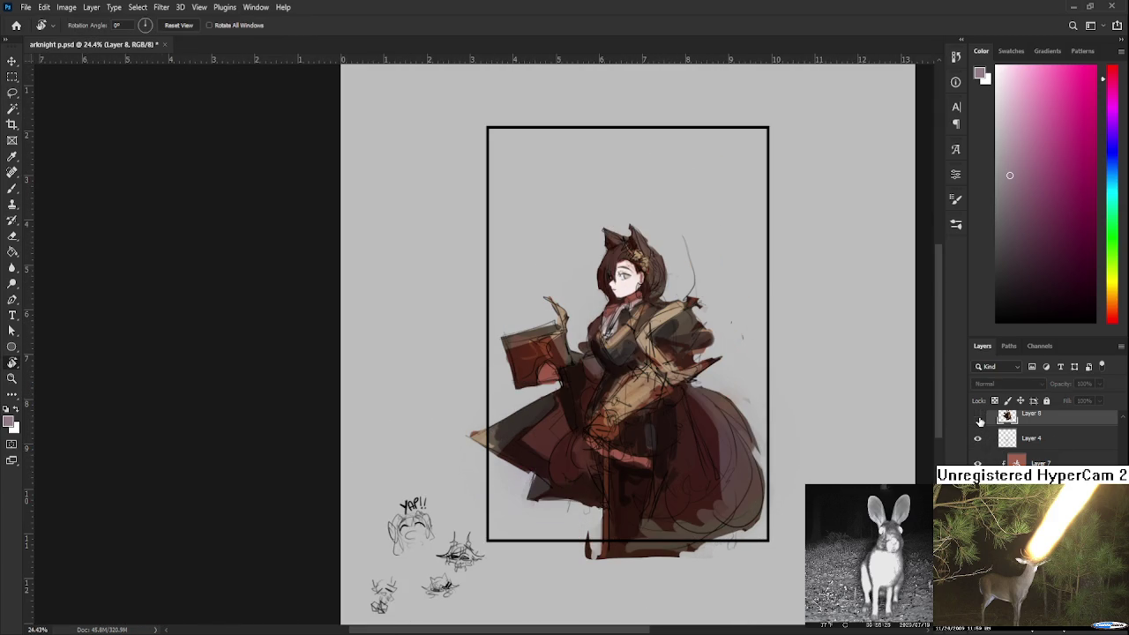
pyautogui.click(978, 421)
pyautogui.click(979, 420)
pyautogui.click(978, 421)
pyautogui.click(979, 421)
pyautogui.click(979, 421)
pyautogui.click(978, 421)
pyautogui.click(978, 420)
pyautogui.click(979, 421)
pyautogui.click(979, 421)
pyautogui.click(979, 420)
pyautogui.click(979, 421)
pyautogui.click(979, 420)
pyautogui.click(979, 420)
pyautogui.click(979, 421)
pyautogui.click(979, 421)
pyautogui.click(979, 421)
pyautogui.click(979, 420)
pyautogui.click(979, 421)
pyautogui.click(979, 421)
pyautogui.click(979, 421)
pyautogui.click(978, 420)
pyautogui.click(976, 432)
pyautogui.click(976, 431)
pyautogui.click(976, 431)
pyautogui.click(976, 431)
pyautogui.click(976, 431)
pyautogui.click(974, 420)
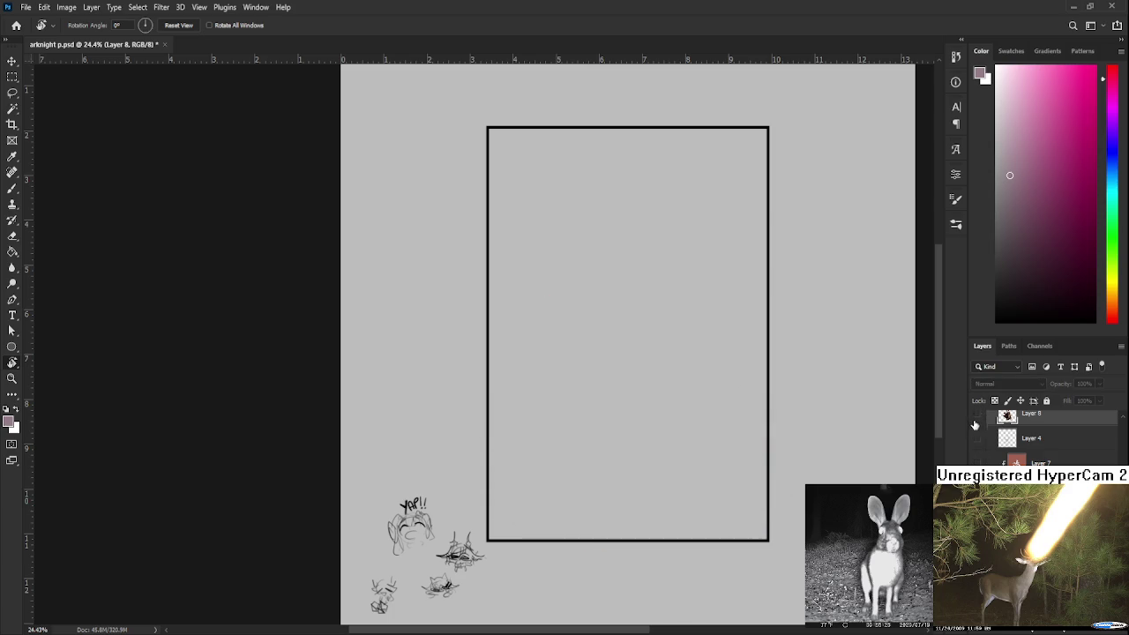
pyautogui.click(974, 421)
pyautogui.click(974, 438)
pyautogui.click(974, 462)
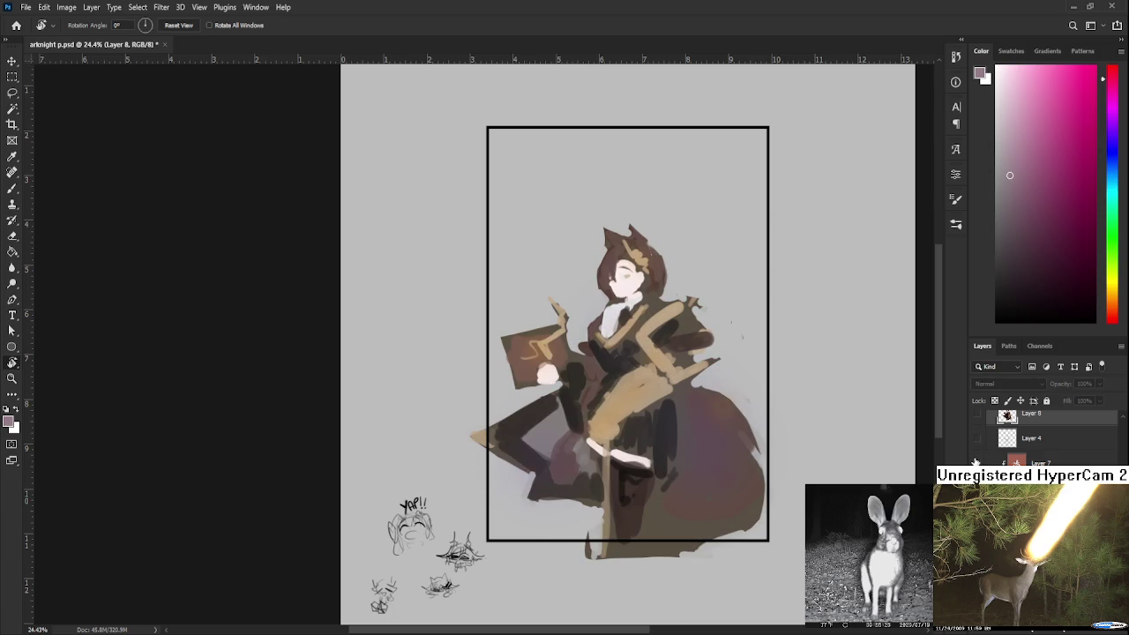
pyautogui.click(974, 460)
pyautogui.click(977, 438)
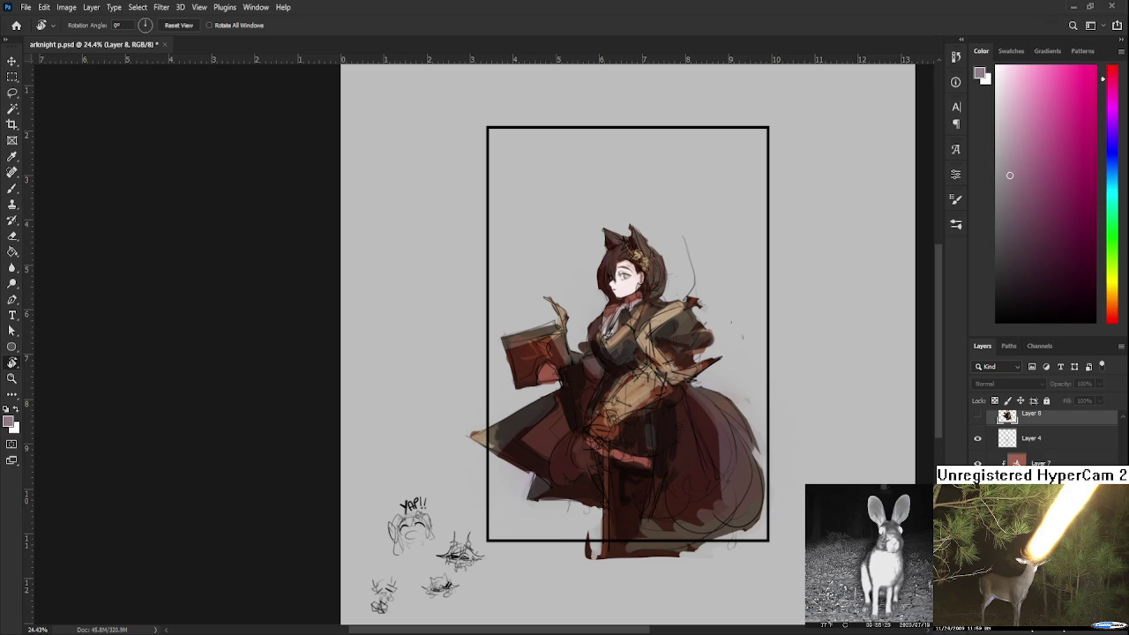
pyautogui.scroll(2, 617, 273)
pyautogui.scroll(2, 622, 275)
pyautogui.scroll(2, 630, 275)
pyautogui.scroll(1, 641, 276)
pyautogui.scroll(-3, 641, 276)
pyautogui.scroll(-2, 642, 298)
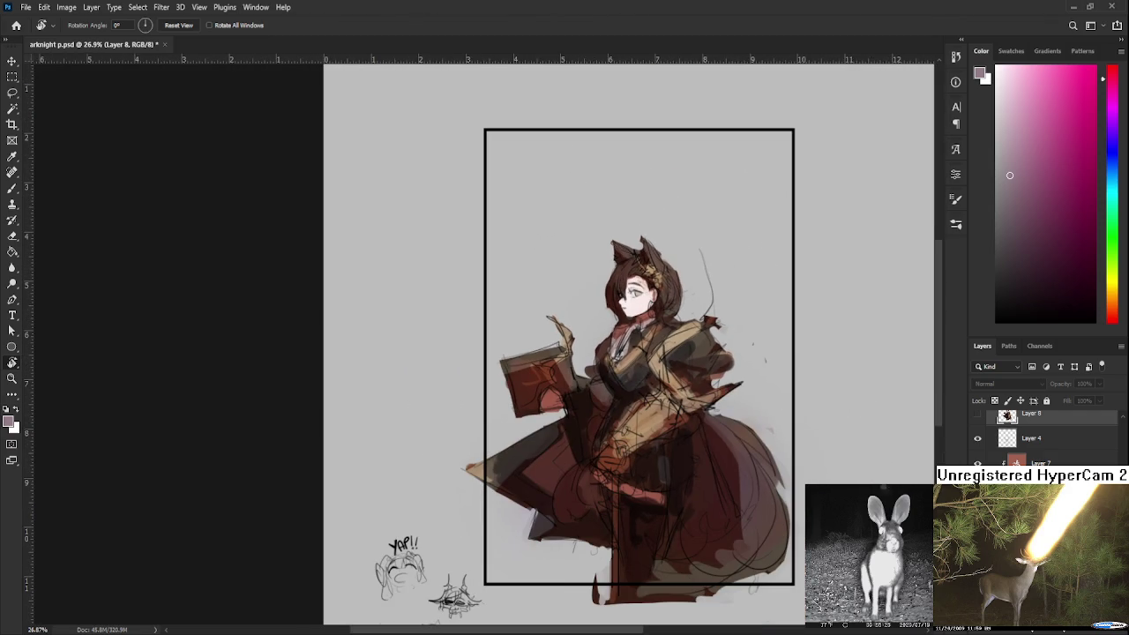
pyautogui.click(978, 439)
pyautogui.click(978, 415)
pyautogui.scroll(1, 687, 347)
pyautogui.scroll(2, 688, 347)
pyautogui.scroll(-2, 680, 350)
pyautogui.scroll(1, 680, 350)
pyautogui.scroll(1, 671, 351)
pyautogui.scroll(1, 653, 353)
pyautogui.scroll(1, 617, 356)
pyautogui.moveTo(617, 357); pyautogui.dragTo(606, 352)
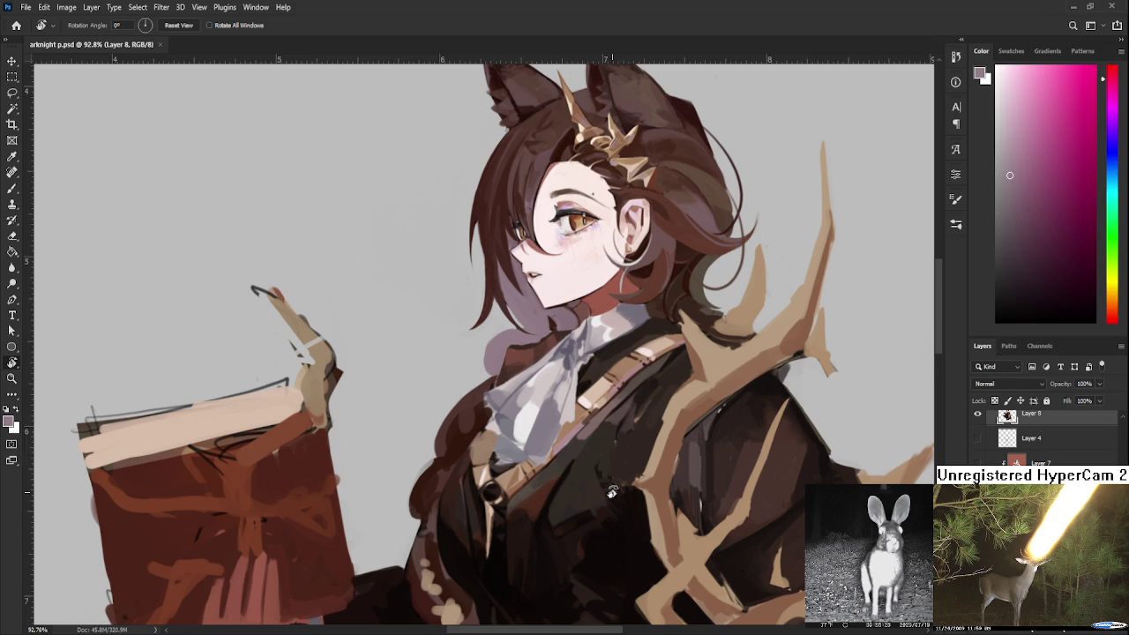
# Paint a dark brown diagonal shading stroke across the coat, redoing it twice
pyautogui.scroll(-5, 586, 495)
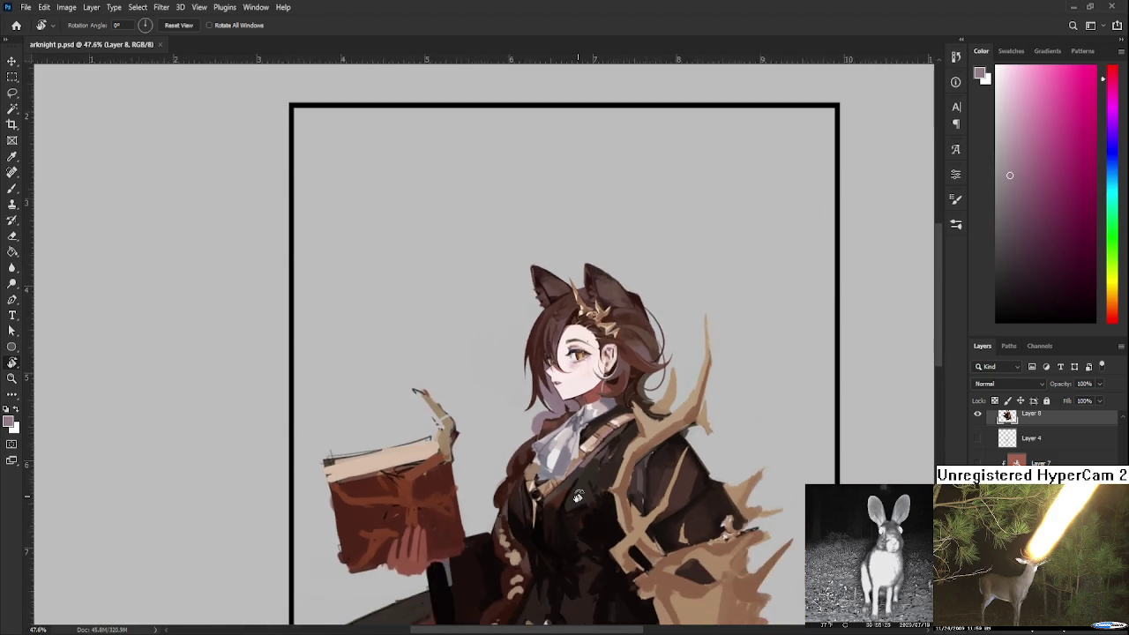
pyautogui.scroll(5, 564, 480)
pyautogui.scroll(1, 551, 472)
pyautogui.scroll(1, 543, 463)
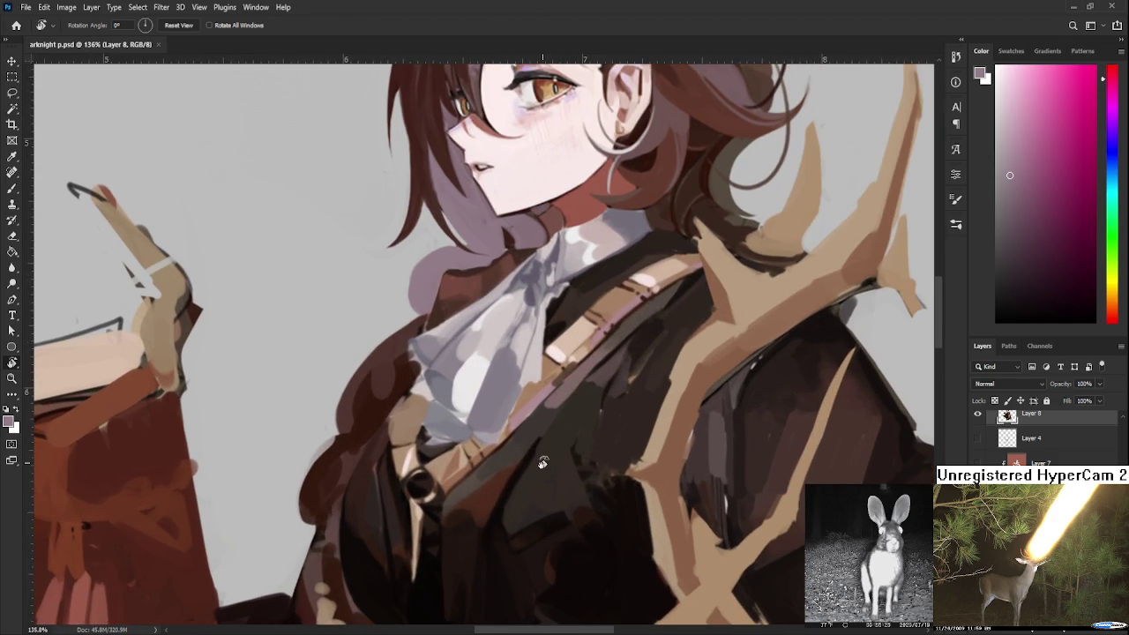
pyautogui.press('b')
pyautogui.keyDown('alt'); pyautogui.click(540, 434); pyautogui.keyUp('alt')
pyautogui.moveTo(599, 363)
pyautogui.mouseDown()
pyautogui.moveTo(507, 481)
pyautogui.moveTo(517, 474)
pyautogui.mouseUp()
pyautogui.hotkey('ctrl', 'z')
pyautogui.hotkey('ctrl', 'z')
pyautogui.moveTo(601, 370); pyautogui.dragTo(509, 498)
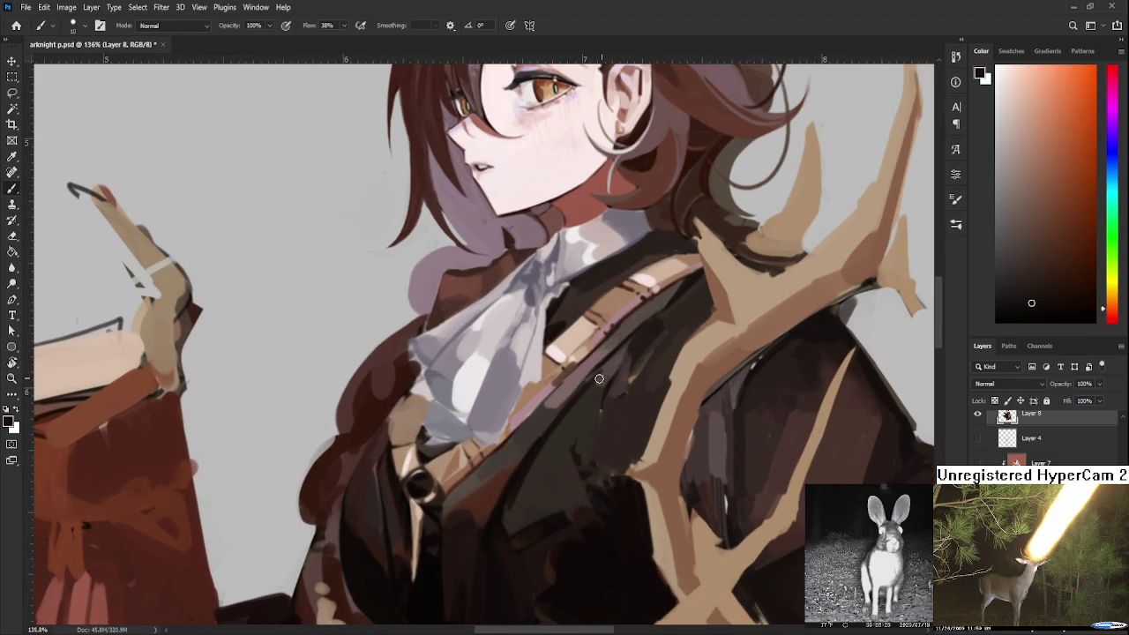
pyautogui.hotkey('ctrl', 'z')
pyautogui.moveTo(600, 368); pyautogui.dragTo(511, 496)
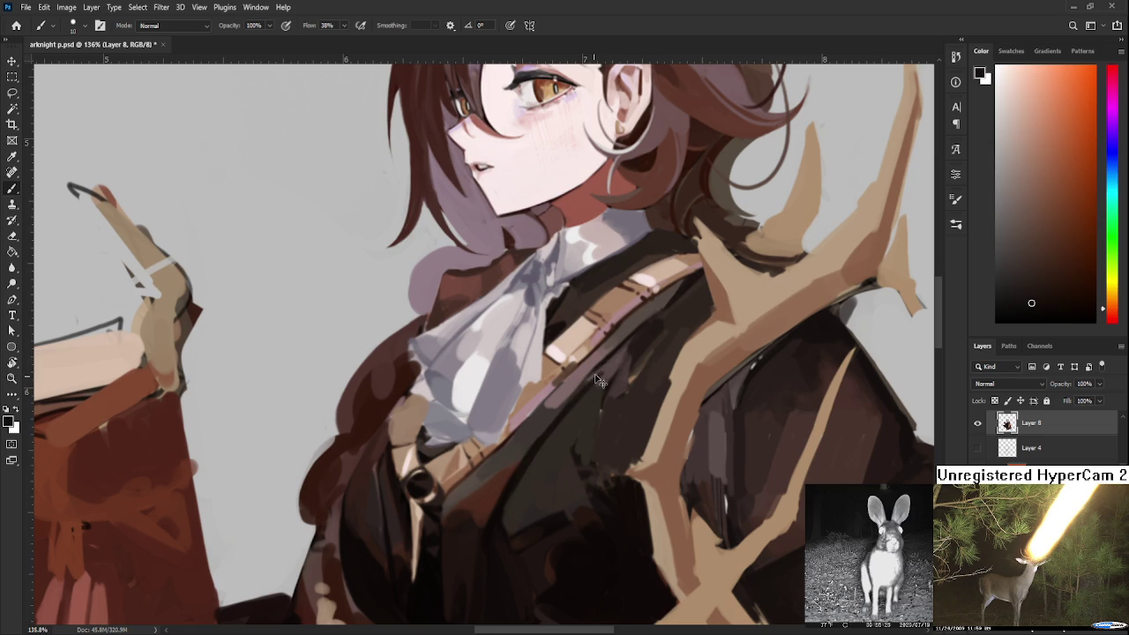
# Add a lighter brown diagonal stroke on the coat and sample red-brown and light brown tones
pyautogui.keyDown('alt'); pyautogui.click(518, 483); pyautogui.keyUp('alt')
pyautogui.moveTo(568, 420); pyautogui.dragTo(502, 516)
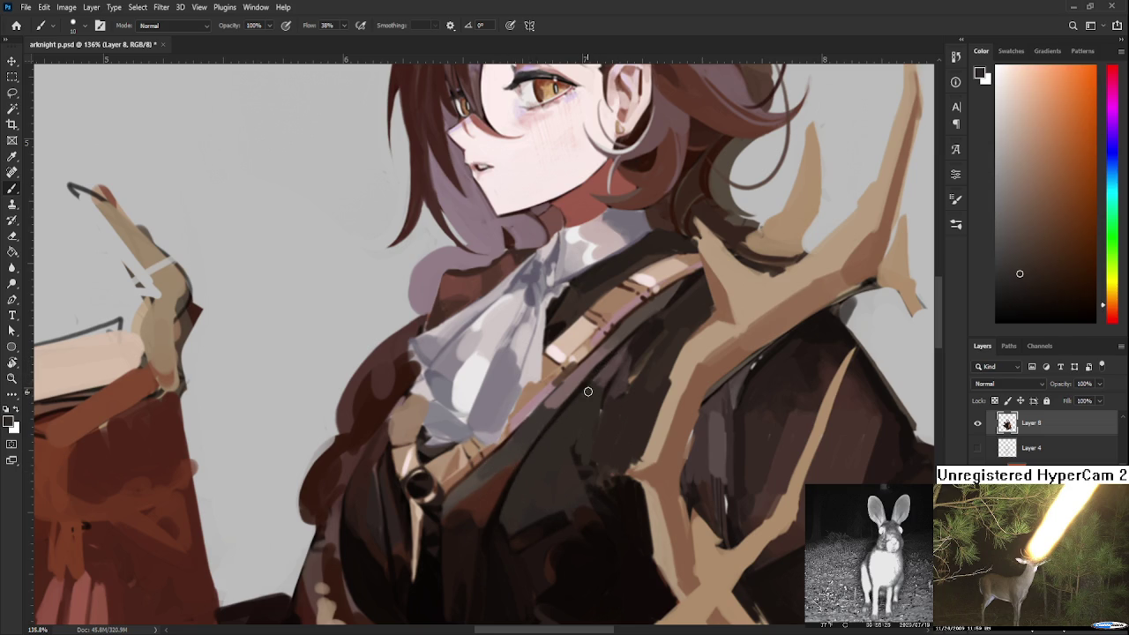
pyautogui.moveTo(597, 390); pyautogui.dragTo(559, 420)
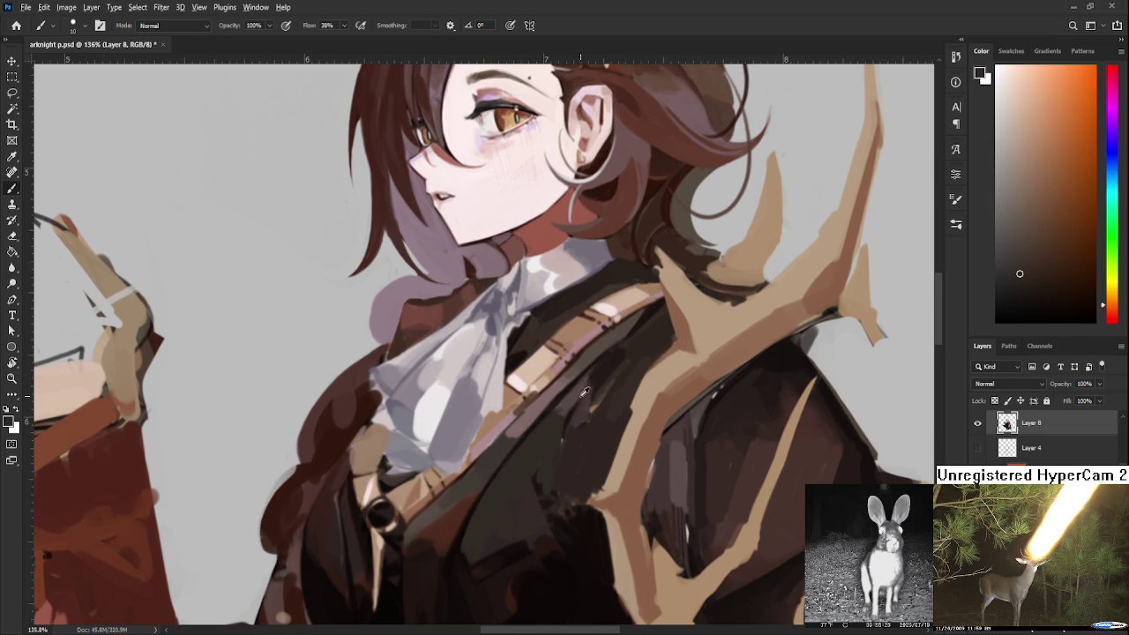
pyautogui.keyDown('alt'); pyautogui.click(576, 399); pyautogui.keyUp('alt')
pyautogui.keyDown('alt'); pyautogui.click(559, 398); pyautogui.keyUp('alt')
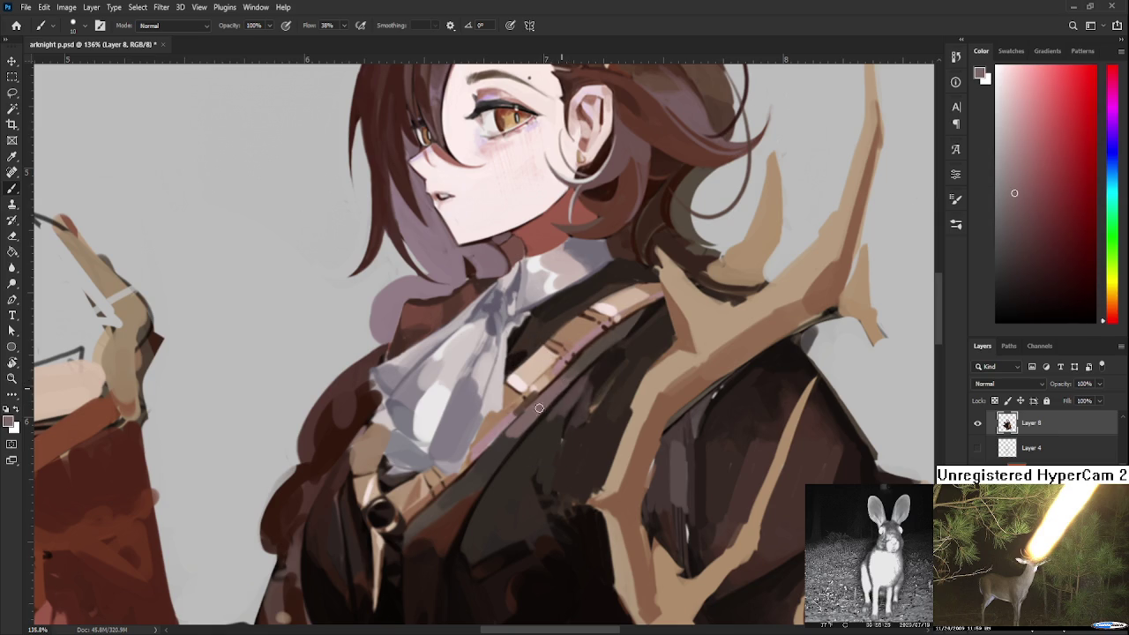
# Sample orange-brown, muted pinkish red and dark brown from the painting
pyautogui.moveTo(582, 359); pyautogui.dragTo(529, 420)
pyautogui.keyDown('alt'); pyautogui.click(554, 401); pyautogui.keyUp('alt')
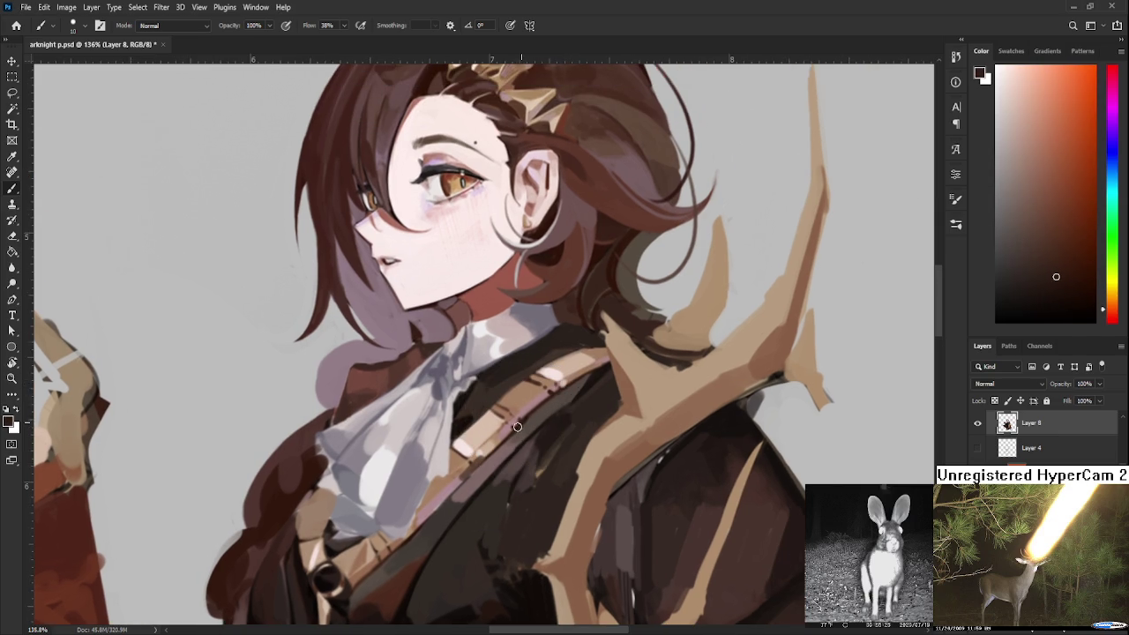
pyautogui.keyDown('alt'); pyautogui.click(535, 401); pyautogui.keyUp('alt')
pyautogui.moveTo(535, 402); pyautogui.dragTo(527, 409)
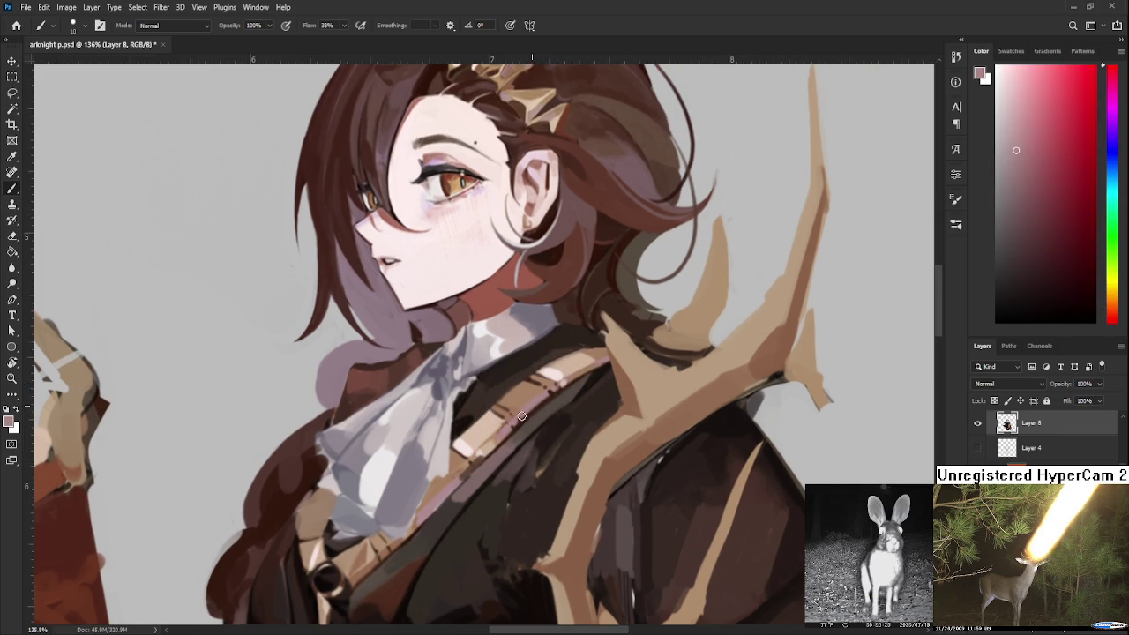
pyautogui.keyDown('alt'); pyautogui.click(537, 424); pyautogui.keyUp('alt')
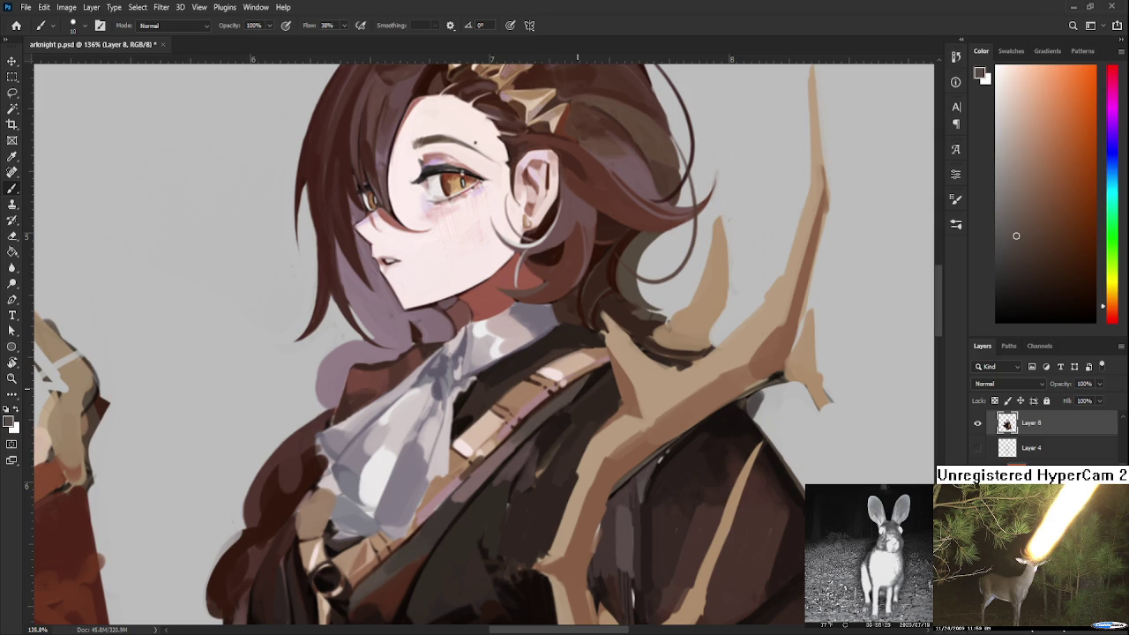
pyautogui.scroll(-3, 586, 378)
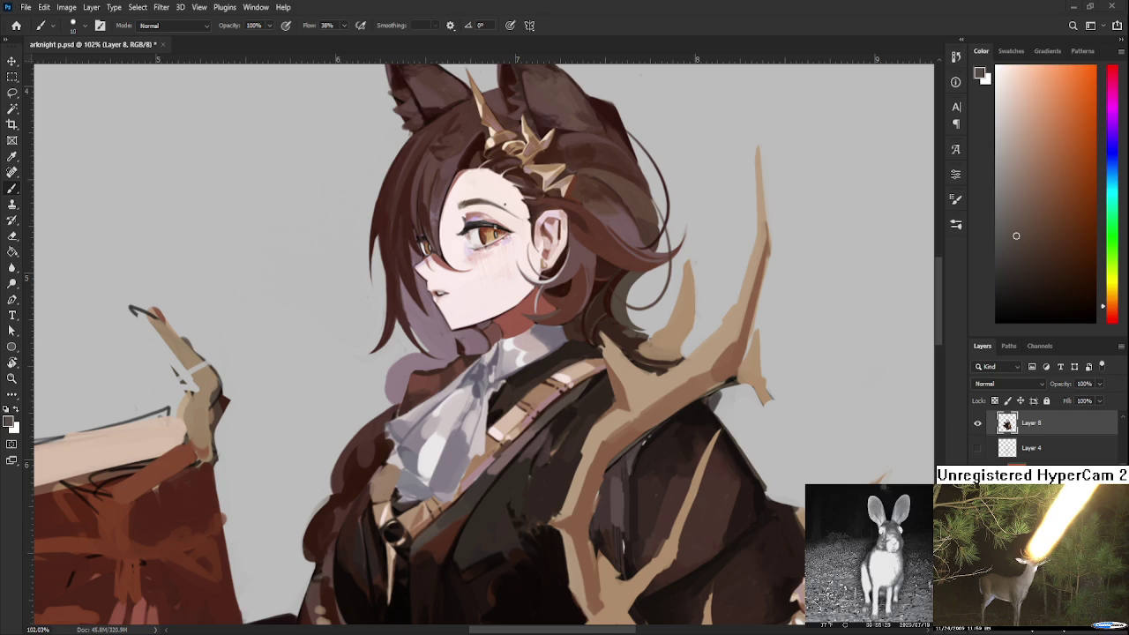
pyautogui.hscroll(-1, 572, 460)
# Sample red and several dark tones from the coat folds for touch-ups
pyautogui.hscroll(-1, 591, 460)
pyautogui.hscroll(-1, 610, 460)
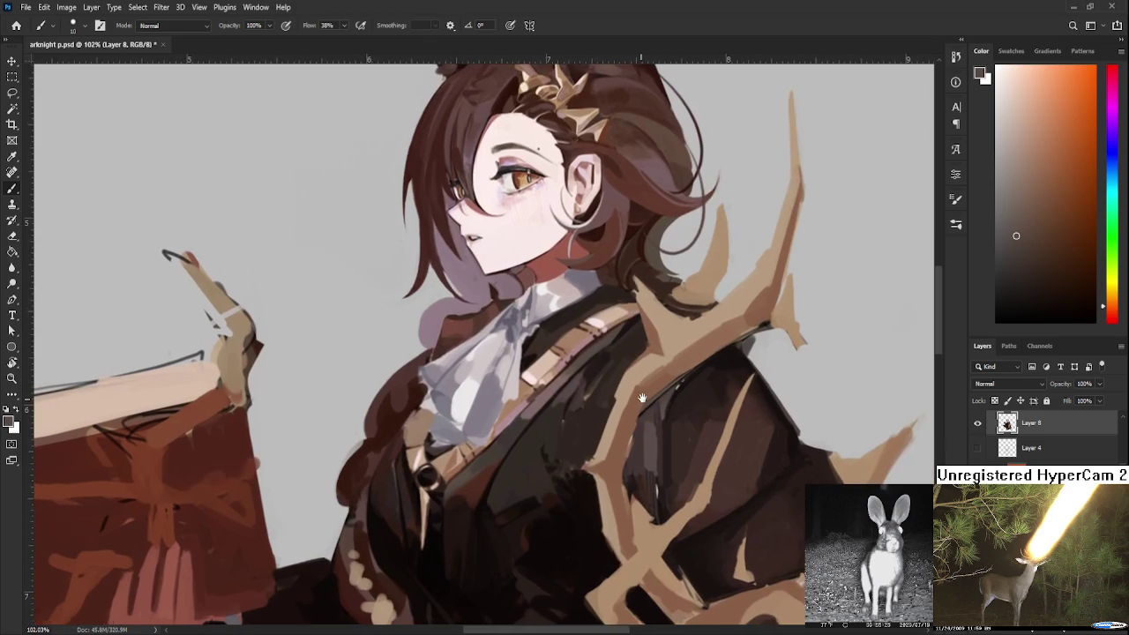
pyautogui.moveTo(608, 460); pyautogui.dragTo(561, 407)
pyautogui.keyDown('alt'); pyautogui.click(591, 381); pyautogui.keyUp('alt')
pyautogui.keyDown('alt'); pyautogui.click(585, 407); pyautogui.keyUp('alt')
pyautogui.keyDown('alt'); pyautogui.click(579, 410); pyautogui.keyUp('alt')
pyautogui.keyDown('alt'); pyautogui.click(578, 409); pyautogui.keyUp('alt')
pyautogui.keyDown('alt'); pyautogui.click(568, 404); pyautogui.keyUp('alt')
pyautogui.keyDown('alt'); pyautogui.click(596, 387); pyautogui.keyUp('alt')
pyautogui.keyDown('alt'); pyautogui.click(599, 388); pyautogui.keyUp('alt')
pyautogui.keyDown('alt'); pyautogui.click(622, 355); pyautogui.keyUp('alt')
pyautogui.moveTo(623, 361); pyautogui.dragTo(575, 413)
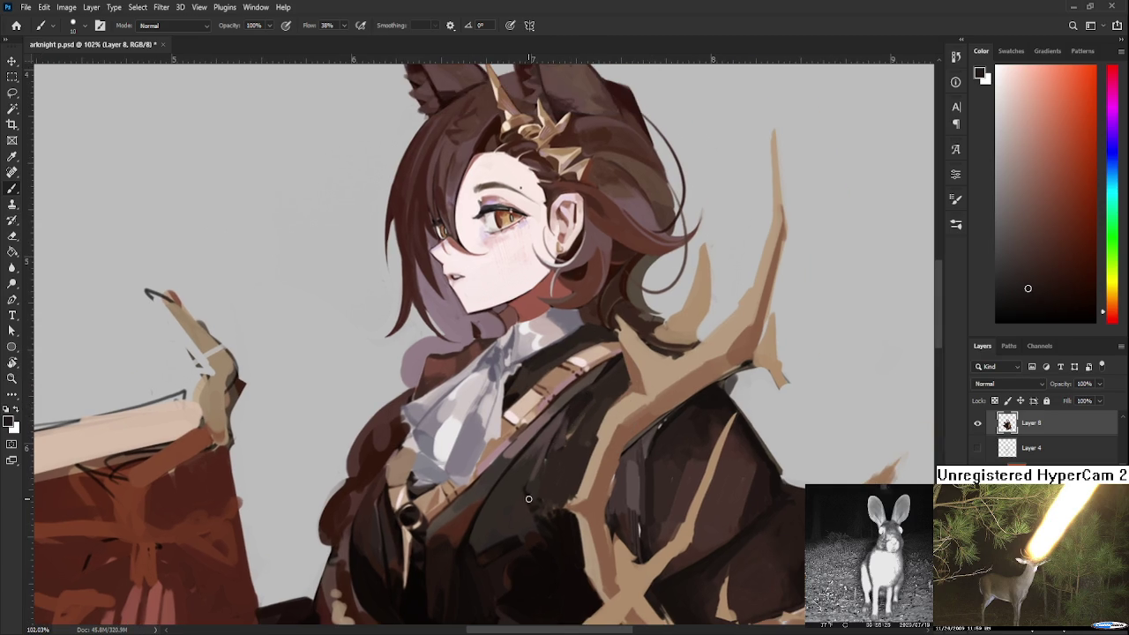
# Resample dark, redder and dark orange coat tones while touching up the folds
pyautogui.keyDown('alt'); pyautogui.click(567, 416); pyautogui.keyUp('alt')
pyautogui.keyDown('alt'); pyautogui.click(578, 408); pyautogui.keyUp('alt')
pyautogui.keyDown('alt'); pyautogui.click(548, 441); pyautogui.keyUp('alt')
pyautogui.keyDown('alt'); pyautogui.click(572, 411); pyautogui.keyUp('alt')
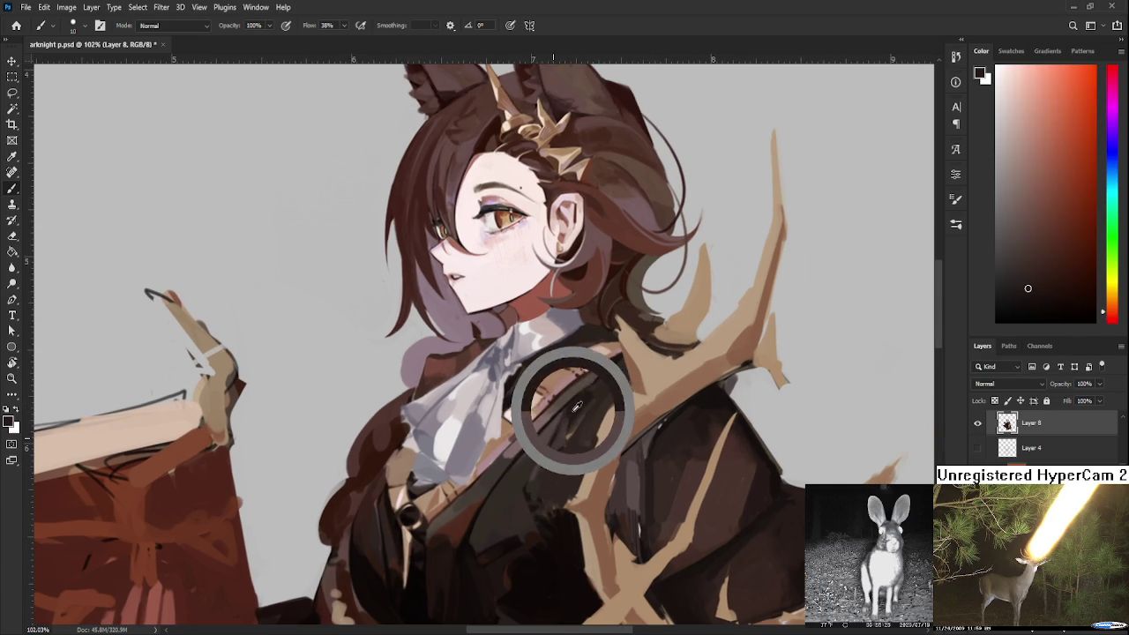
pyautogui.keyDown('alt'); pyautogui.click(559, 432); pyautogui.keyUp('alt')
pyautogui.keyDown('alt'); pyautogui.click(557, 461); pyautogui.keyUp('alt')
pyautogui.keyDown('alt'); pyautogui.click(563, 436); pyautogui.keyUp('alt')
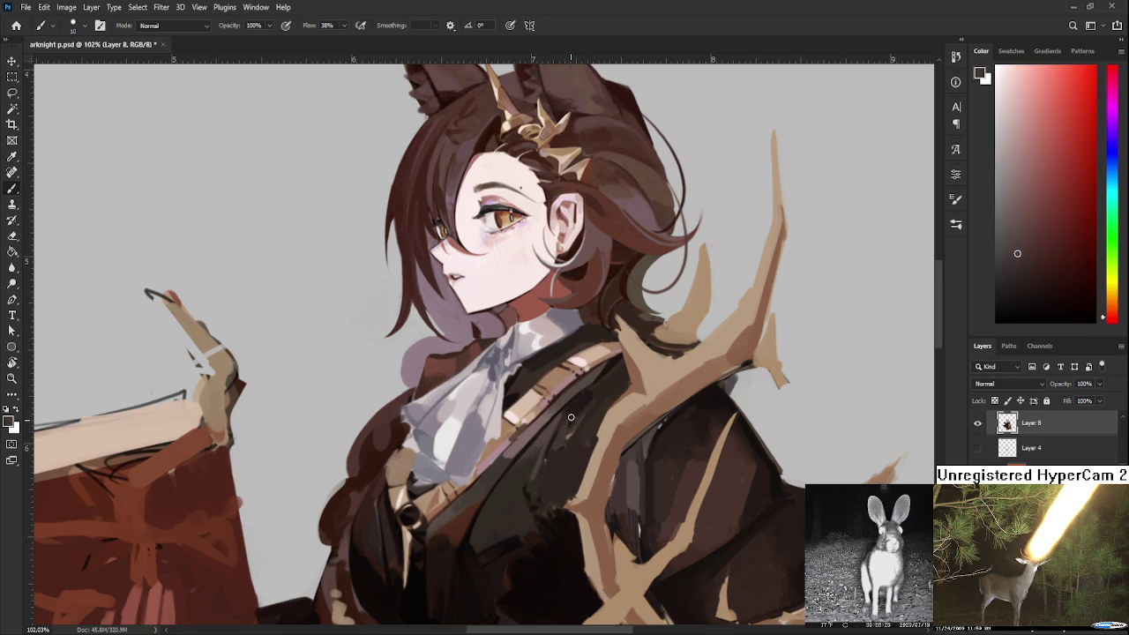
pyautogui.moveTo(555, 467); pyautogui.dragTo(633, 371)
pyautogui.keyDown('alt'); pyautogui.click(597, 401); pyautogui.keyUp('alt')
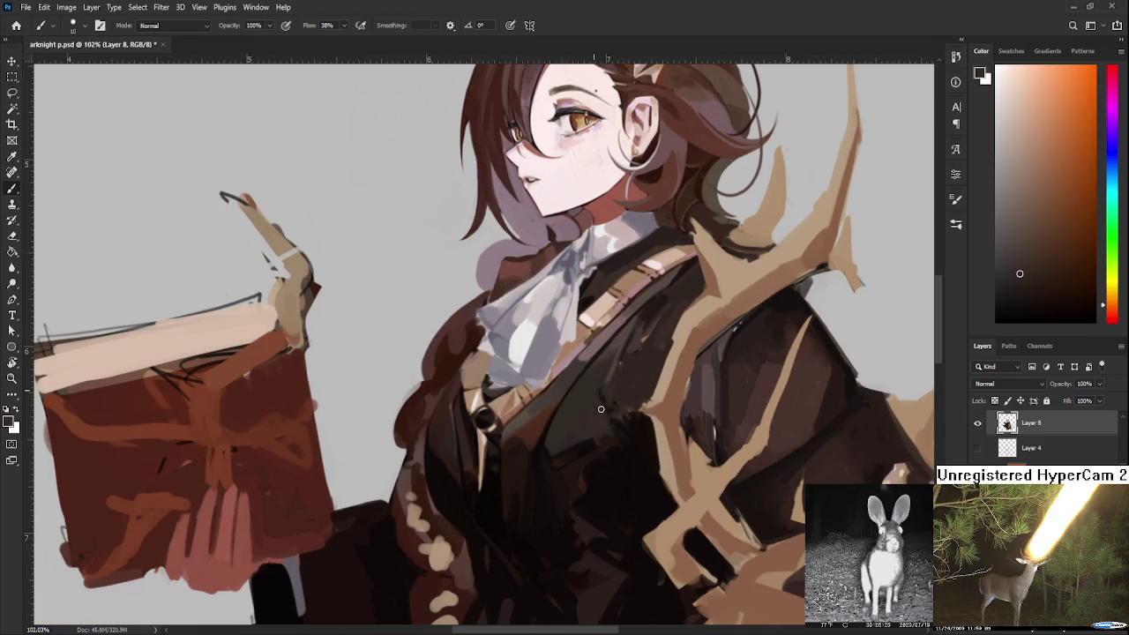
pyautogui.moveTo(585, 407); pyautogui.dragTo(625, 392)
pyautogui.keyDown('alt'); pyautogui.click(596, 380); pyautogui.keyUp('alt')
pyautogui.keyDown('alt'); pyautogui.click(574, 390); pyautogui.keyUp('alt')
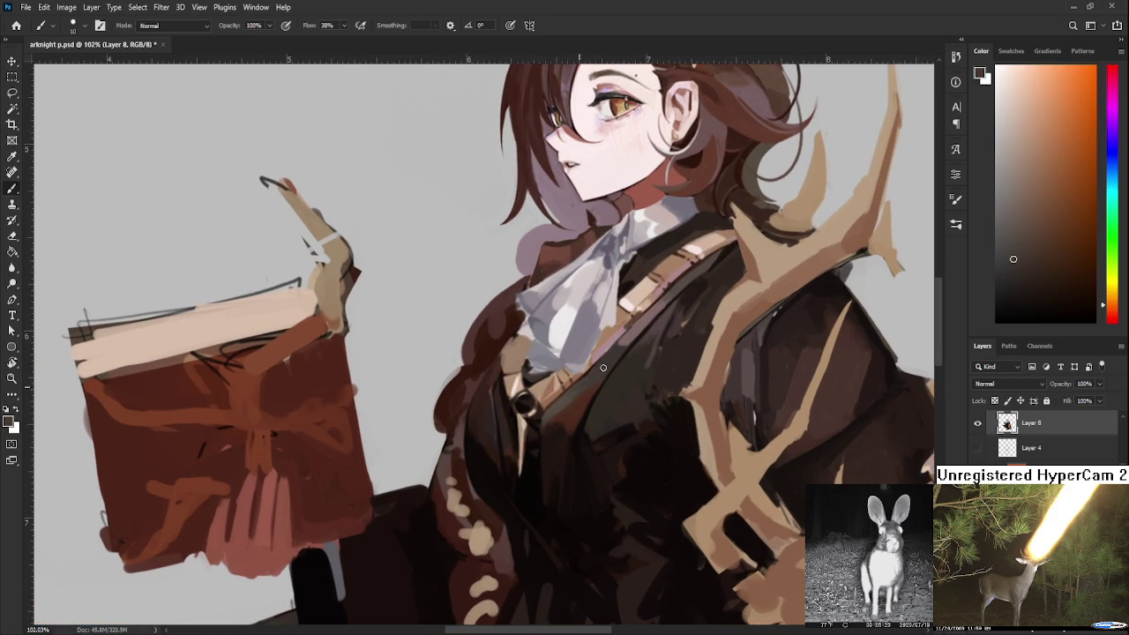
pyautogui.moveTo(605, 362); pyautogui.dragTo(593, 381)
pyautogui.scroll(2, 641, 341)
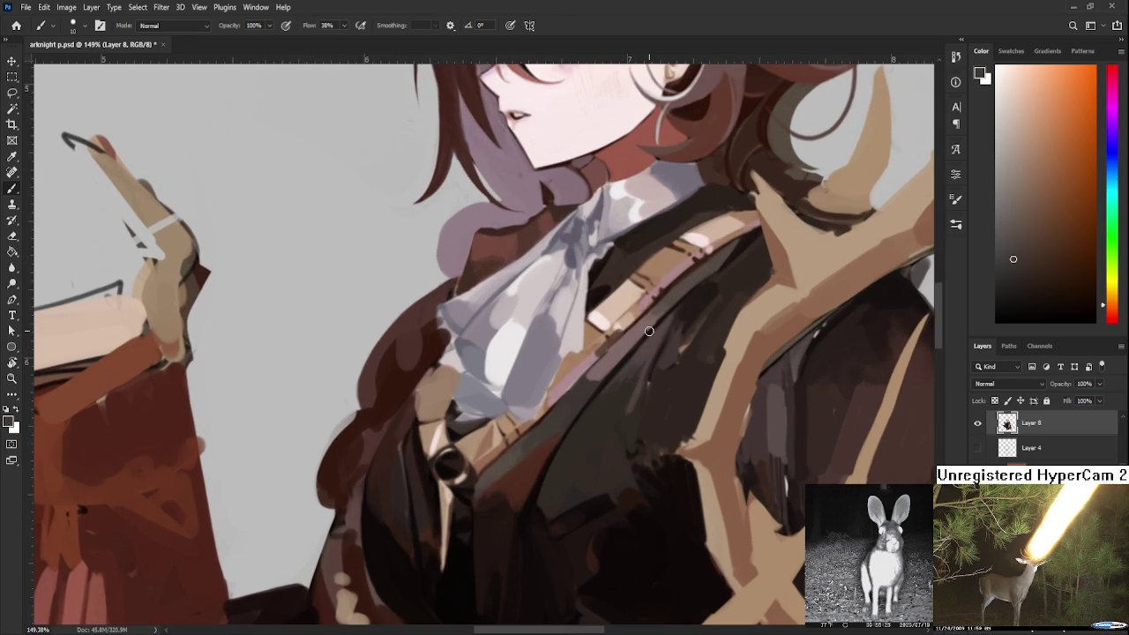
# Sample tan and pink from the strap, then brush a faint greyish-purple stroke along the cravat edge
pyautogui.moveTo(649, 331); pyautogui.dragTo(569, 379)
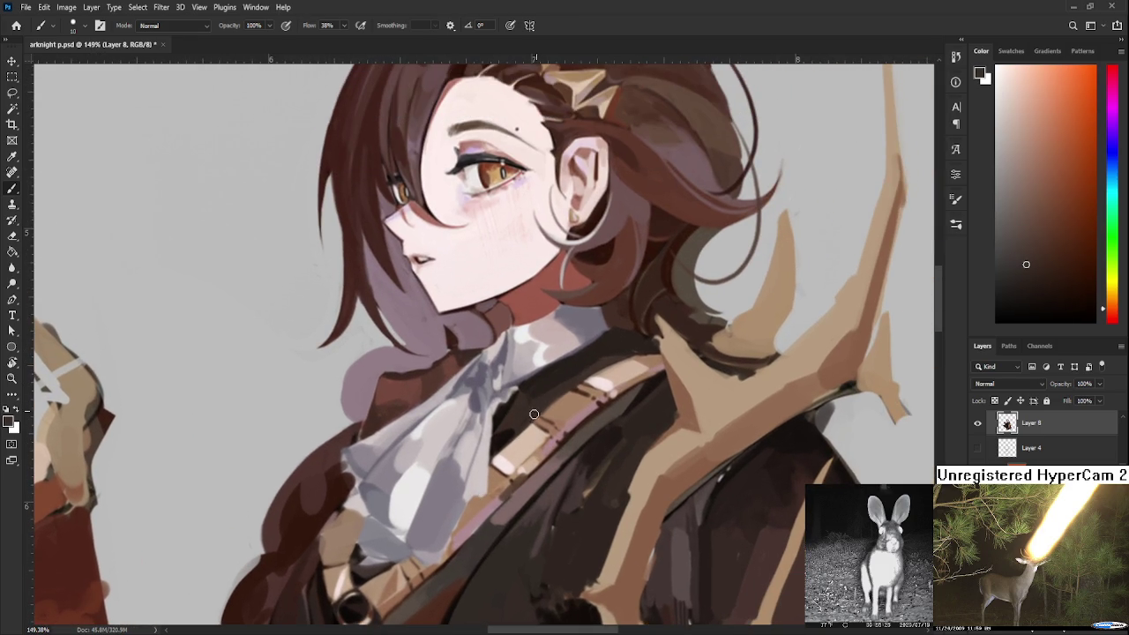
pyautogui.keyDown('alt'); pyautogui.click(652, 351); pyautogui.keyUp('alt')
pyautogui.moveTo(563, 410); pyautogui.dragTo(629, 366)
pyautogui.keyDown('alt'); pyautogui.click(587, 392); pyautogui.keyUp('alt')
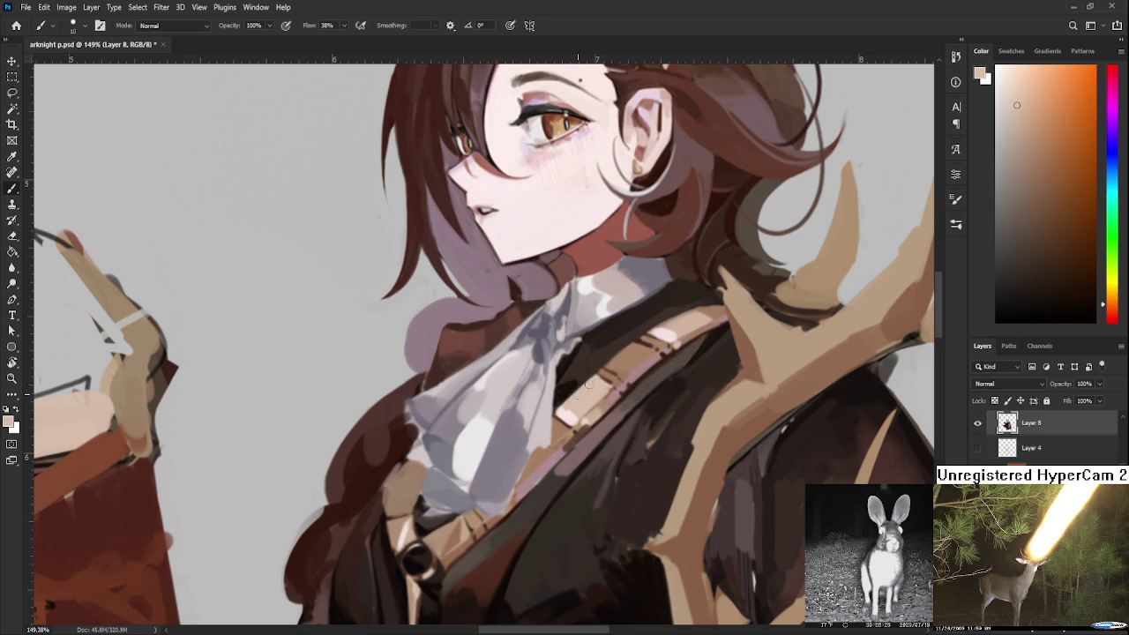
pyautogui.keyDown('alt'); pyautogui.click(568, 412); pyautogui.keyUp('alt')
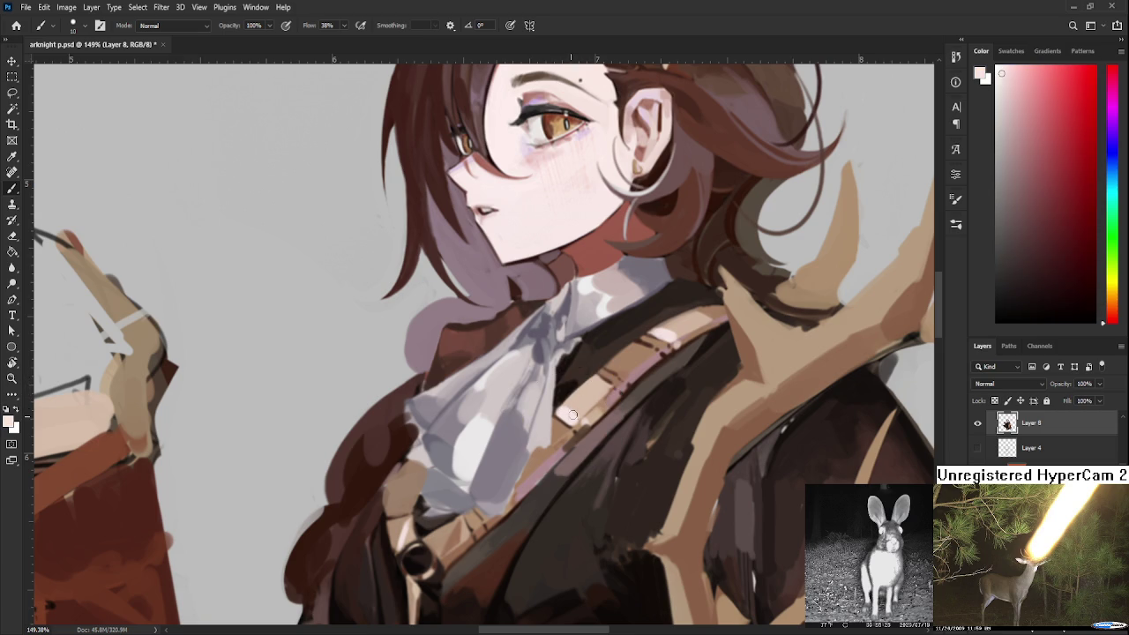
pyautogui.moveTo(564, 413); pyautogui.dragTo(599, 379)
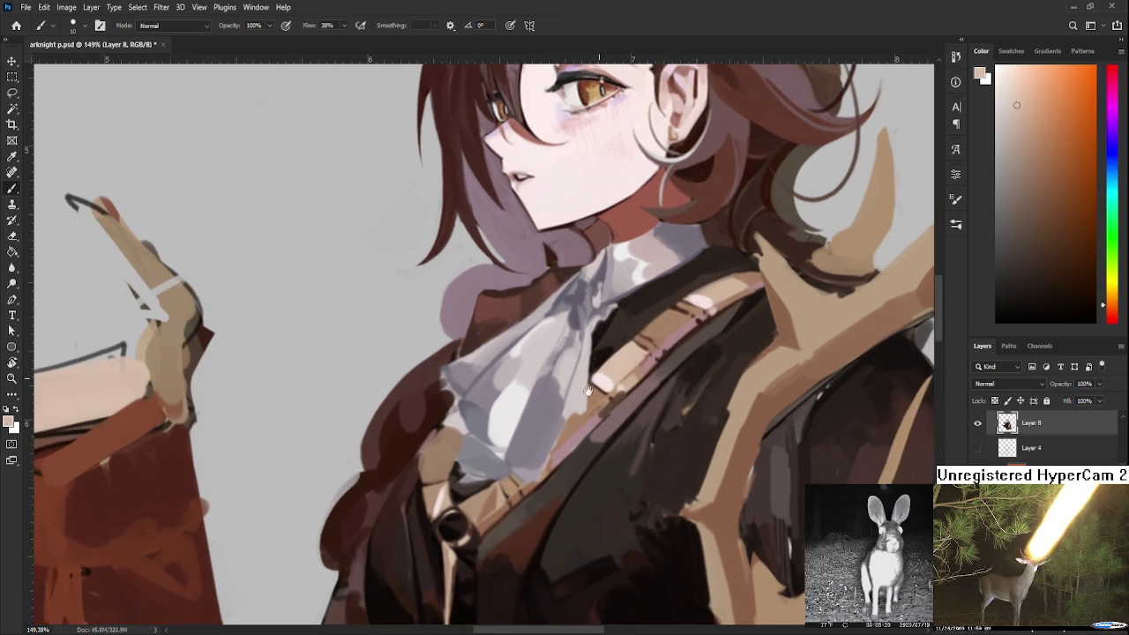
pyautogui.keyDown('alt'); pyautogui.click(556, 431); pyautogui.keyUp('alt')
pyautogui.moveTo(553, 432); pyautogui.dragTo(540, 469)
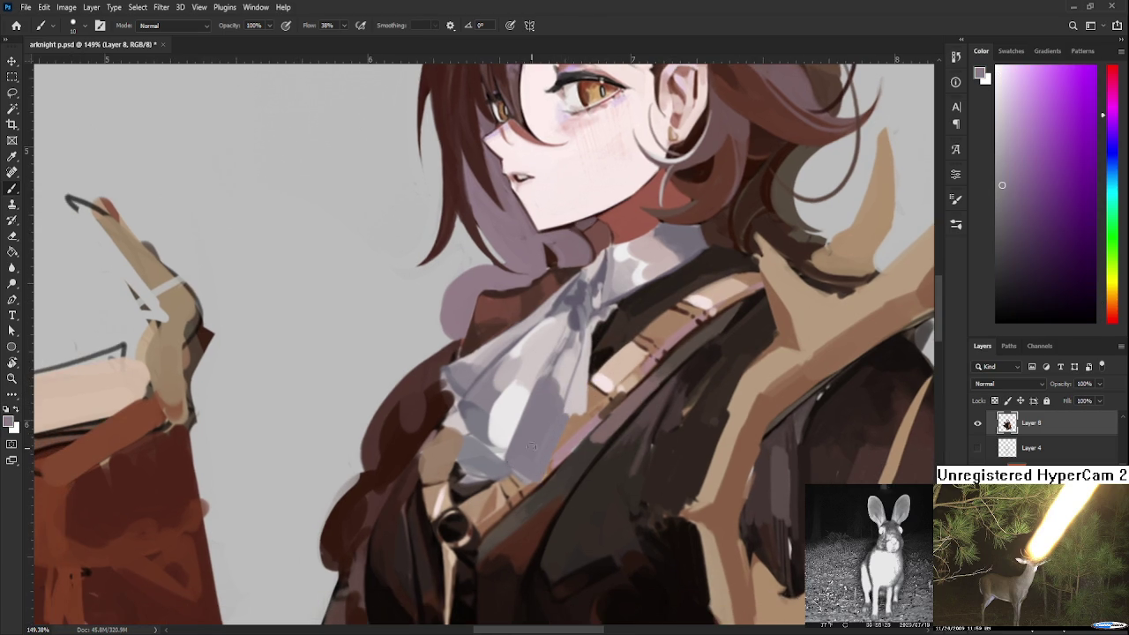
# Sample light pink, greyish lavender and bluish lavender from the cravat
pyautogui.moveTo(567, 375); pyautogui.dragTo(582, 432)
pyautogui.keyDown('alt'); pyautogui.click(579, 427); pyautogui.keyUp('alt')
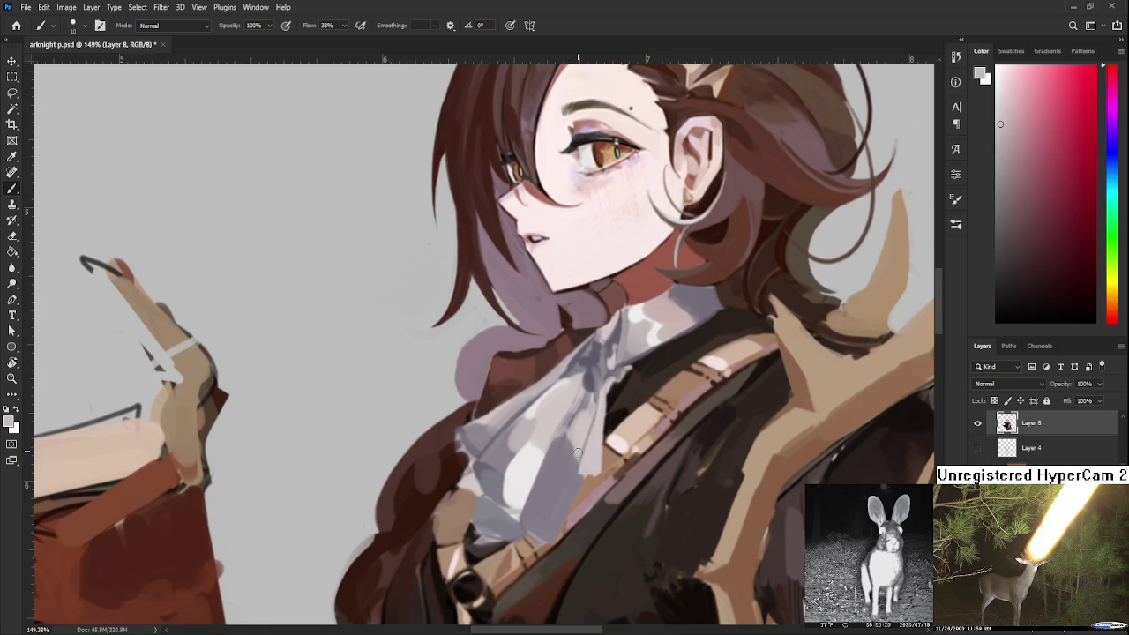
pyautogui.keyDown('alt'); pyautogui.click(575, 447); pyautogui.keyUp('alt')
pyautogui.keyDown('alt'); pyautogui.click(494, 477); pyautogui.keyUp('alt')
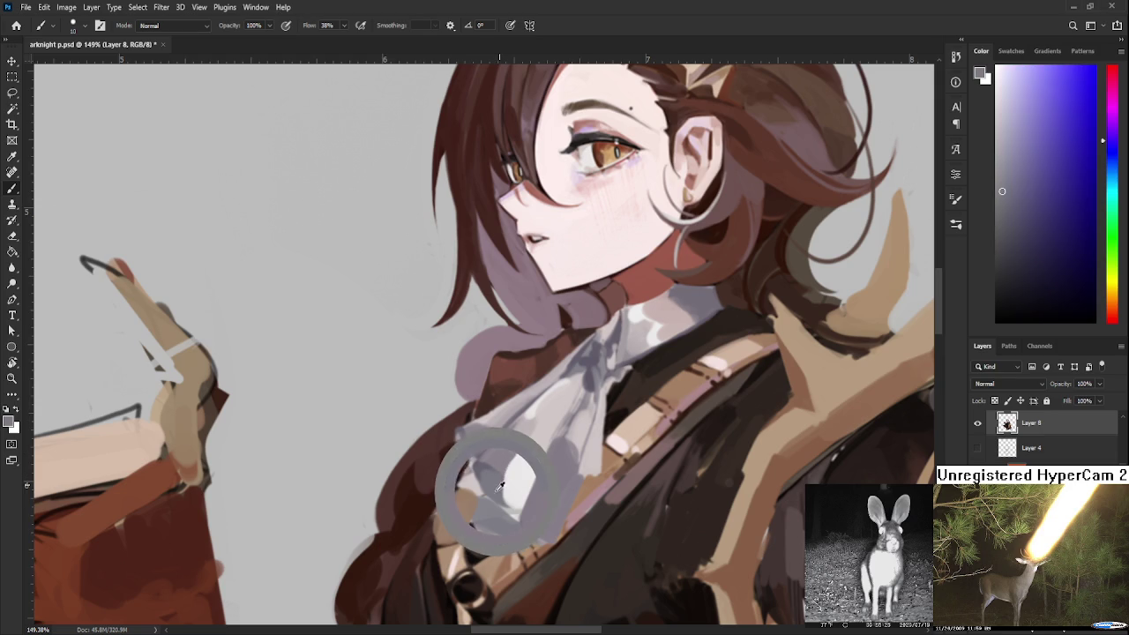
# Paint grey-lavender shading and light grey and white dabs on the cravat
pyautogui.moveTo(495, 478)
pyautogui.mouseDown()
pyautogui.moveTo(519, 509)
pyautogui.moveTo(511, 486)
pyautogui.moveTo(517, 507)
pyautogui.moveTo(522, 486)
pyautogui.mouseUp()
pyautogui.keyDown('alt'); pyautogui.click(511, 481); pyautogui.keyUp('alt')
pyautogui.keyDown('alt'); pyautogui.click(507, 489); pyautogui.keyUp('alt')
pyautogui.keyDown('alt'); pyautogui.click(504, 466); pyautogui.keyUp('alt')
pyautogui.keyDown('alt'); pyautogui.click(497, 477); pyautogui.keyUp('alt')
pyautogui.keyDown('alt'); pyautogui.click(498, 494); pyautogui.keyUp('alt')
pyautogui.keyDown('alt'); pyautogui.click(521, 506); pyautogui.keyUp('alt')
pyautogui.keyDown('alt'); pyautogui.click(504, 504); pyautogui.keyUp('alt')
pyautogui.moveTo(494, 529)
pyautogui.mouseDown()
pyautogui.moveTo(529, 494)
pyautogui.moveTo(512, 473)
pyautogui.mouseUp()
# Paint the cravat's lower-left edge light grey and add a lighter stroke
pyautogui.keyDown('alt'); pyautogui.click(494, 476); pyautogui.keyUp('alt')
pyautogui.keyDown('alt'); pyautogui.click(494, 468); pyautogui.keyUp('alt')
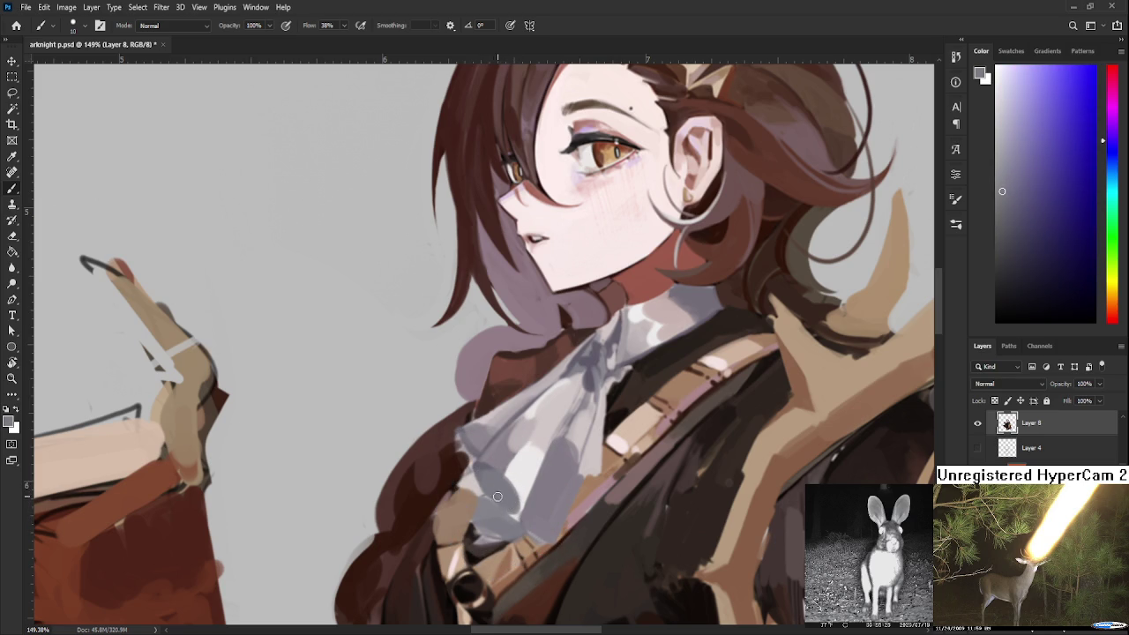
pyautogui.keyDown('alt'); pyautogui.click(485, 464); pyautogui.keyUp('alt')
pyautogui.moveTo(485, 463)
pyautogui.mouseDown()
pyautogui.moveTo(495, 496)
pyautogui.moveTo(481, 480)
pyautogui.mouseUp()
pyautogui.keyDown('alt'); pyautogui.click(502, 501); pyautogui.keyUp('alt')
pyautogui.keyDown('alt'); pyautogui.click(476, 459); pyautogui.keyUp('alt')
pyautogui.keyDown('alt'); pyautogui.click(516, 480); pyautogui.keyUp('alt')
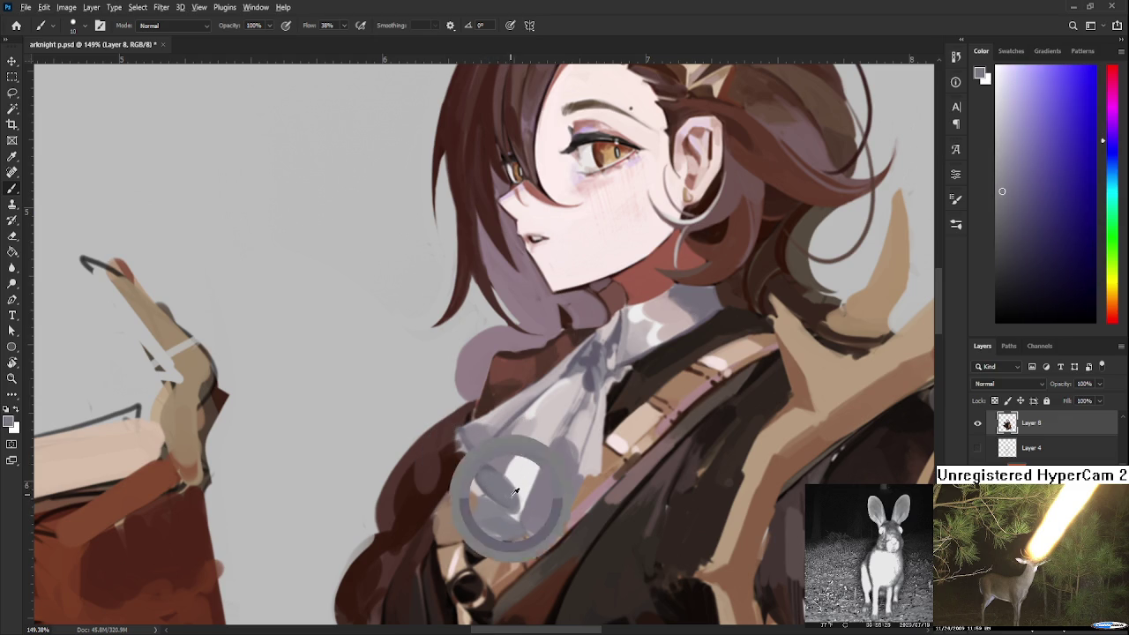
pyautogui.moveTo(512, 459); pyautogui.dragTo(530, 490)
# Paint a near-white cravat highlight and dab grey over the white patch
pyautogui.keyDown('alt'); pyautogui.click(528, 490); pyautogui.keyUp('alt')
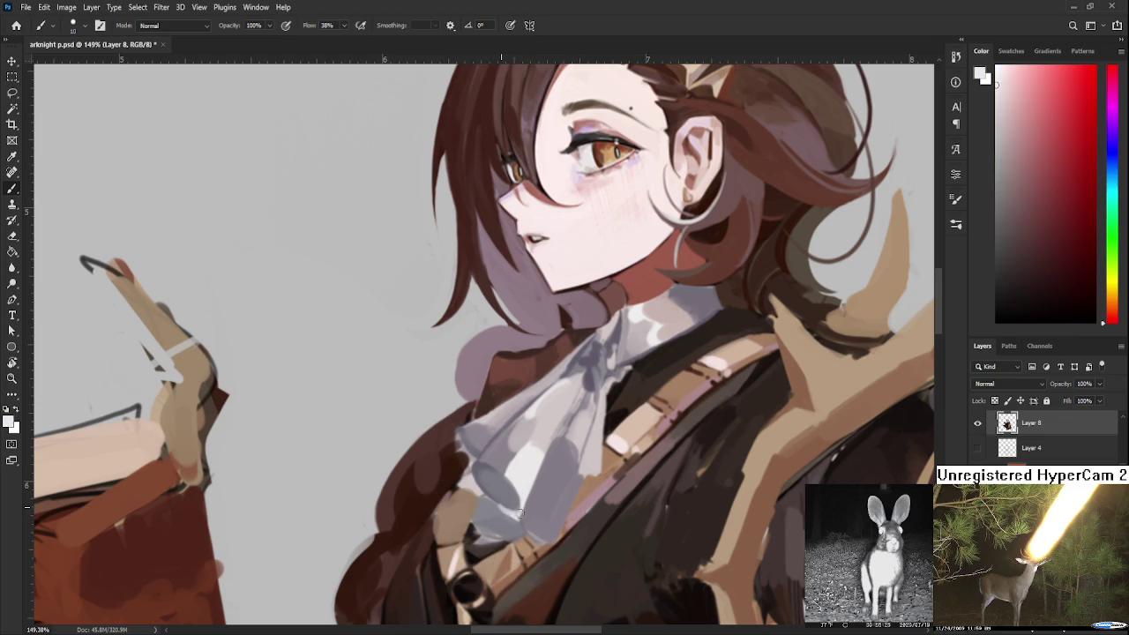
pyautogui.keyDown('alt'); pyautogui.click(509, 493); pyautogui.keyUp('alt')
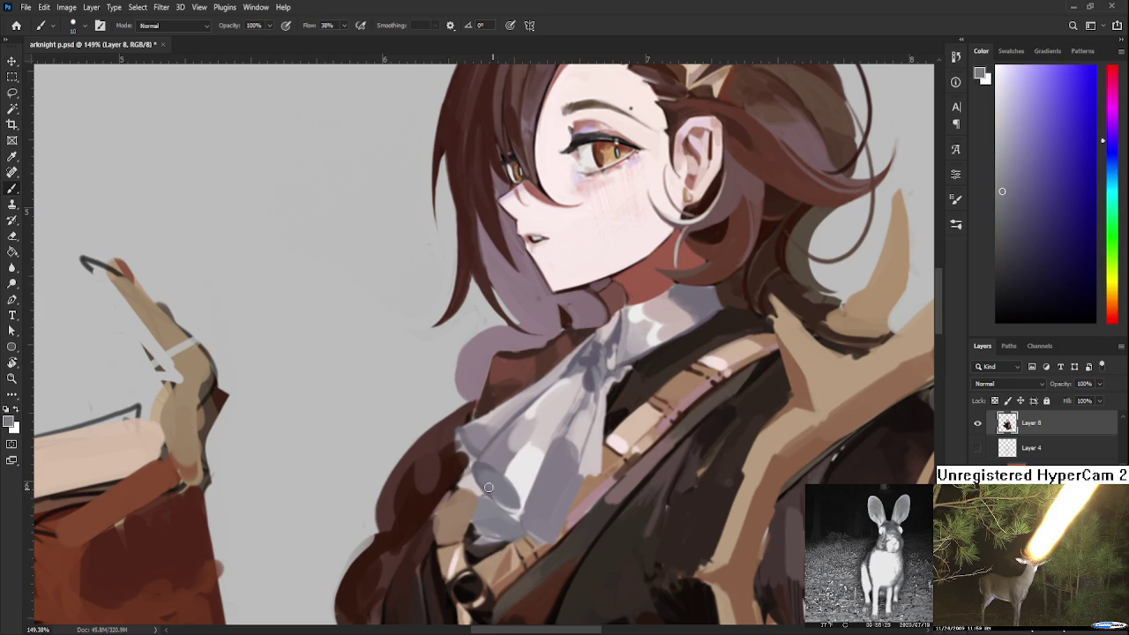
pyautogui.keyDown('alt'); pyautogui.click(505, 494); pyautogui.keyUp('alt')
pyautogui.keyDown('alt'); pyautogui.click(511, 500); pyautogui.keyUp('alt')
pyautogui.keyDown('alt'); pyautogui.click(531, 505); pyautogui.keyUp('alt')
pyautogui.keyDown('alt'); pyautogui.click(511, 453); pyautogui.keyUp('alt')
pyautogui.moveTo(526, 449); pyautogui.dragTo(511, 469)
pyautogui.keyDown('alt'); pyautogui.click(538, 439); pyautogui.keyUp('alt')
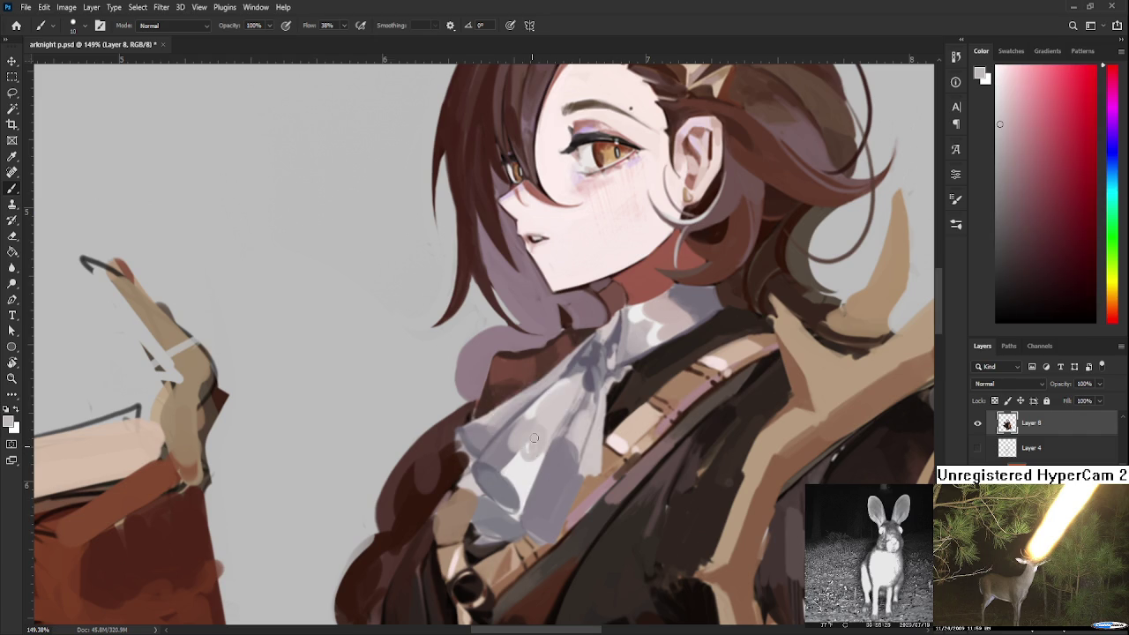
pyautogui.keyDown('alt'); pyautogui.click(501, 476); pyautogui.keyUp('alt')
# Sample light grey, pinkish grey and dark grey-purple tones along the cravat toward the collar
pyautogui.scroll(2, 538, 454)
pyautogui.keyDown('alt'); pyautogui.click(533, 463); pyautogui.keyUp('alt')
pyautogui.keyDown('alt'); pyautogui.click(534, 474); pyautogui.keyUp('alt')
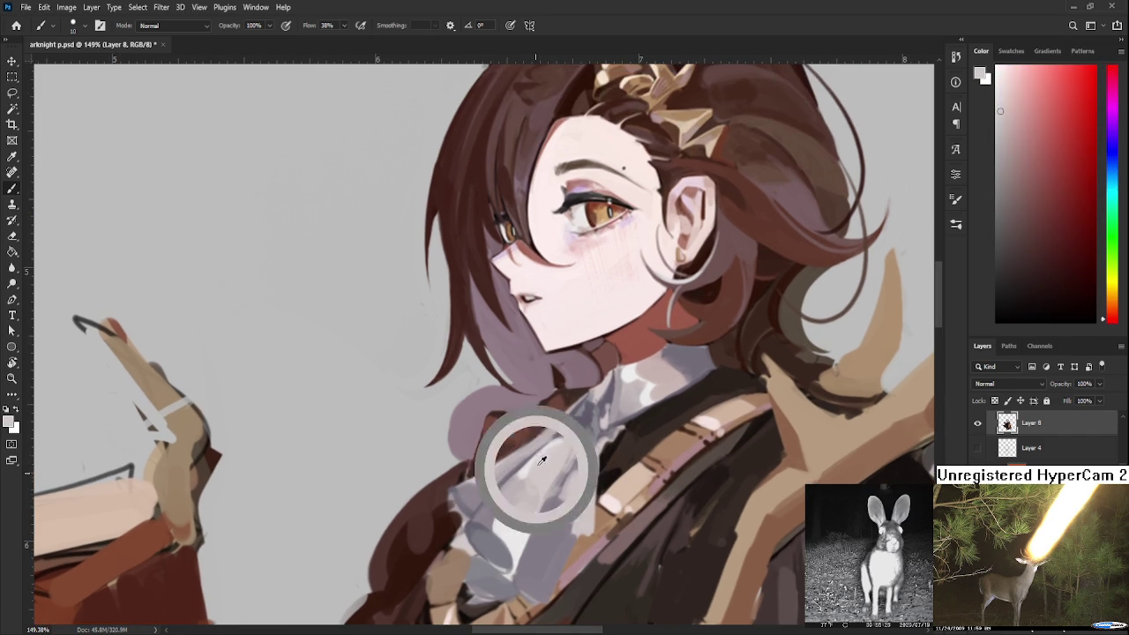
pyautogui.keyDown('alt'); pyautogui.click(580, 416); pyautogui.keyUp('alt')
pyautogui.scroll(1, 591, 410)
pyautogui.hscroll(1, 591, 410)
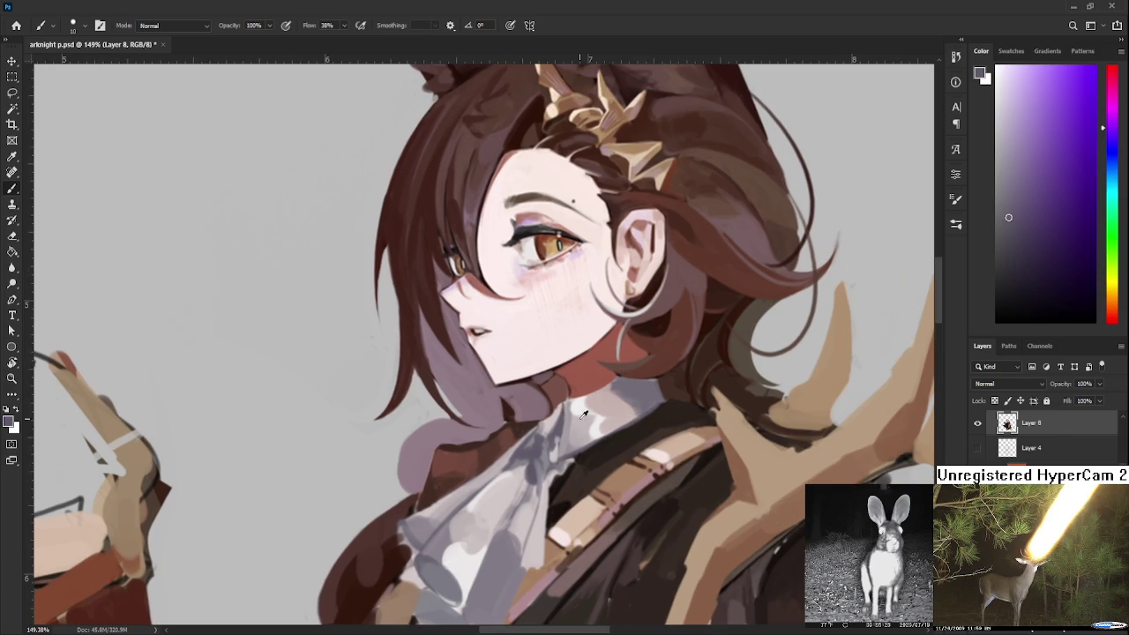
pyautogui.keyDown('alt'); pyautogui.click(612, 396); pyautogui.keyUp('alt')
pyautogui.keyDown('alt'); pyautogui.click(615, 392); pyautogui.keyUp('alt')
pyautogui.keyDown('alt'); pyautogui.click(646, 384); pyautogui.keyUp('alt')
pyautogui.moveTo(655, 397)
pyautogui.mouseDown()
pyautogui.moveTo(603, 385)
pyautogui.moveTo(666, 353)
pyautogui.mouseUp()
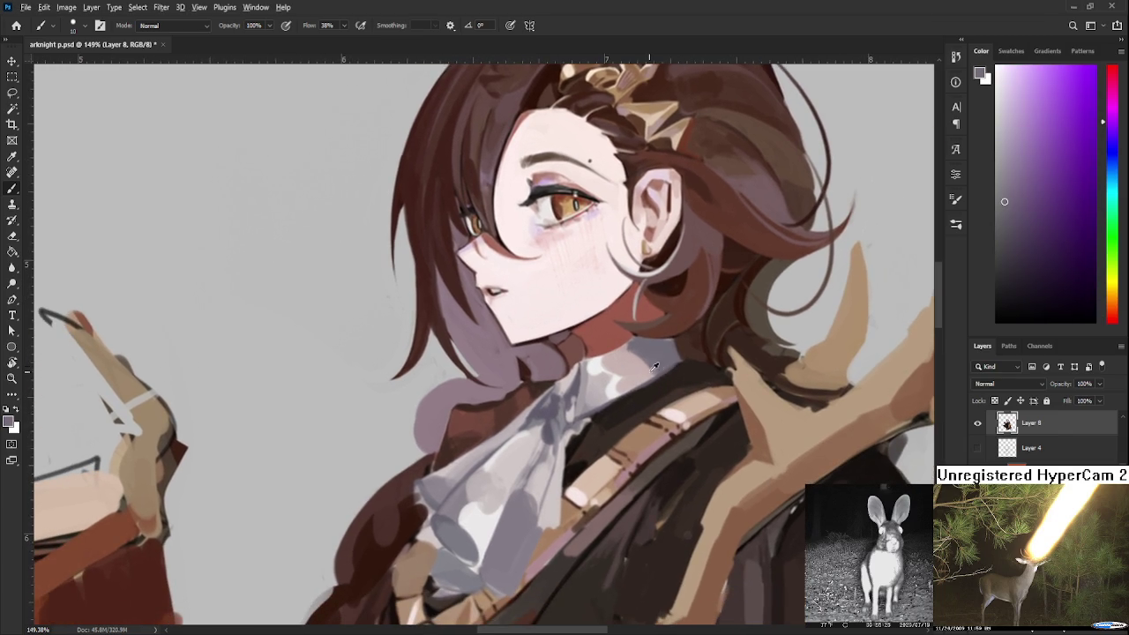
pyautogui.keyDown('alt'); pyautogui.click(652, 379); pyautogui.keyUp('alt')
# Paint light grey-white over the dark neck area, then sample collar browns and purple-greys
pyautogui.moveTo(596, 406); pyautogui.dragTo(657, 372)
pyautogui.keyDown('alt'); pyautogui.click(675, 368); pyautogui.keyUp('alt')
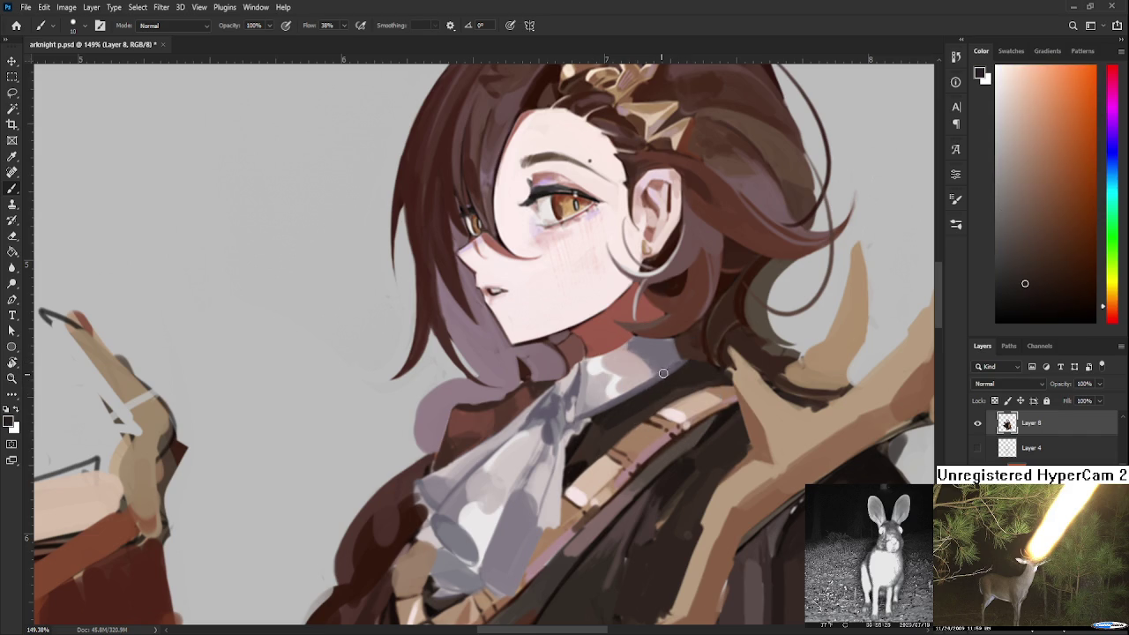
pyautogui.keyDown('alt'); pyautogui.click(644, 388); pyautogui.keyUp('alt')
pyautogui.keyDown('alt'); pyautogui.click(676, 364); pyautogui.keyUp('alt')
pyautogui.scroll(-5, 686, 348)
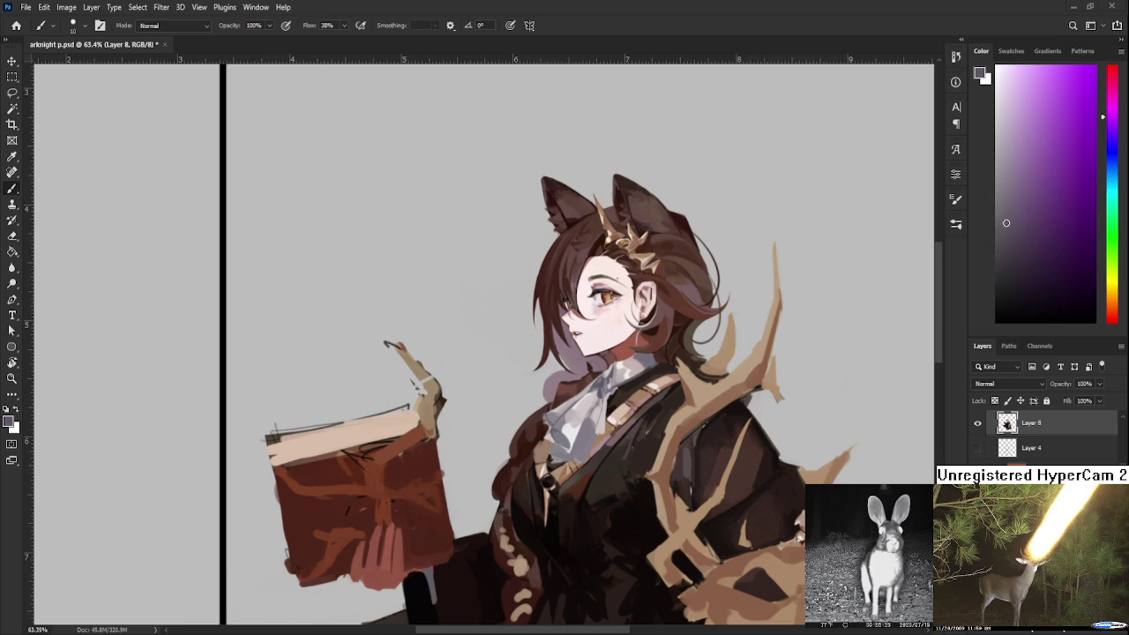
pyautogui.scroll(5, 657, 383)
# Sample the chest strap's tan repeatedly, settling on a lighter tan
pyautogui.keyDown('alt'); pyautogui.click(583, 393); pyautogui.keyUp('alt')
pyautogui.keyDown('alt'); pyautogui.click(589, 397); pyautogui.keyUp('alt')
pyautogui.keyDown('alt'); pyautogui.click(583, 398); pyautogui.keyUp('alt')
pyautogui.keyDown('alt'); pyautogui.click(582, 398); pyautogui.keyUp('alt')
pyautogui.keyDown('alt'); pyautogui.click(586, 388); pyautogui.keyUp('alt')
pyautogui.keyDown('alt'); pyautogui.click(578, 395); pyautogui.keyUp('alt')
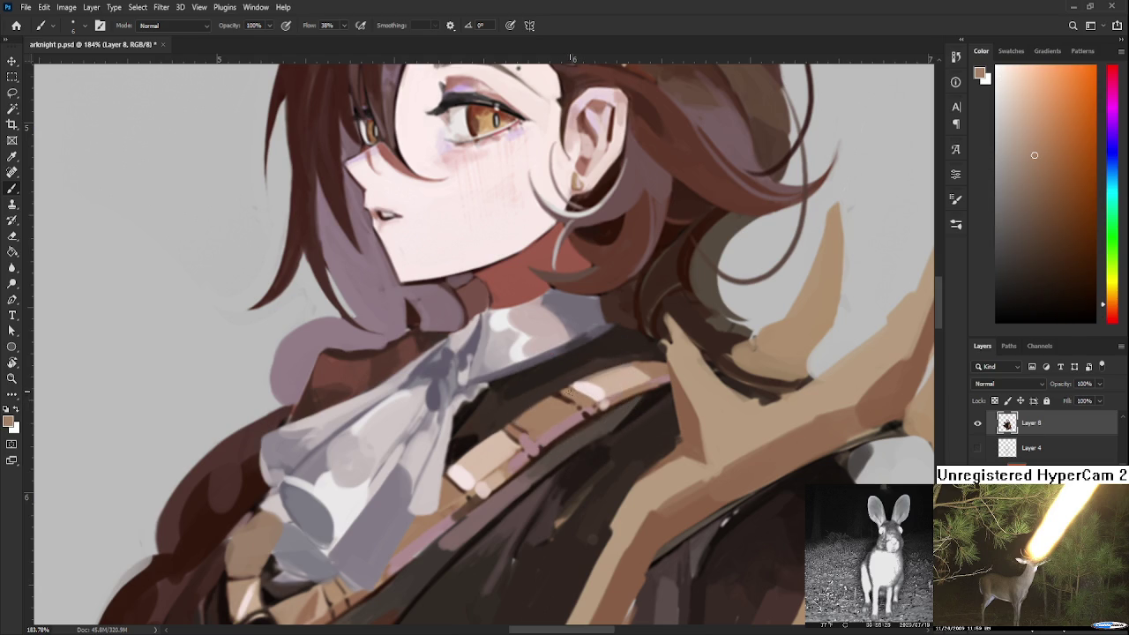
pyautogui.keyDown('alt'); pyautogui.click(593, 381); pyautogui.keyUp('alt')
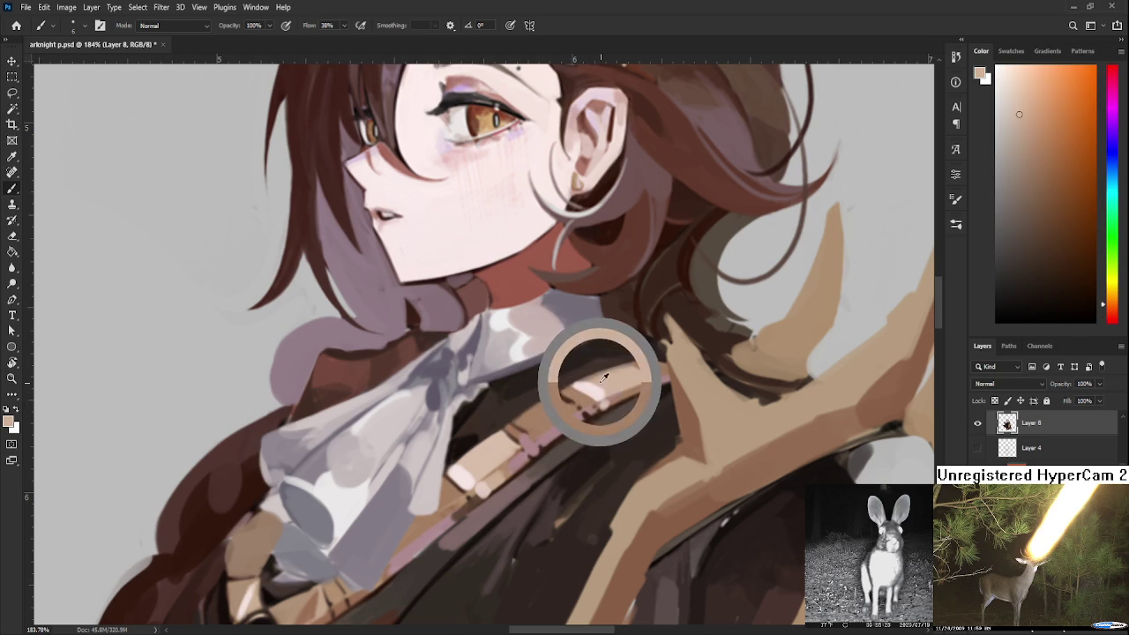
pyautogui.keyDown('alt'); pyautogui.click(593, 382); pyautogui.keyUp('alt')
# Sample light pink strap highlights and the dark brown beside the strap
pyautogui.keyDown('alt'); pyautogui.click(582, 387); pyautogui.keyUp('alt')
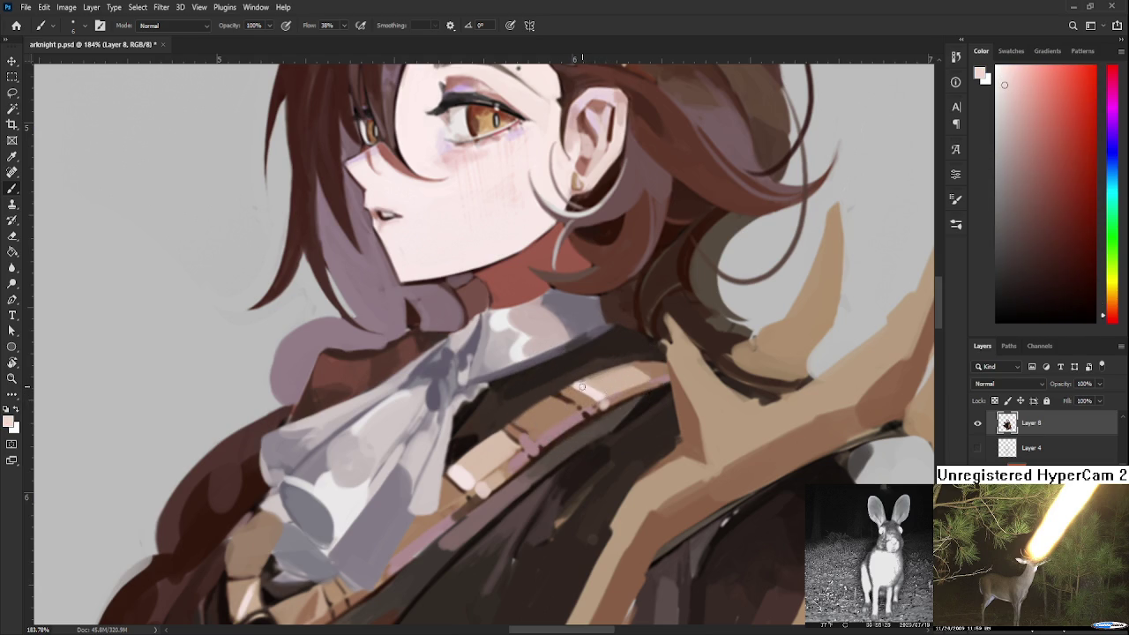
pyautogui.keyDown('alt'); pyautogui.click(583, 383); pyautogui.keyUp('alt')
pyautogui.keyDown('alt'); pyautogui.click(602, 379); pyautogui.keyUp('alt')
pyautogui.keyDown('alt'); pyautogui.click(586, 380); pyautogui.keyUp('alt')
pyautogui.keyDown('alt'); pyautogui.click(602, 370); pyautogui.keyUp('alt')
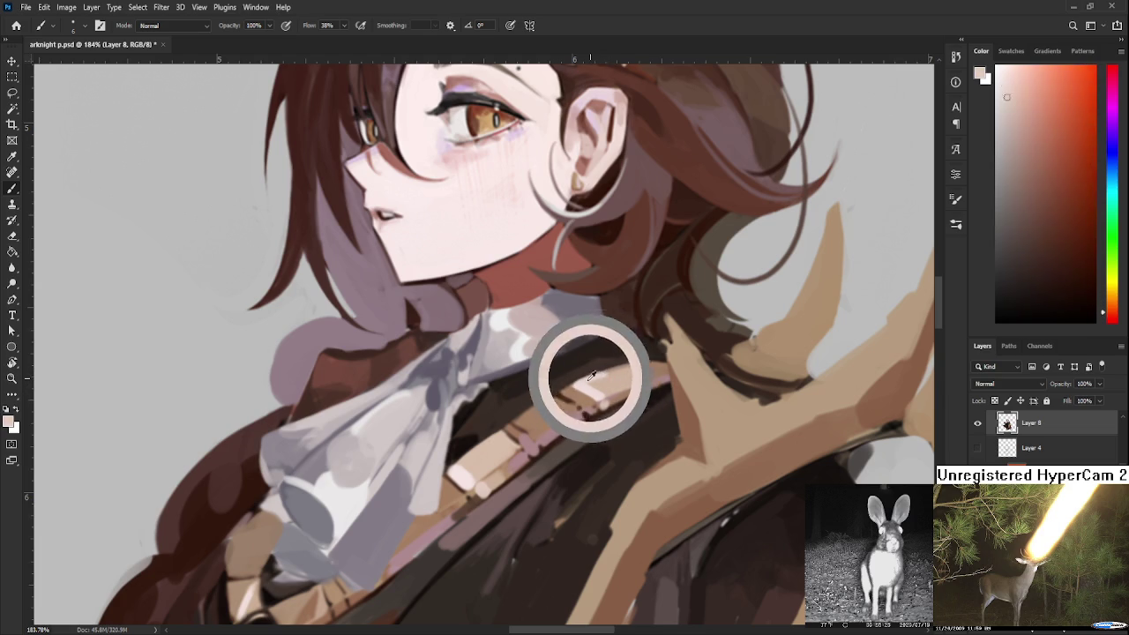
pyautogui.keyDown('alt'); pyautogui.click(583, 377); pyautogui.keyUp('alt')
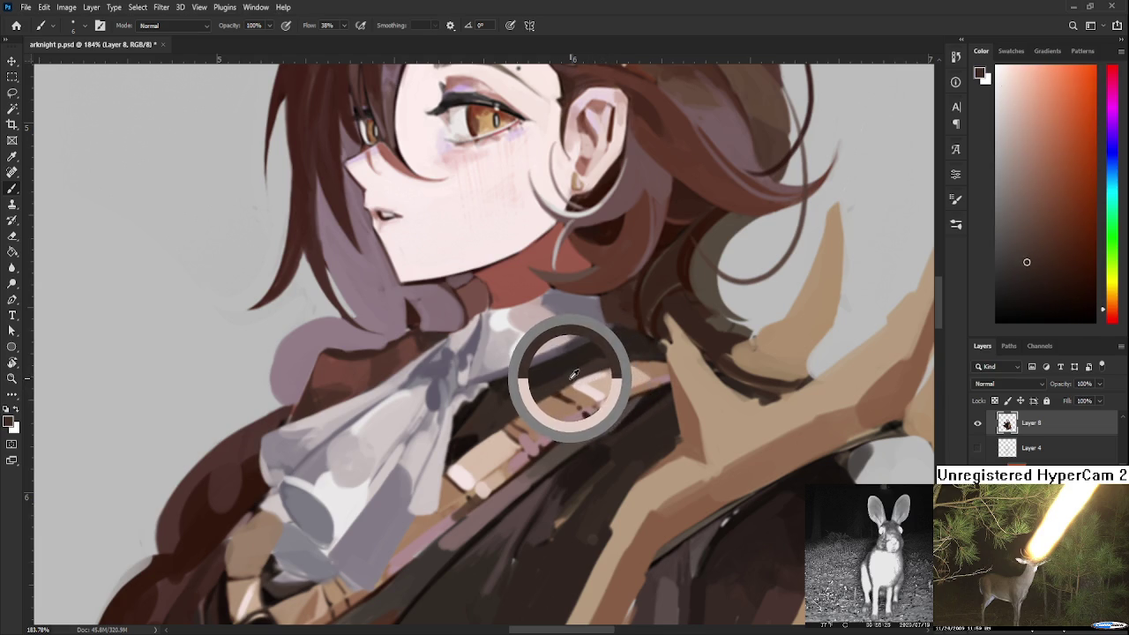
pyautogui.moveTo(583, 377); pyautogui.dragTo(597, 368)
pyautogui.keyDown('alt'); pyautogui.click(584, 377); pyautogui.keyUp('alt')
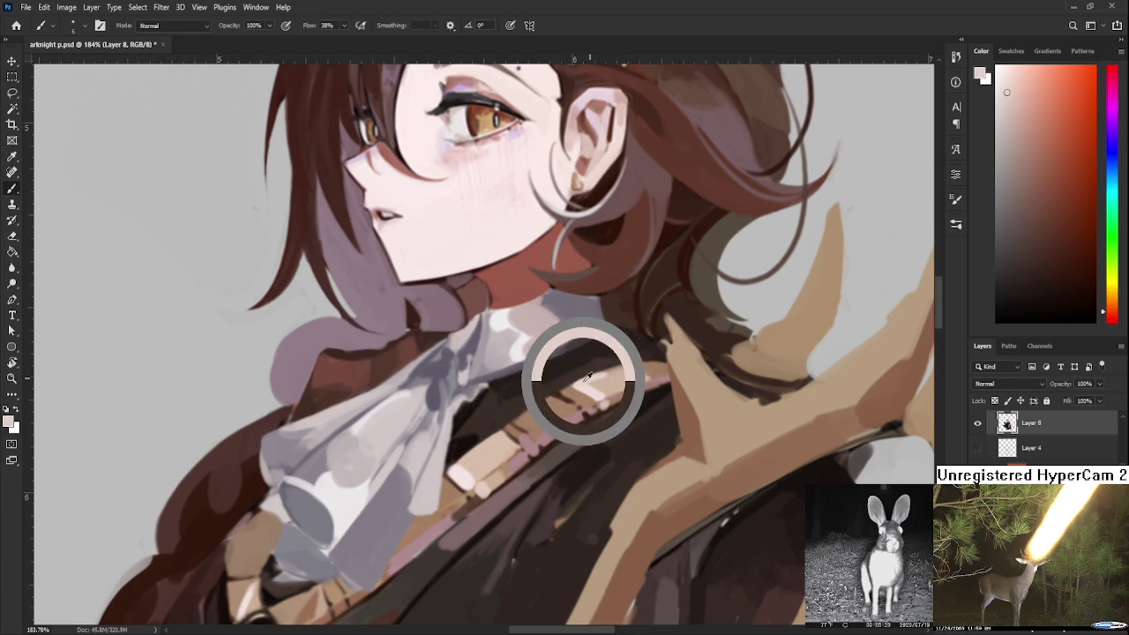
pyautogui.keyDown('alt'); pyautogui.click(585, 386); pyautogui.keyUp('alt')
pyautogui.keyDown('alt'); pyautogui.click(585, 379); pyautogui.keyUp('alt')
# Touch up the light strap with tan-orange and sample redder tans
pyautogui.keyDown('alt'); pyautogui.click(626, 367); pyautogui.keyUp('alt')
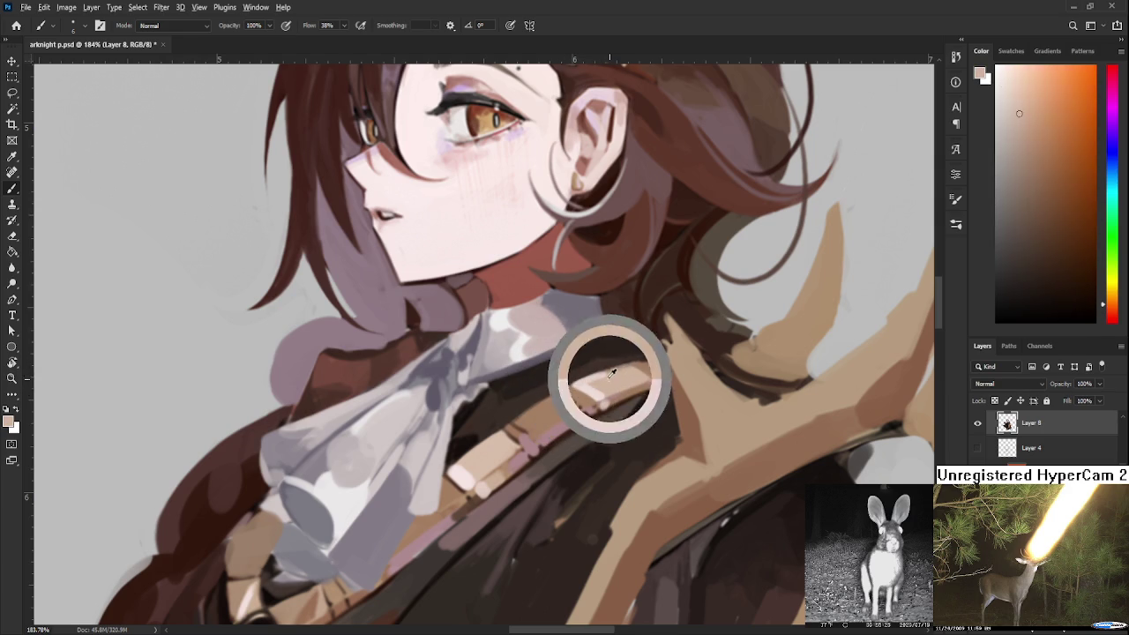
pyautogui.keyDown('alt'); pyautogui.click(607, 377); pyautogui.keyUp('alt')
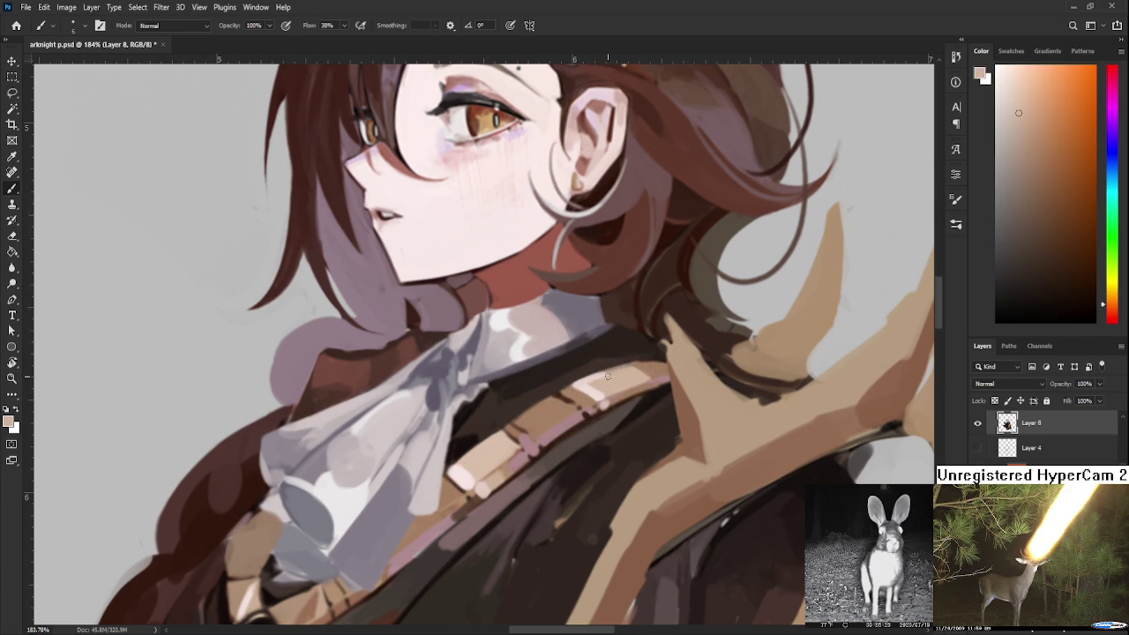
pyautogui.keyDown('alt'); pyautogui.click(607, 375); pyautogui.keyUp('alt')
pyautogui.keyDown('alt'); pyautogui.click(609, 388); pyautogui.keyUp('alt')
pyautogui.keyDown('alt'); pyautogui.click(604, 404); pyautogui.keyUp('alt')
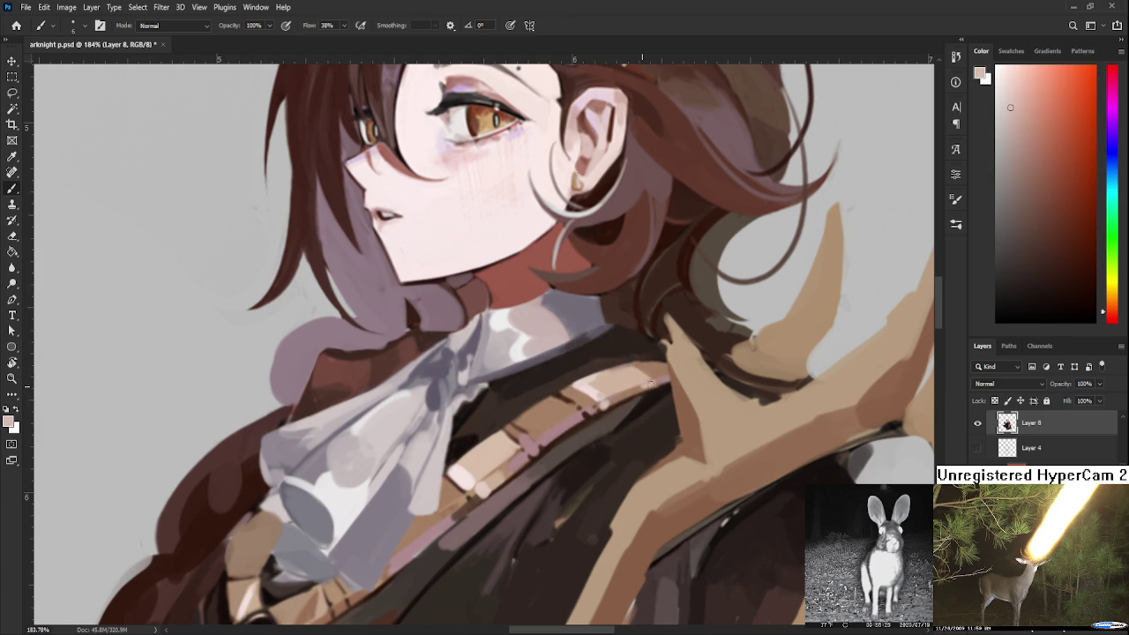
# Sample darker tans from the strap near the collar for shading
pyautogui.keyDown('alt'); pyautogui.click(653, 380); pyautogui.keyUp('alt')
pyautogui.keyDown('alt'); pyautogui.click(653, 381); pyautogui.keyUp('alt')
pyautogui.keyDown('alt'); pyautogui.click(642, 380); pyautogui.keyUp('alt')
pyautogui.keyDown('alt'); pyautogui.click(637, 377); pyautogui.keyUp('alt')
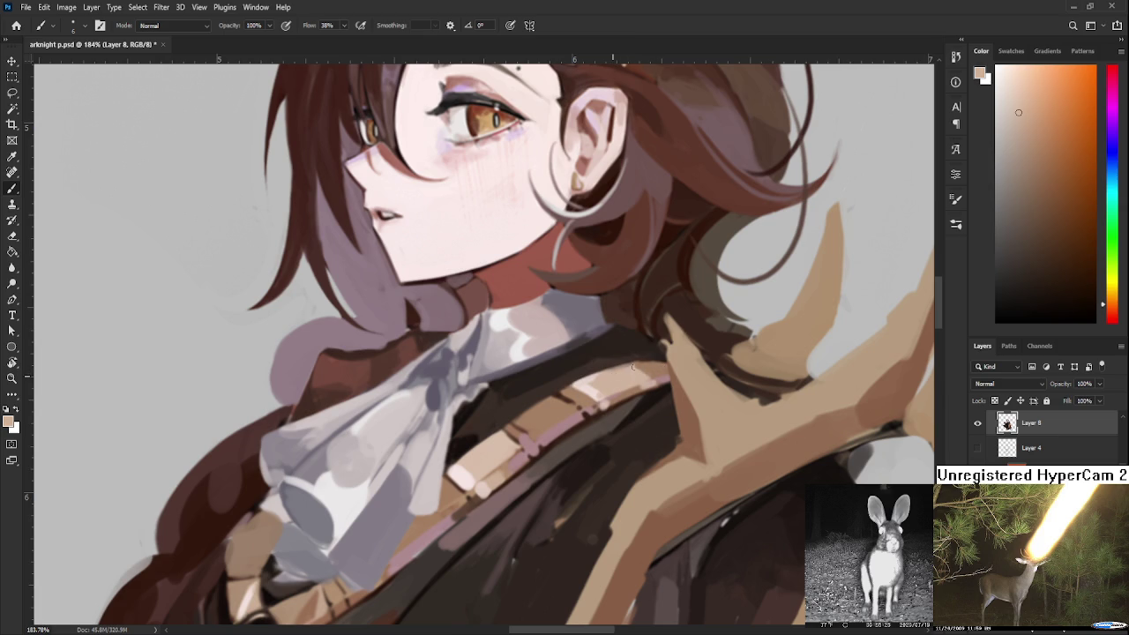
pyautogui.keyDown('alt'); pyautogui.click(644, 374); pyautogui.keyUp('alt')
pyautogui.keyDown('alt'); pyautogui.click(648, 363); pyautogui.keyUp('alt')
pyautogui.scroll(-3, 644, 345)
pyautogui.scroll(-2, 644, 345)
pyautogui.scroll(3, 645, 345)
pyautogui.scroll(2, 645, 345)
# Bring the coat below the cravat into view and sample its dark brown near the strap
pyautogui.moveTo(558, 406); pyautogui.dragTo(698, 367)
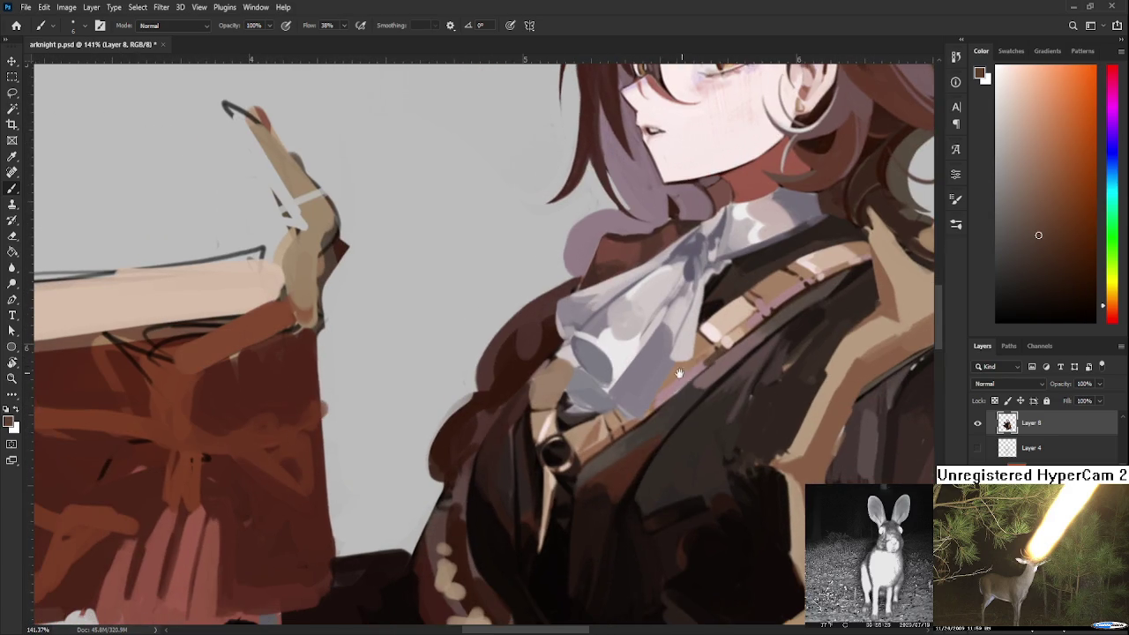
pyautogui.keyDown('alt'); pyautogui.click(600, 452); pyautogui.keyUp('alt')
pyautogui.moveTo(617, 466); pyautogui.dragTo(557, 481)
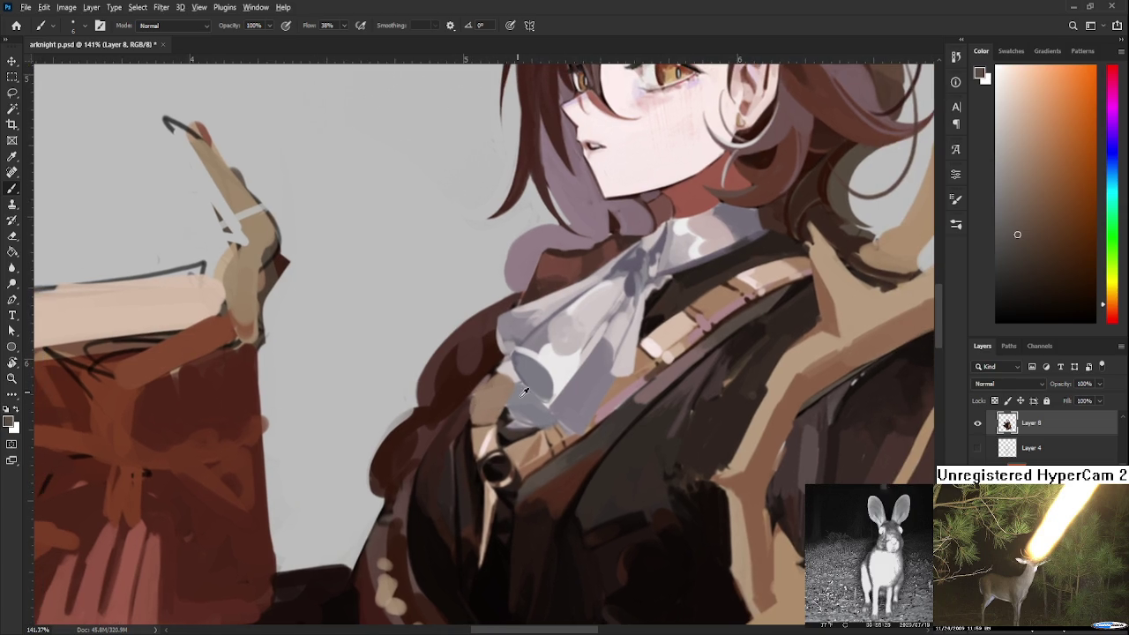
# Sample cravat and coat tones, then paint light grey along the cravat's lower edge
pyautogui.keyDown('alt'); pyautogui.click(525, 393); pyautogui.keyUp('alt')
pyautogui.keyDown('alt'); pyautogui.click(499, 414); pyautogui.keyUp('alt')
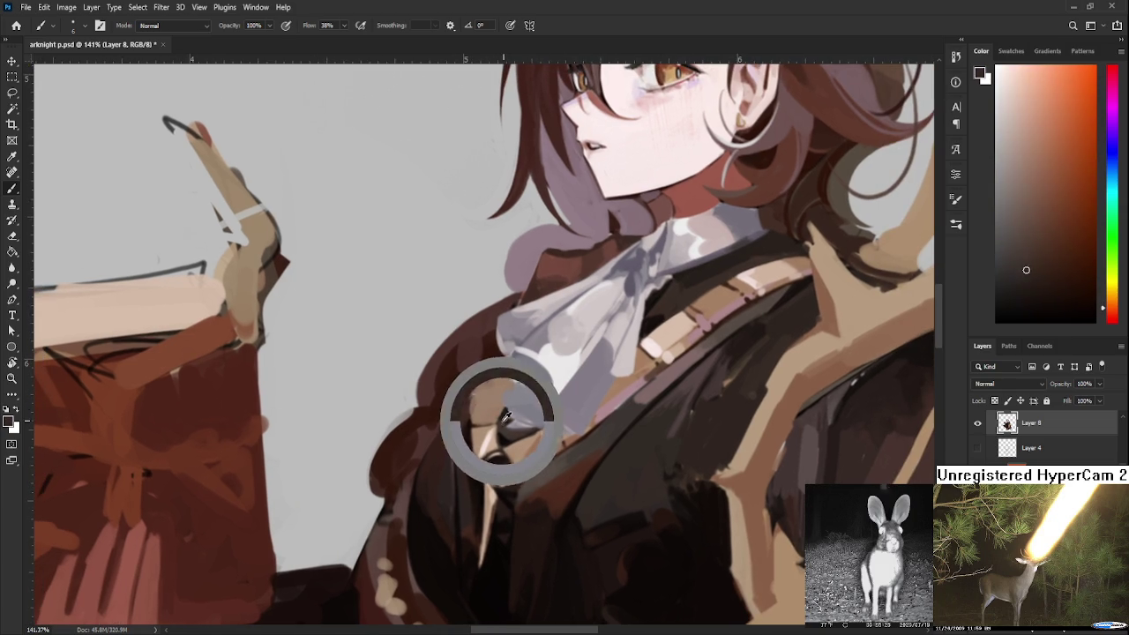
pyautogui.keyDown('alt'); pyautogui.click(500, 412); pyautogui.keyUp('alt')
pyautogui.keyDown('alt'); pyautogui.click(500, 410); pyautogui.keyUp('alt')
pyautogui.keyDown('alt'); pyautogui.click(512, 411); pyautogui.keyUp('alt')
pyautogui.keyDown('alt'); pyautogui.click(512, 407); pyautogui.keyUp('alt')
pyautogui.keyDown('alt'); pyautogui.click(520, 414); pyautogui.keyUp('alt')
pyautogui.keyDown('alt'); pyautogui.click(541, 327); pyautogui.keyUp('alt')
pyautogui.moveTo(505, 393); pyautogui.dragTo(538, 421)
# Resample cravat greys, pink and white, then paint and dab light grey on the lower ruffle
pyautogui.keyDown('alt'); pyautogui.click(518, 409); pyautogui.keyUp('alt')
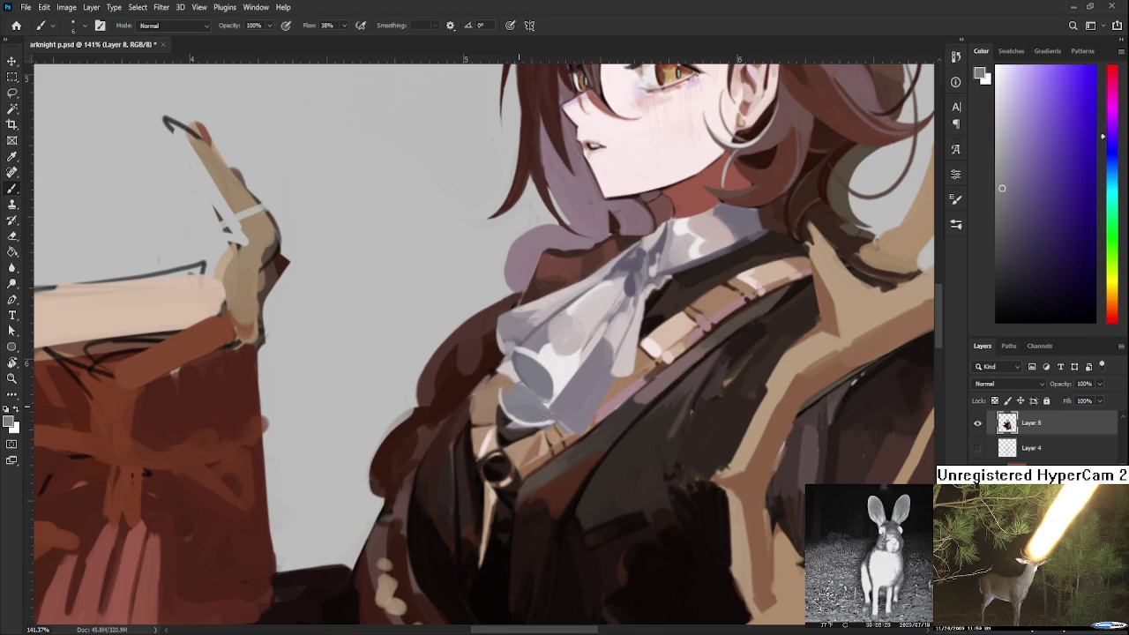
pyautogui.keyDown('alt'); pyautogui.click(514, 366); pyautogui.keyUp('alt')
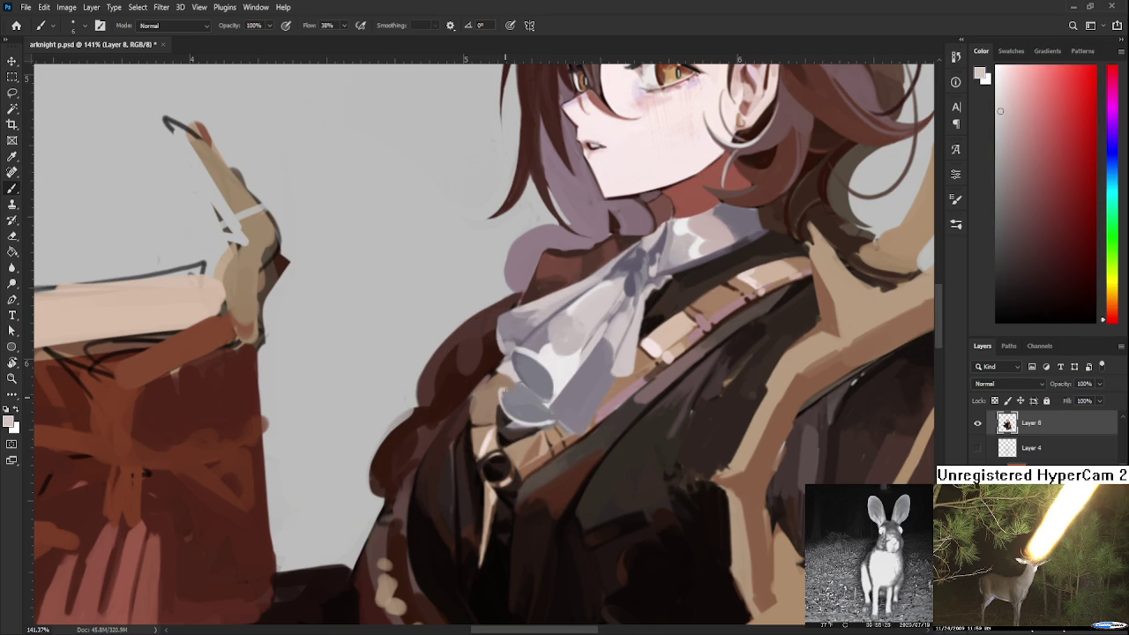
pyautogui.keyDown('alt'); pyautogui.click(515, 402); pyautogui.keyUp('alt')
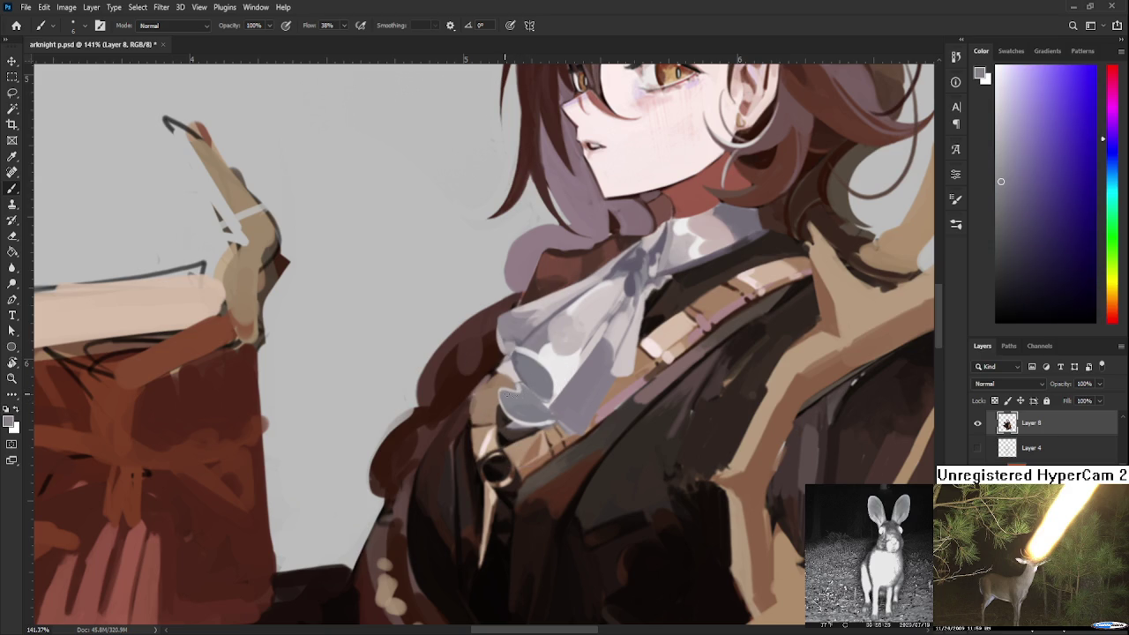
pyautogui.keyDown('alt'); pyautogui.click(550, 368); pyautogui.keyUp('alt')
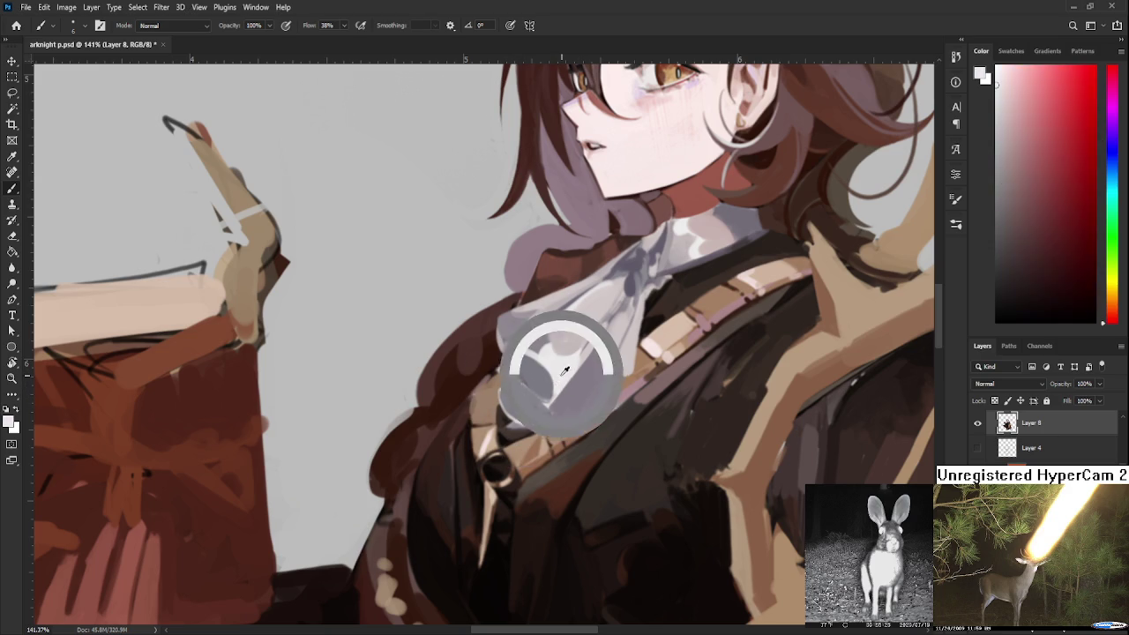
pyautogui.keyDown('alt'); pyautogui.click(517, 390); pyautogui.keyUp('alt')
pyautogui.keyDown('alt'); pyautogui.click(518, 374); pyautogui.keyUp('alt')
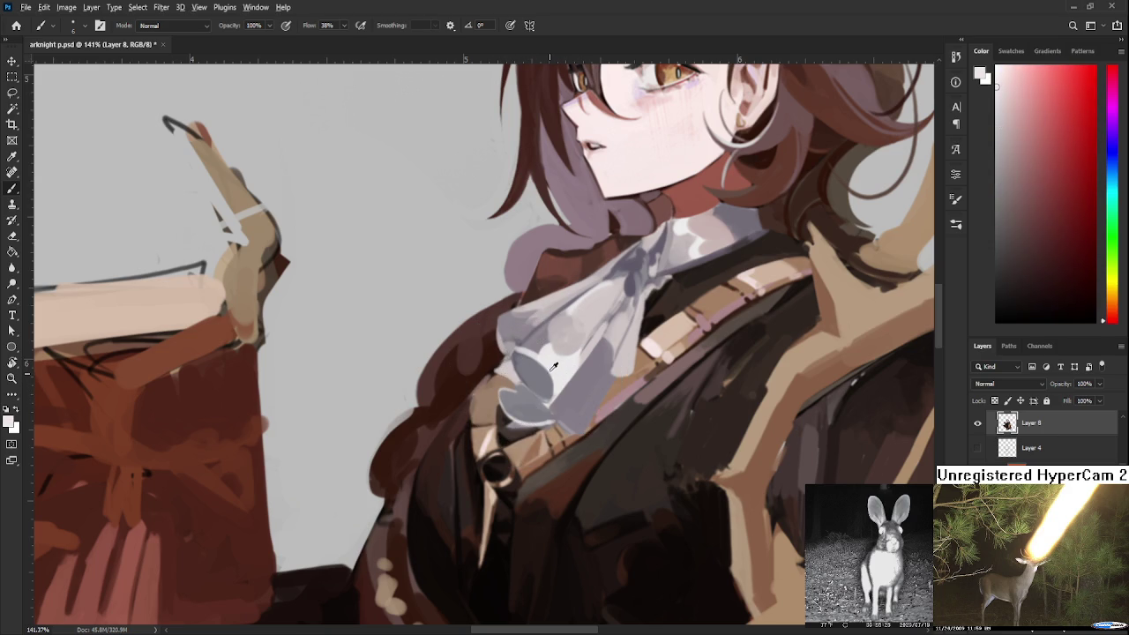
pyautogui.keyDown('alt'); pyautogui.click(514, 399); pyautogui.keyUp('alt')
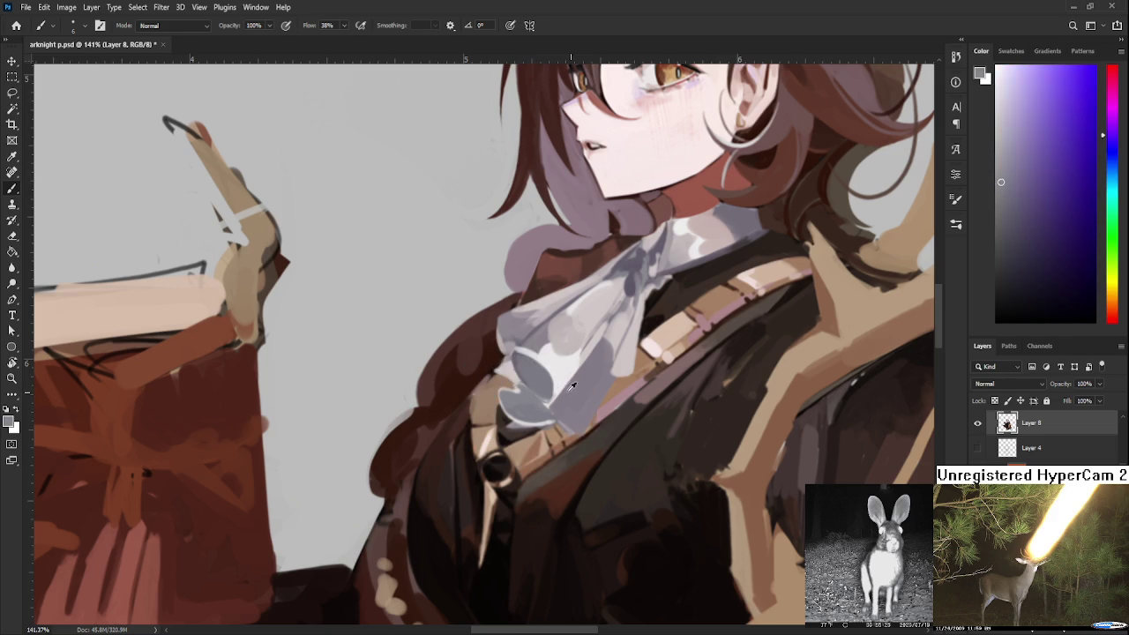
pyautogui.keyDown('alt'); pyautogui.click(541, 353); pyautogui.keyUp('alt')
pyautogui.moveTo(564, 368); pyautogui.dragTo(520, 405)
pyautogui.keyDown('alt'); pyautogui.click(564, 369); pyautogui.keyUp('alt')
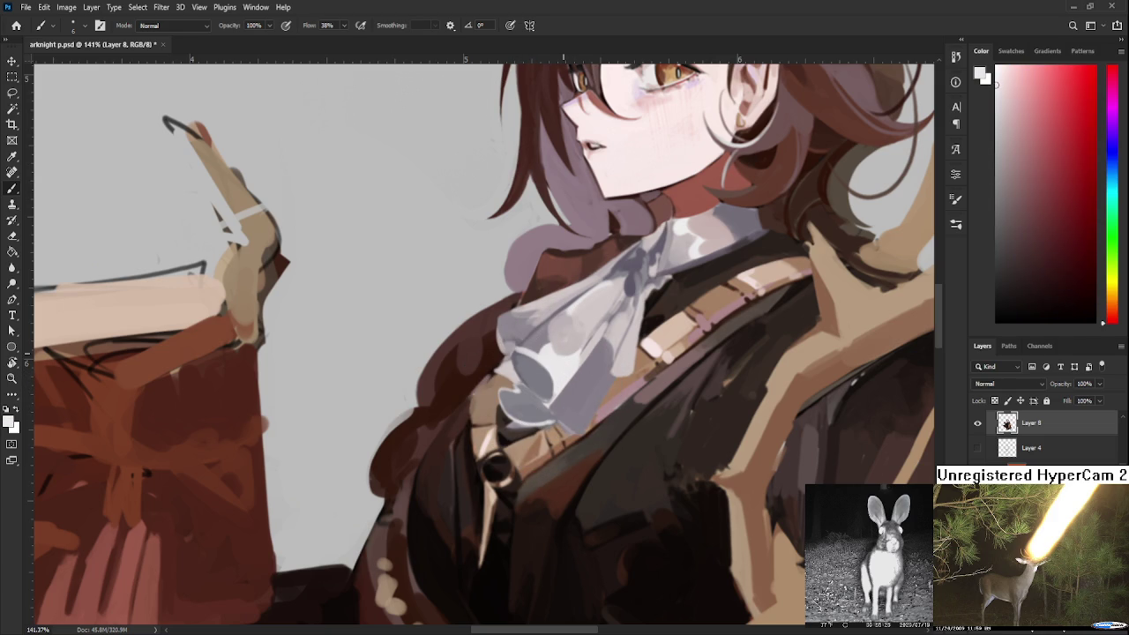
# Repaint the lower ruffle with several diagonal grey strokes
pyautogui.scroll(-5, 600, 291)
pyautogui.scroll(3, 600, 291)
pyautogui.keyDown('alt'); pyautogui.click(602, 289); pyautogui.keyUp('alt')
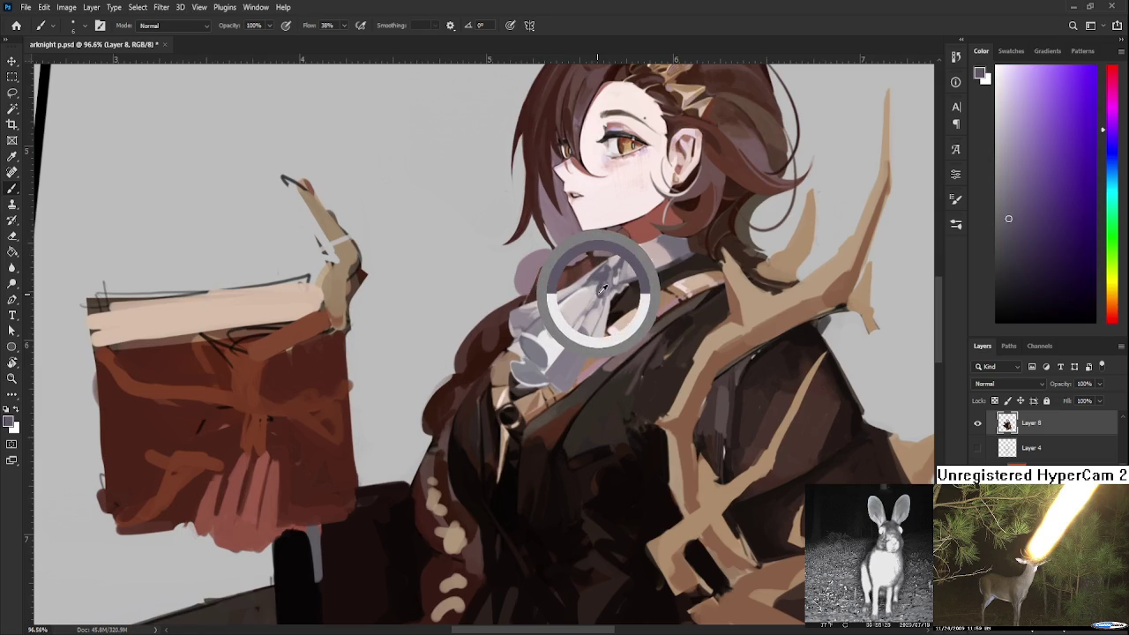
pyautogui.scroll(1, 591, 357)
pyautogui.scroll(2, 591, 357)
pyautogui.moveTo(566, 337)
pyautogui.mouseDown()
pyautogui.moveTo(537, 391)
pyautogui.moveTo(560, 346)
pyautogui.moveTo(535, 391)
pyautogui.moveTo(522, 383)
pyautogui.mouseUp()
pyautogui.moveTo(564, 333); pyautogui.dragTo(526, 391)
pyautogui.moveTo(551, 351); pyautogui.dragTo(529, 381)
pyautogui.moveTo(578, 330)
pyautogui.mouseDown()
pyautogui.moveTo(552, 351)
pyautogui.moveTo(554, 366)
pyautogui.mouseUp()
# Shade the ruffle's upper-left lobe with darker and lighter grey strokes
pyautogui.keyDown('alt'); pyautogui.click(564, 344); pyautogui.keyUp('alt')
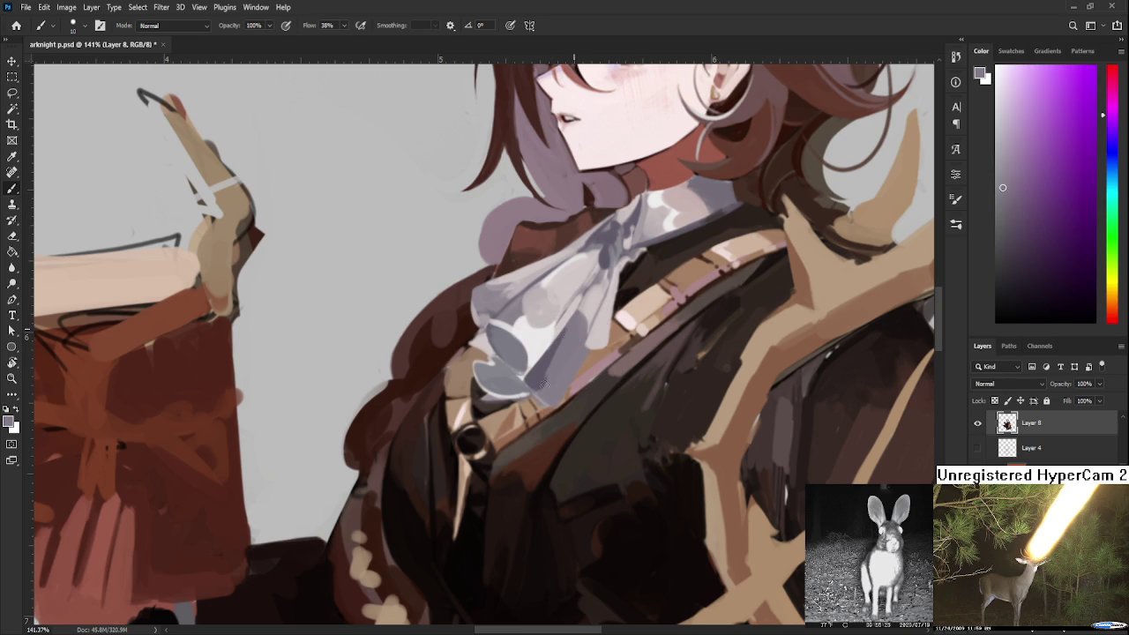
pyautogui.keyDown('alt'); pyautogui.click(558, 386); pyautogui.keyUp('alt')
pyautogui.keyDown('alt'); pyautogui.click(542, 374); pyautogui.keyUp('alt')
pyautogui.moveTo(504, 326)
pyautogui.mouseDown()
pyautogui.moveTo(495, 356)
pyautogui.moveTo(516, 347)
pyautogui.moveTo(498, 342)
pyautogui.moveTo(499, 366)
pyautogui.moveTo(521, 380)
pyautogui.mouseUp()
pyautogui.keyDown('alt'); pyautogui.click(507, 358); pyautogui.keyUp('alt')
pyautogui.keyDown('alt'); pyautogui.click(520, 356); pyautogui.keyUp('alt')
pyautogui.keyDown('alt'); pyautogui.click(518, 354); pyautogui.keyUp('alt')
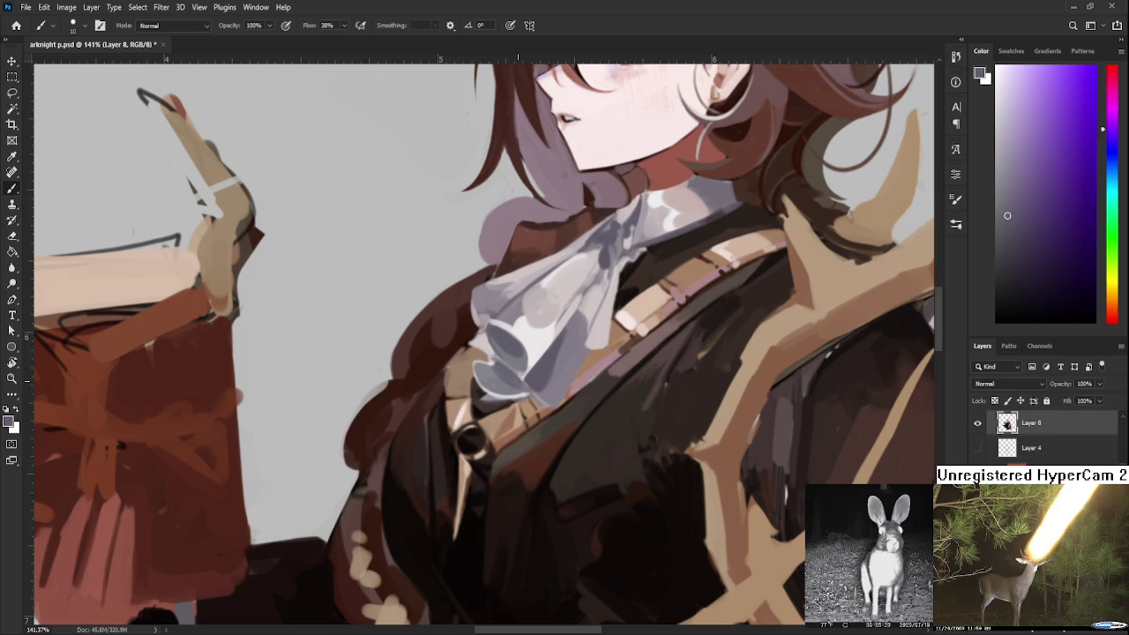
pyautogui.keyDown('alt'); pyautogui.click(505, 379); pyautogui.keyUp('alt')
pyautogui.scroll(-2, 568, 376)
pyautogui.scroll(-3, 569, 376)
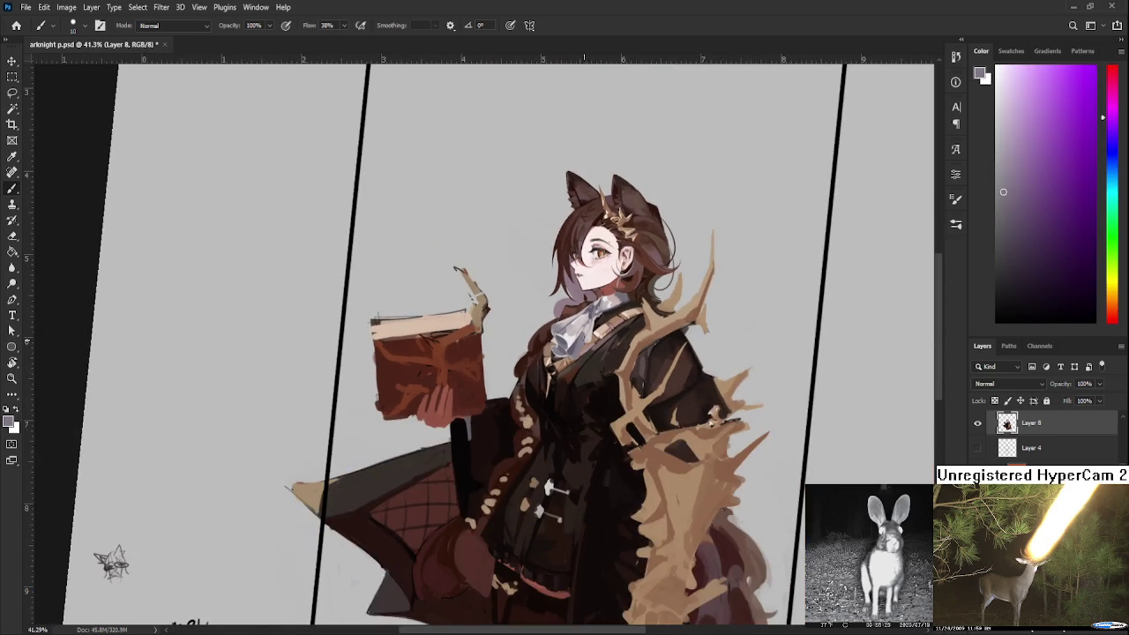
pyautogui.scroll(2, 562, 339)
pyautogui.scroll(3, 562, 340)
pyautogui.moveTo(528, 400); pyautogui.dragTo(514, 418)
pyautogui.keyDown('alt'); pyautogui.click(503, 441); pyautogui.keyUp('alt')
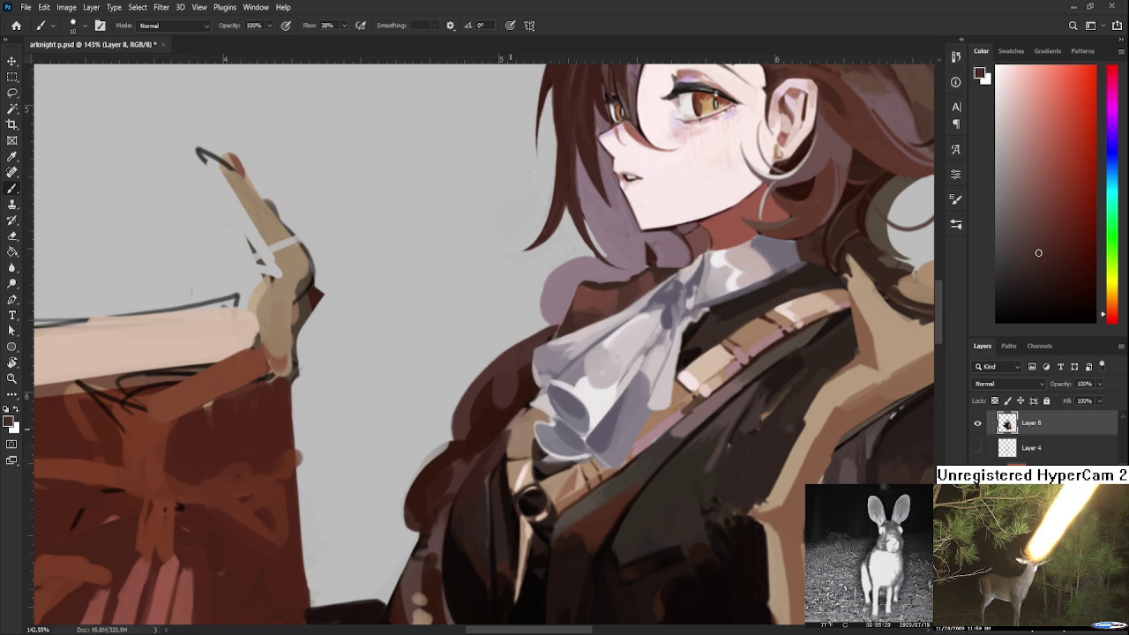
pyautogui.keyDown('alt'); pyautogui.click(517, 434); pyautogui.keyUp('alt')
pyautogui.keyDown('alt'); pyautogui.click(504, 441); pyautogui.keyUp('alt')
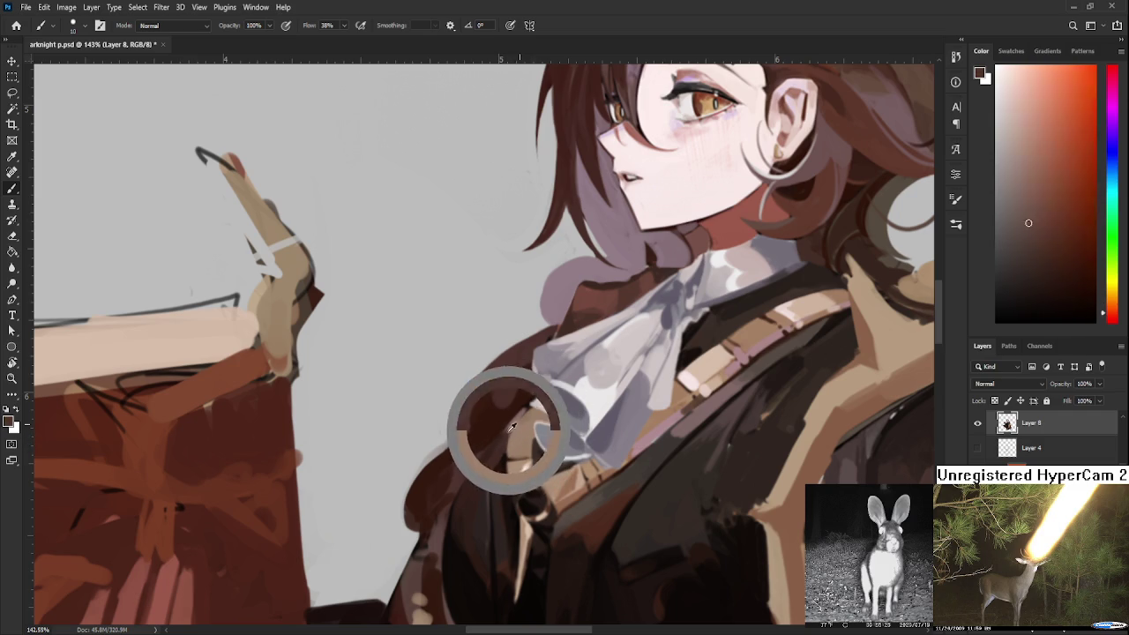
pyautogui.keyDown('alt'); pyautogui.click(516, 421); pyautogui.keyUp('alt')
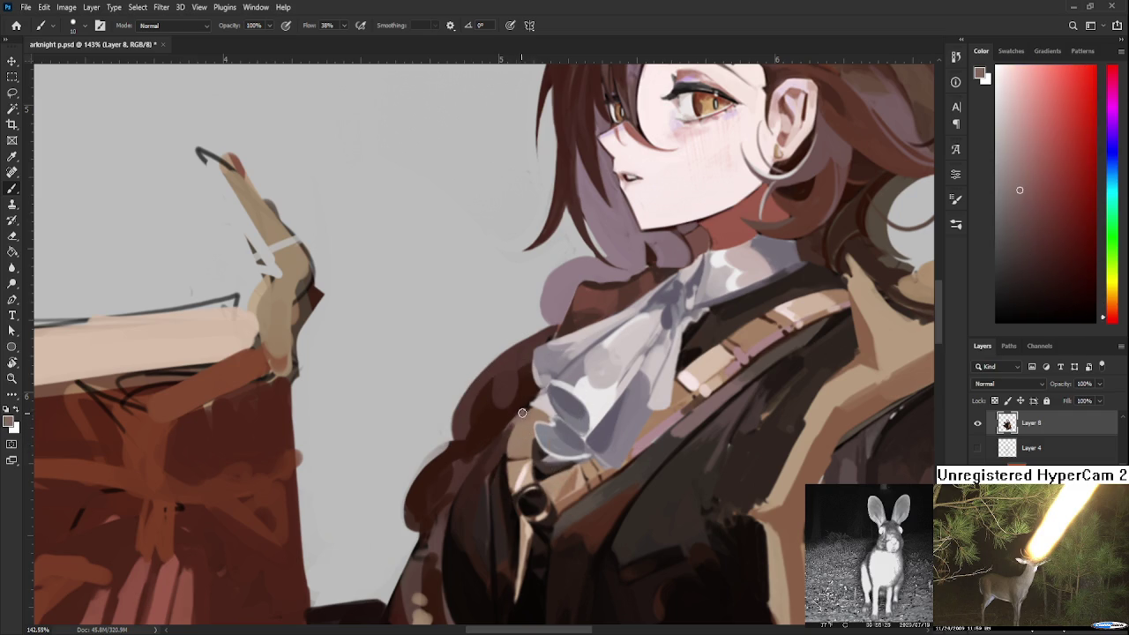
pyautogui.keyDown('alt'); pyautogui.click(480, 454); pyautogui.keyUp('alt')
pyautogui.keyDown('alt'); pyautogui.click(491, 463); pyautogui.keyUp('alt')
pyautogui.keyDown('alt'); pyautogui.click(492, 461); pyautogui.keyUp('alt')
pyautogui.keyDown('alt'); pyautogui.click(487, 463); pyautogui.keyUp('alt')
pyautogui.keyDown('alt'); pyautogui.click(481, 459); pyautogui.keyUp('alt')
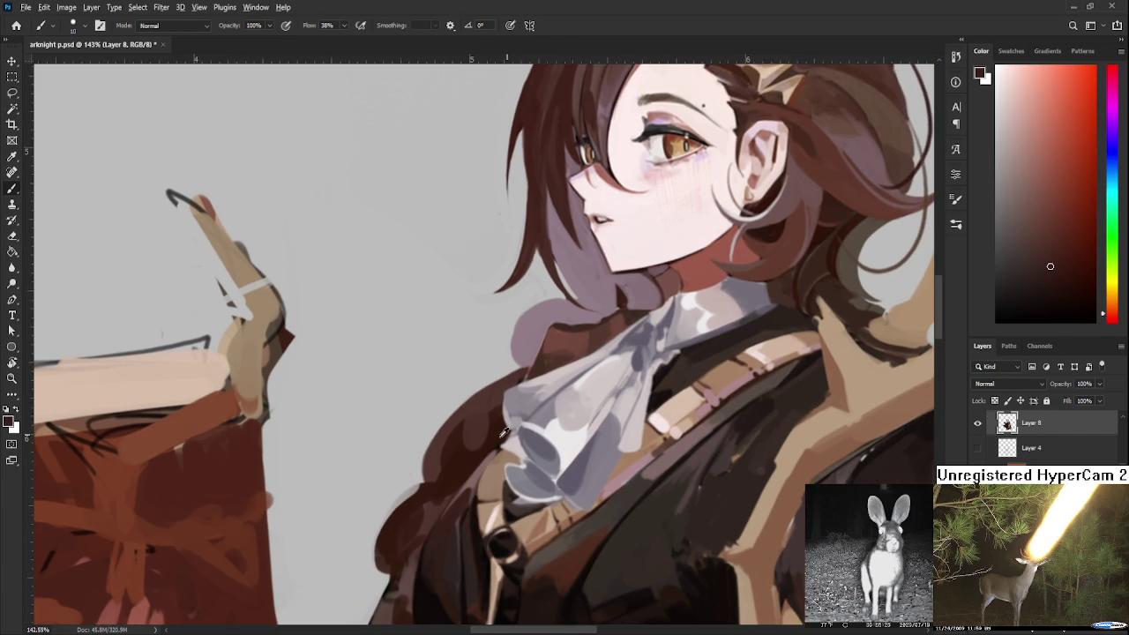
pyautogui.keyDown('alt'); pyautogui.click(476, 455); pyautogui.keyUp('alt')
pyautogui.scroll(-5, 561, 354)
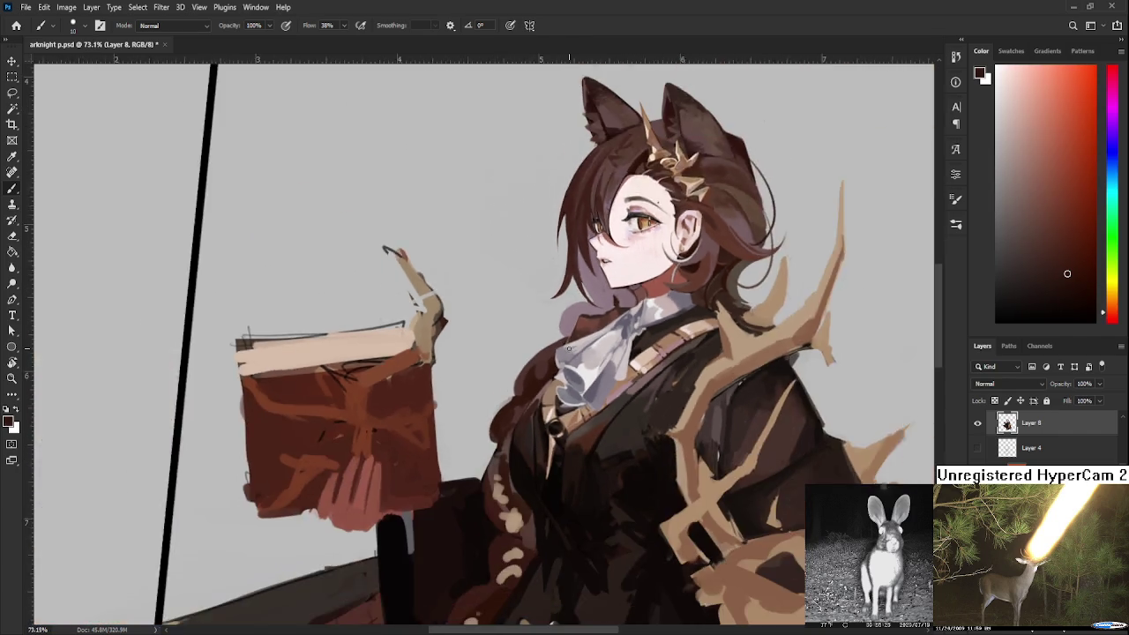
pyautogui.scroll(-3, 529, 352)
pyautogui.press('r')
pyautogui.click(484, 344)
pyautogui.moveTo(485, 344); pyautogui.dragTo(484, 356)
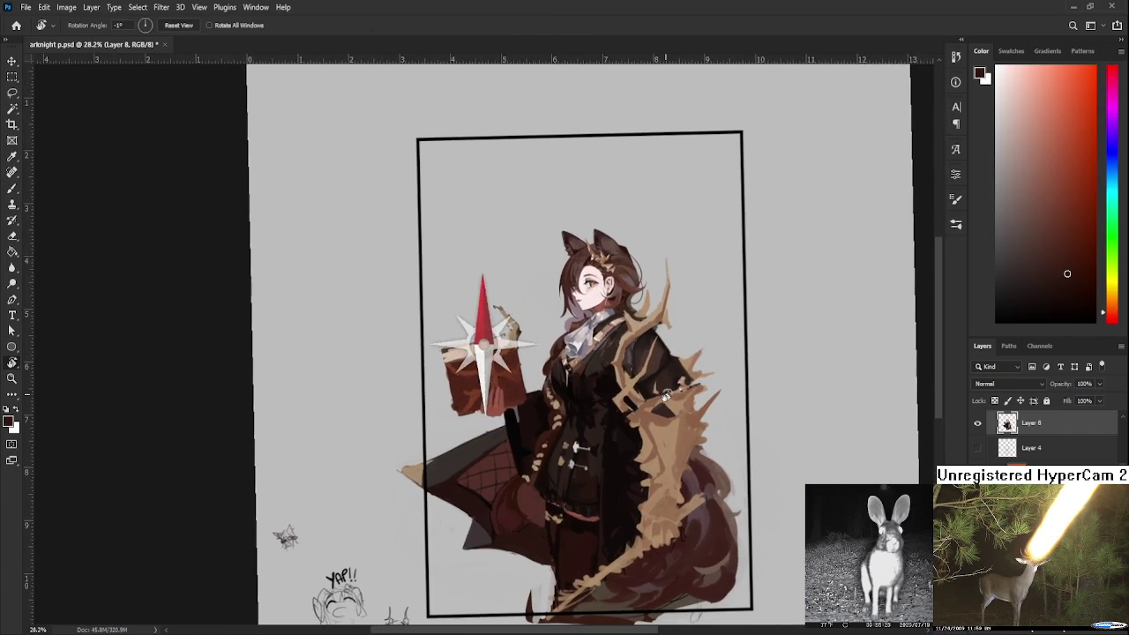
pyautogui.scroll(1, 570, 349)
pyautogui.scroll(1, 564, 348)
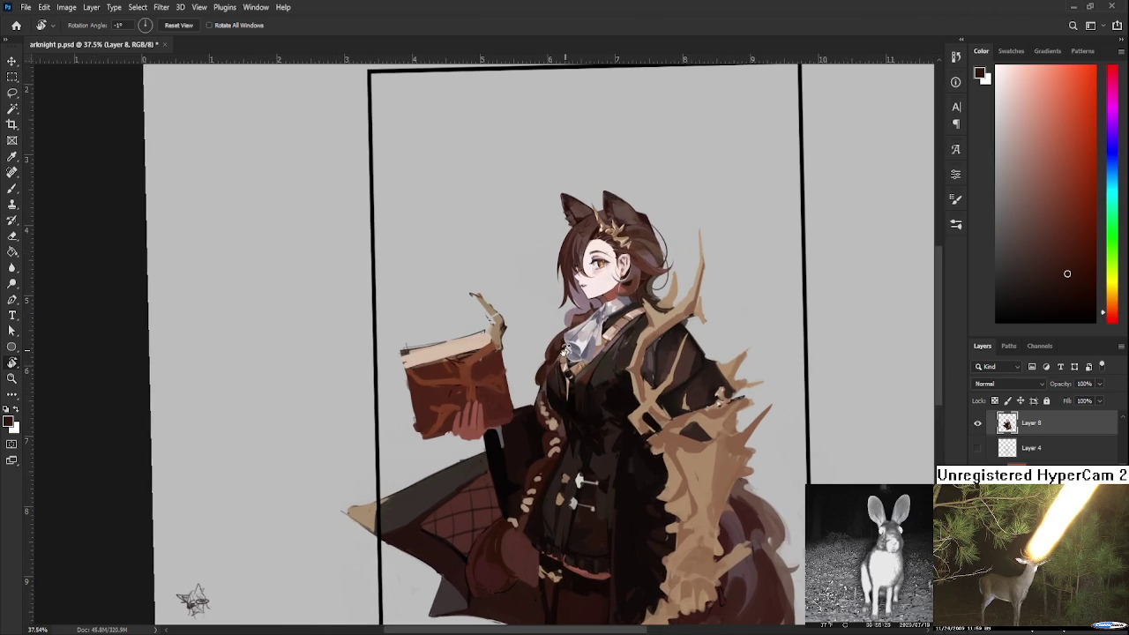
pyautogui.scroll(1, 564, 351)
pyautogui.scroll(1, 563, 357)
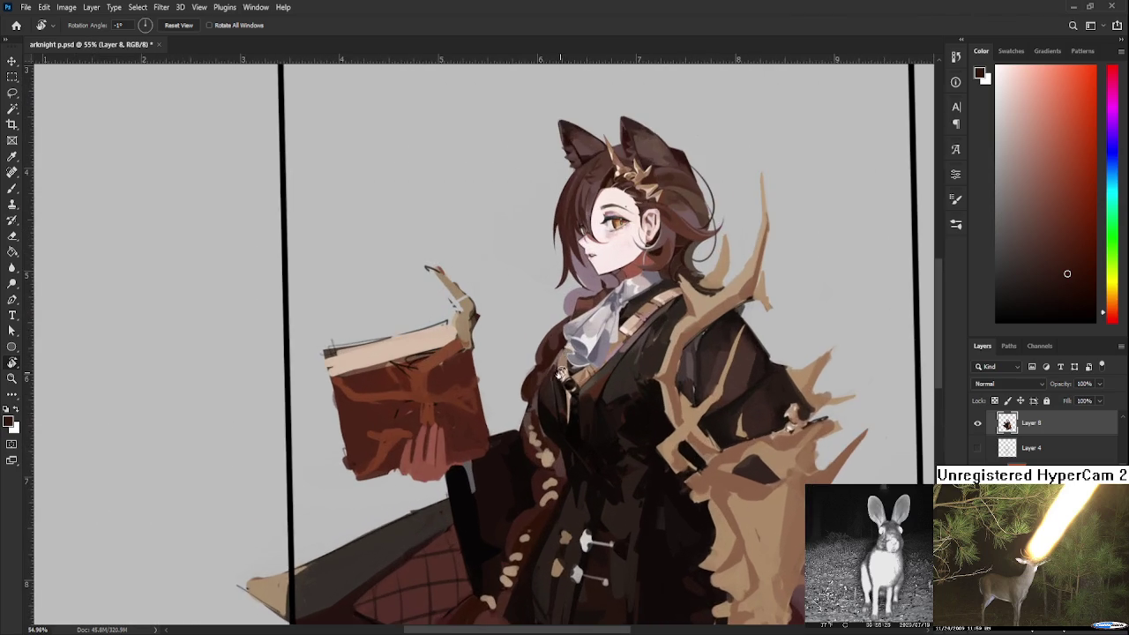
pyautogui.scroll(2, 557, 379)
pyautogui.scroll(2, 550, 403)
pyautogui.scroll(-1, 550, 404)
pyautogui.scroll(-1, 548, 406)
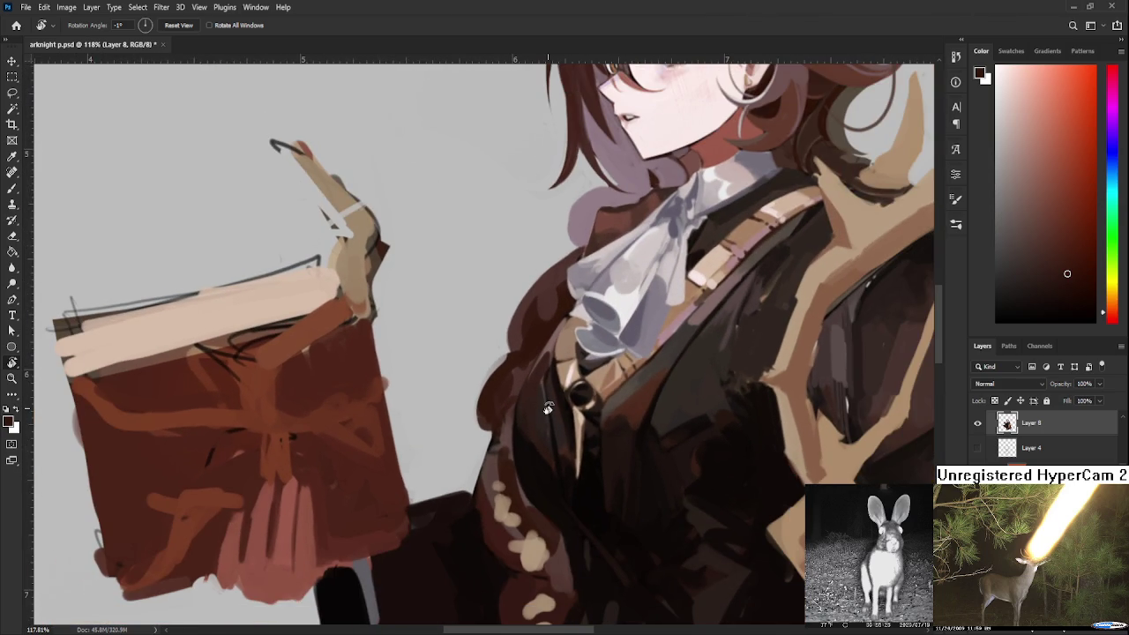
pyautogui.scroll(2, 524, 416)
pyautogui.moveTo(524, 415); pyautogui.dragTo(529, 381)
pyautogui.scroll(2, 529, 381)
pyautogui.press('b')
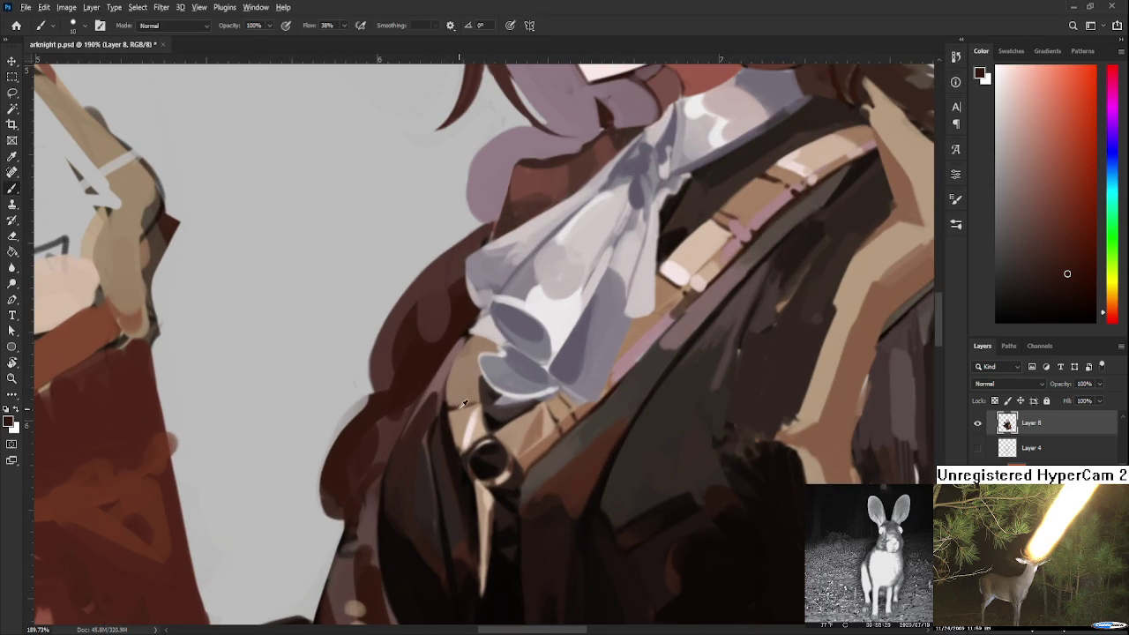
# Sample coat browns and near-black beside the brooch, bringing the strap into view
pyautogui.keyDown('alt'); pyautogui.click(467, 429); pyautogui.keyUp('alt')
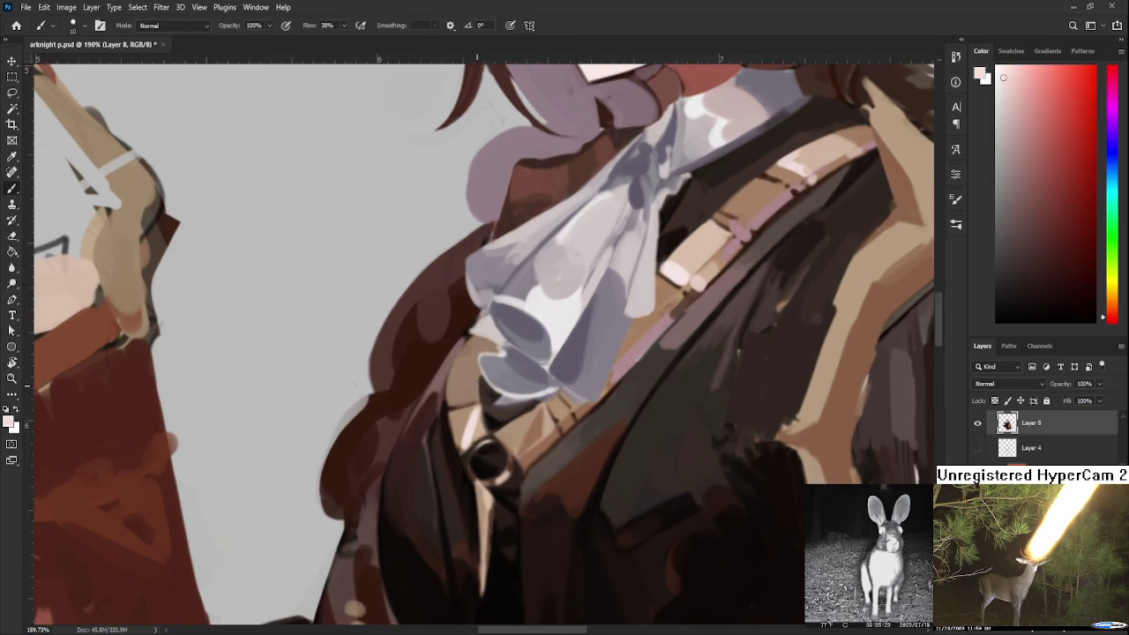
pyautogui.moveTo(476, 385); pyautogui.dragTo(476, 433)
pyautogui.keyDown('alt'); pyautogui.click(472, 418); pyautogui.keyUp('alt')
pyautogui.keyDown('alt'); pyautogui.click(512, 482); pyautogui.keyUp('alt')
pyautogui.keyDown('alt'); pyautogui.click(541, 453); pyautogui.keyUp('alt')
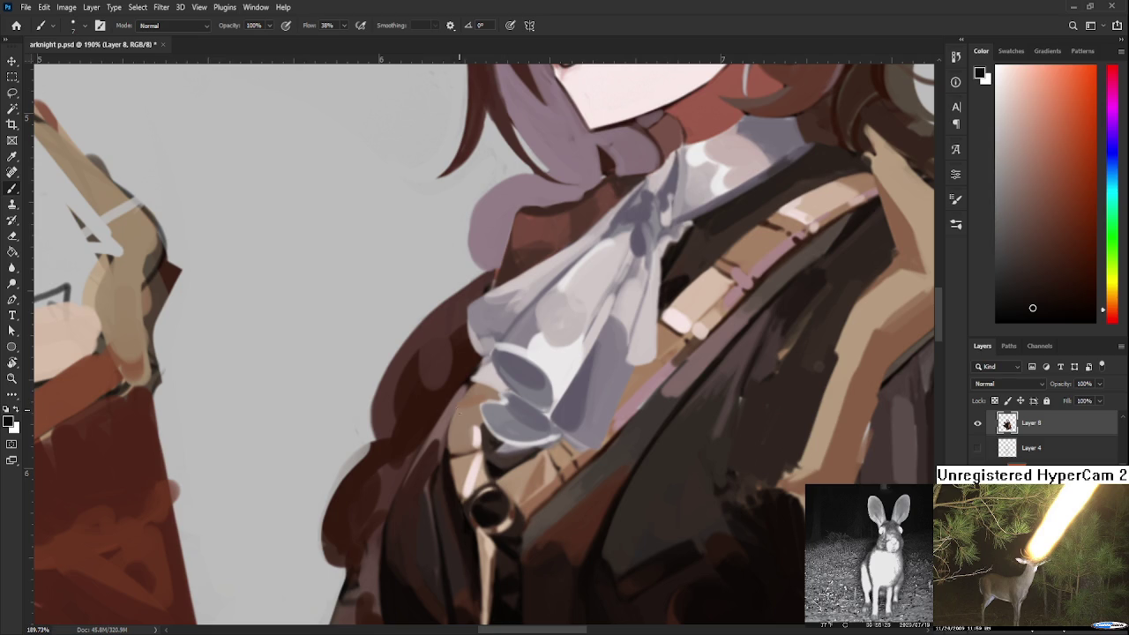
pyautogui.moveTo(596, 498)
pyautogui.mouseDown()
pyautogui.moveTo(594, 397)
pyautogui.moveTo(609, 481)
pyautogui.mouseUp()
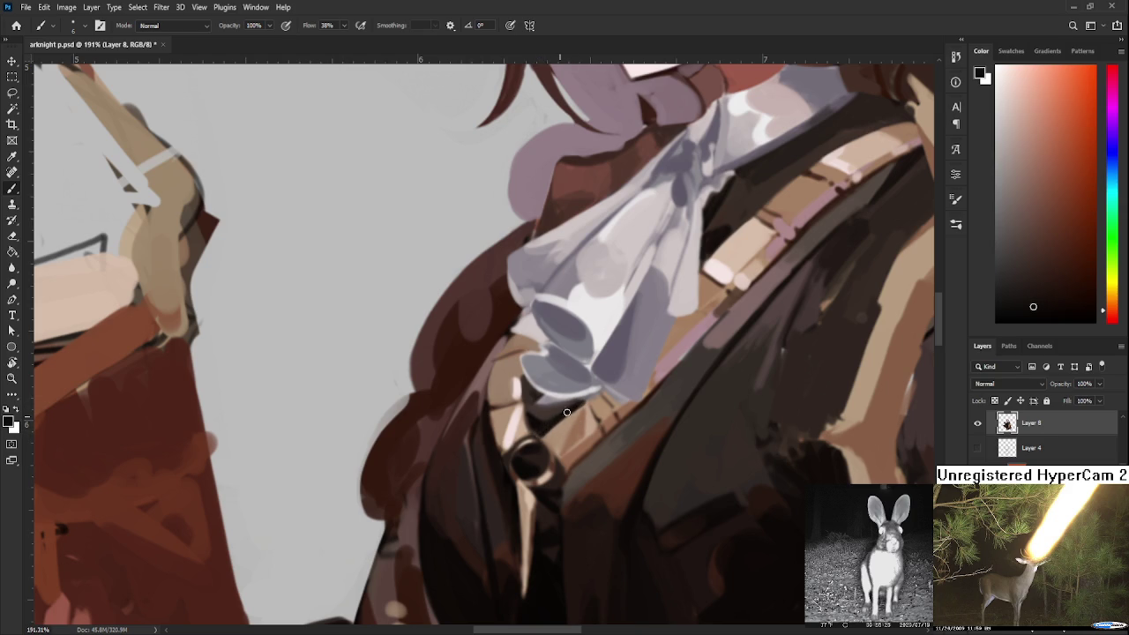
# Sample the strap's tan and near-black, then paint thin dark strokes across the strap
pyautogui.keyDown('alt'); pyautogui.click(558, 427); pyautogui.keyUp('alt')
pyautogui.keyDown('alt'); pyautogui.click(597, 418); pyautogui.keyUp('alt')
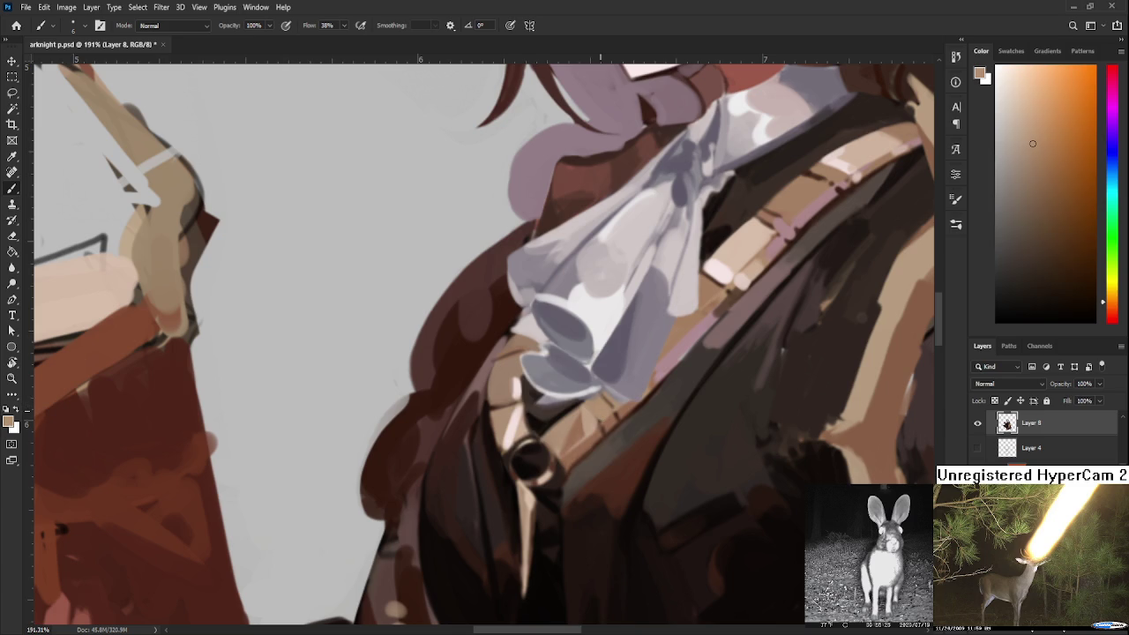
pyautogui.keyDown('alt'); pyautogui.click(600, 413); pyautogui.keyUp('alt')
pyautogui.moveTo(600, 413)
pyautogui.mouseDown()
pyautogui.moveTo(592, 425)
pyautogui.moveTo(605, 430)
pyautogui.mouseUp()
pyautogui.keyDown('alt'); pyautogui.click(595, 422); pyautogui.keyUp('alt')
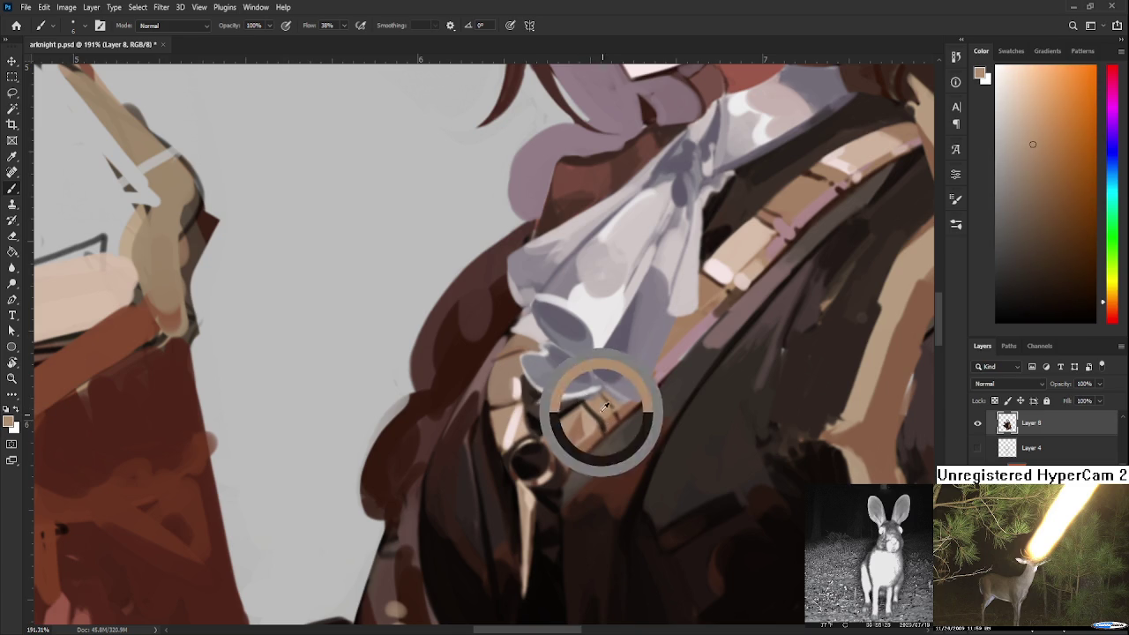
pyautogui.keyDown('alt'); pyautogui.click(605, 421); pyautogui.keyUp('alt')
pyautogui.keyDown('alt'); pyautogui.click(569, 410); pyautogui.keyUp('alt')
pyautogui.keyDown('alt'); pyautogui.click(548, 414); pyautogui.keyUp('alt')
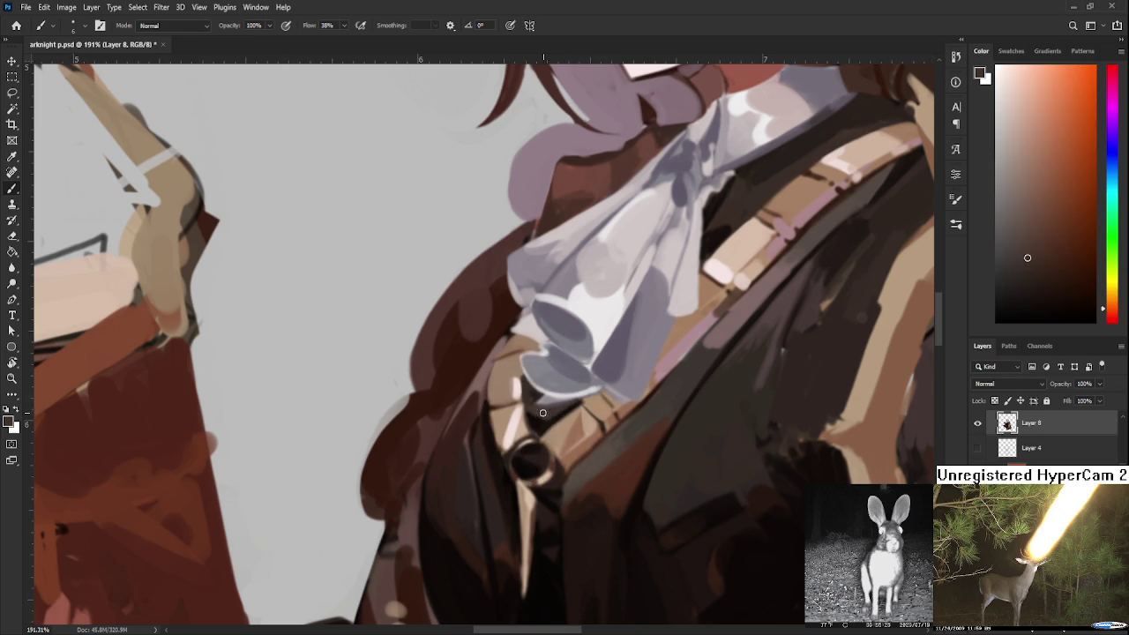
pyautogui.keyDown('alt'); pyautogui.click(531, 391); pyautogui.keyUp('alt')
# Sample tan and dark brown beside the brooch and choose a lighter tan
pyautogui.scroll(-1, 529, 458)
pyautogui.scroll(-1, 523, 453)
pyautogui.keyDown('alt'); pyautogui.click(539, 445); pyautogui.keyUp('alt')
pyautogui.keyDown('alt'); pyautogui.click(526, 451); pyautogui.keyUp('alt')
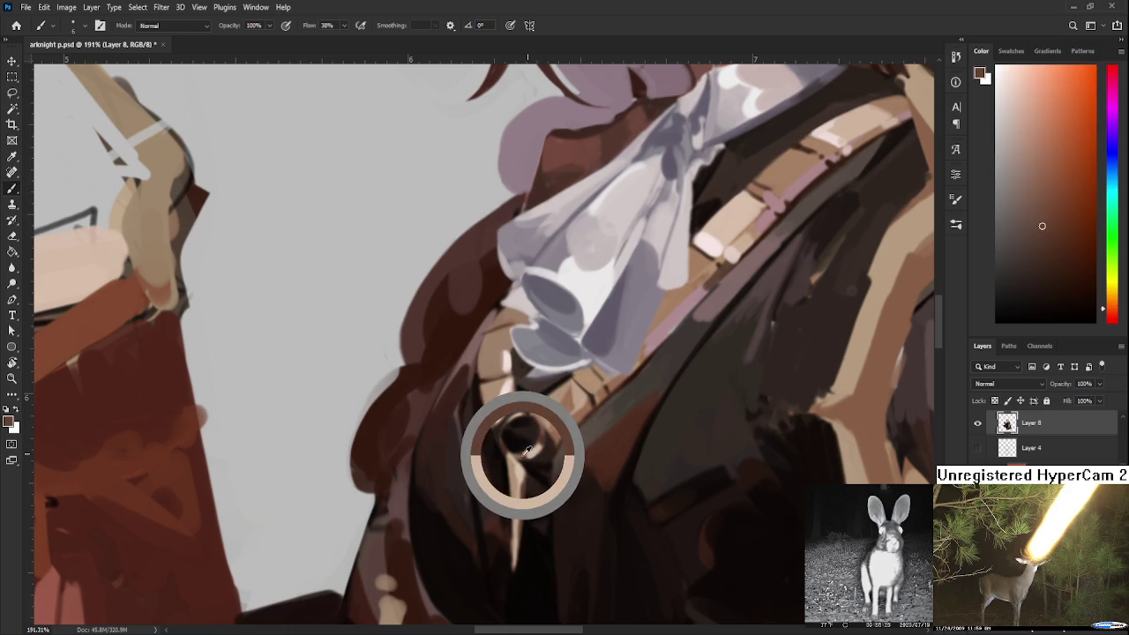
pyautogui.keyDown('alt'); pyautogui.click(539, 443); pyautogui.keyUp('alt')
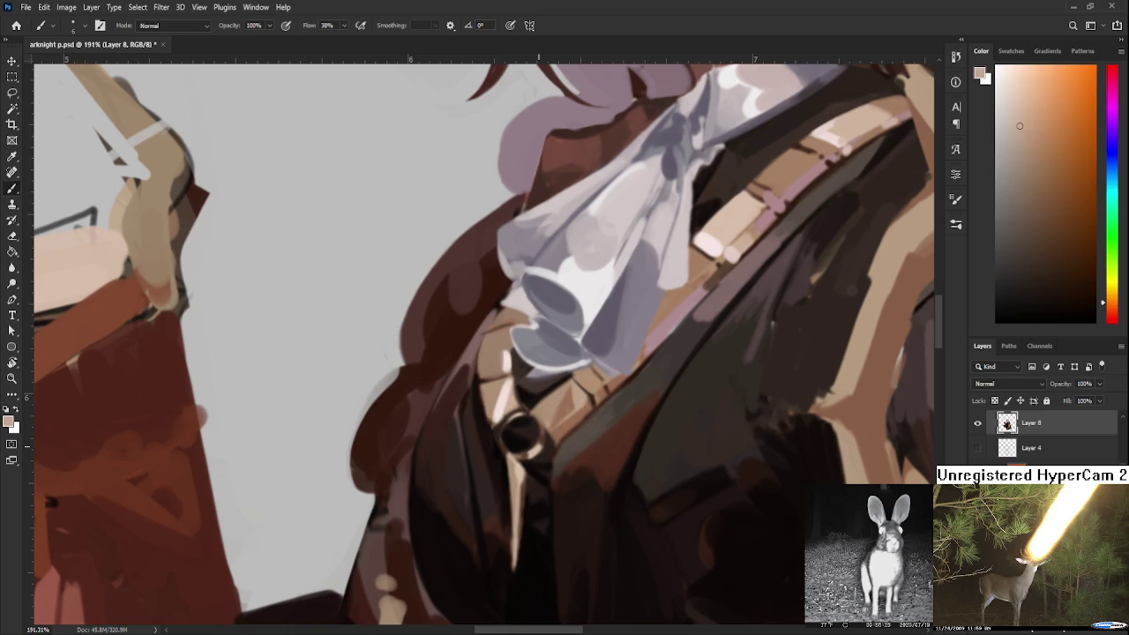
pyautogui.scroll(-2, 540, 445)
pyautogui.scroll(-2, 540, 445)
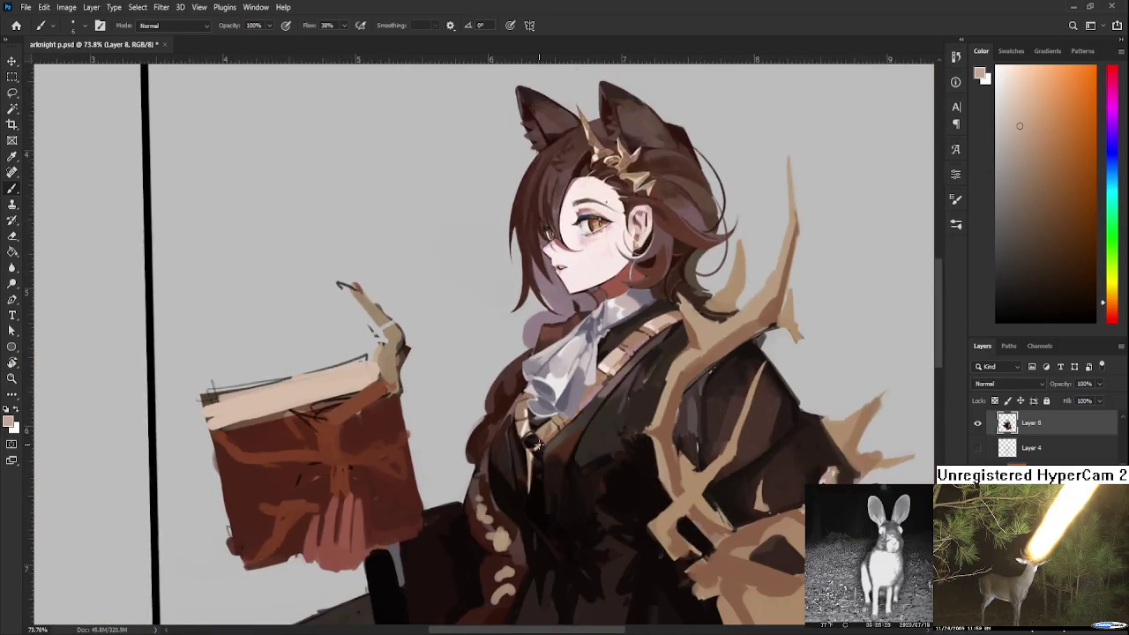
# Move the view over the robe and sample its dark brown
pyautogui.scroll(-2, 540, 446)
pyautogui.scroll(-3, 618, 469)
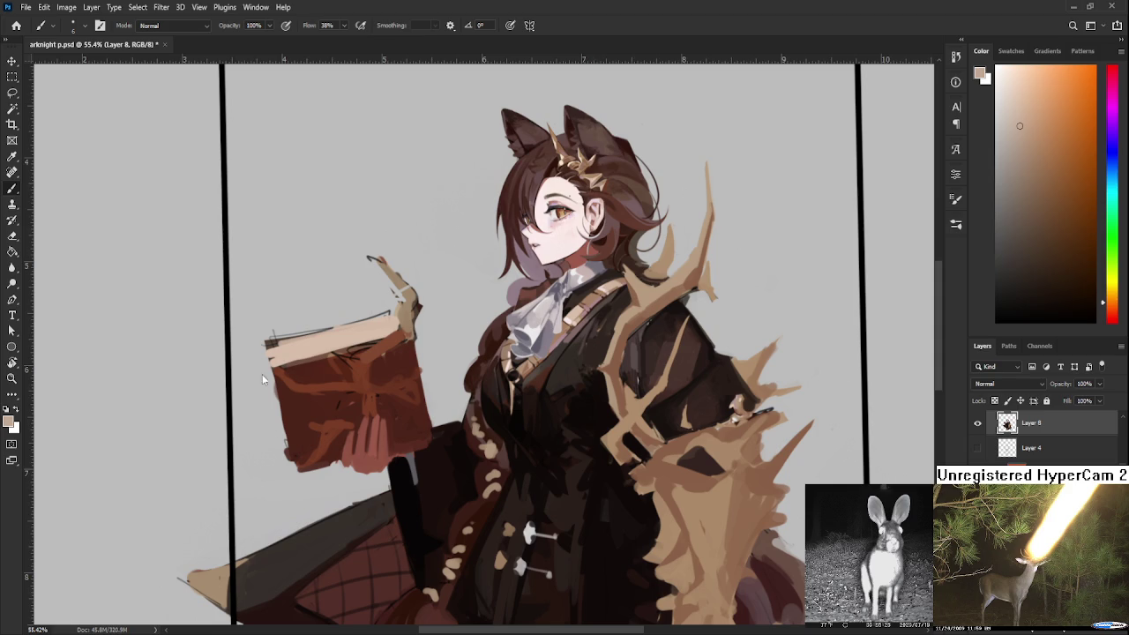
pyautogui.scroll(1, 499, 429)
pyautogui.scroll(1, 499, 428)
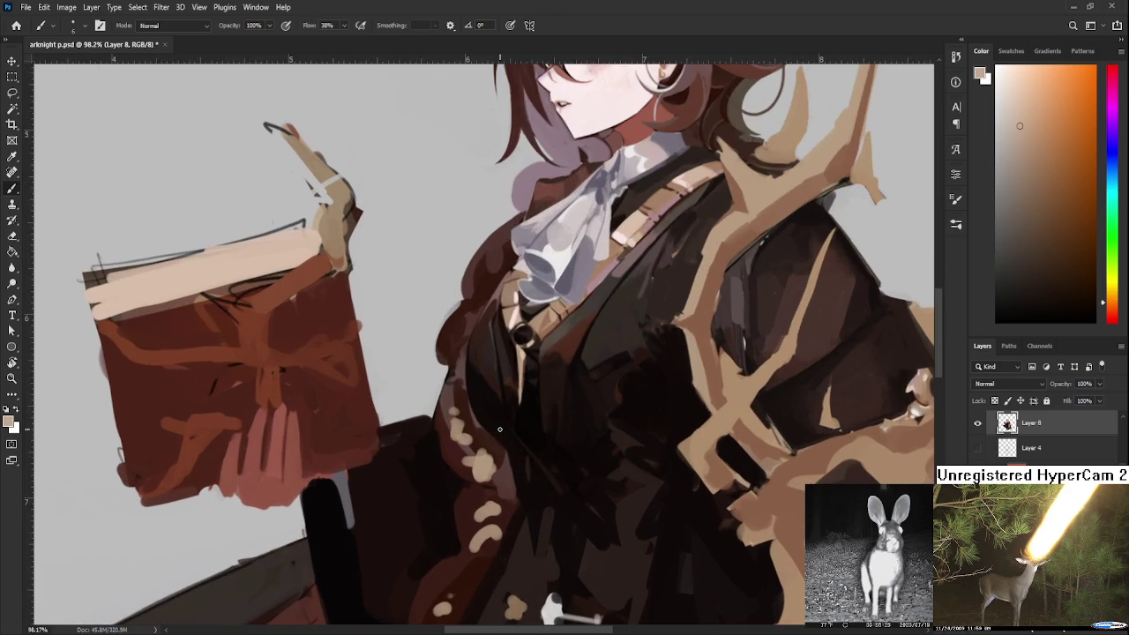
pyautogui.moveTo(487, 409); pyautogui.dragTo(494, 441)
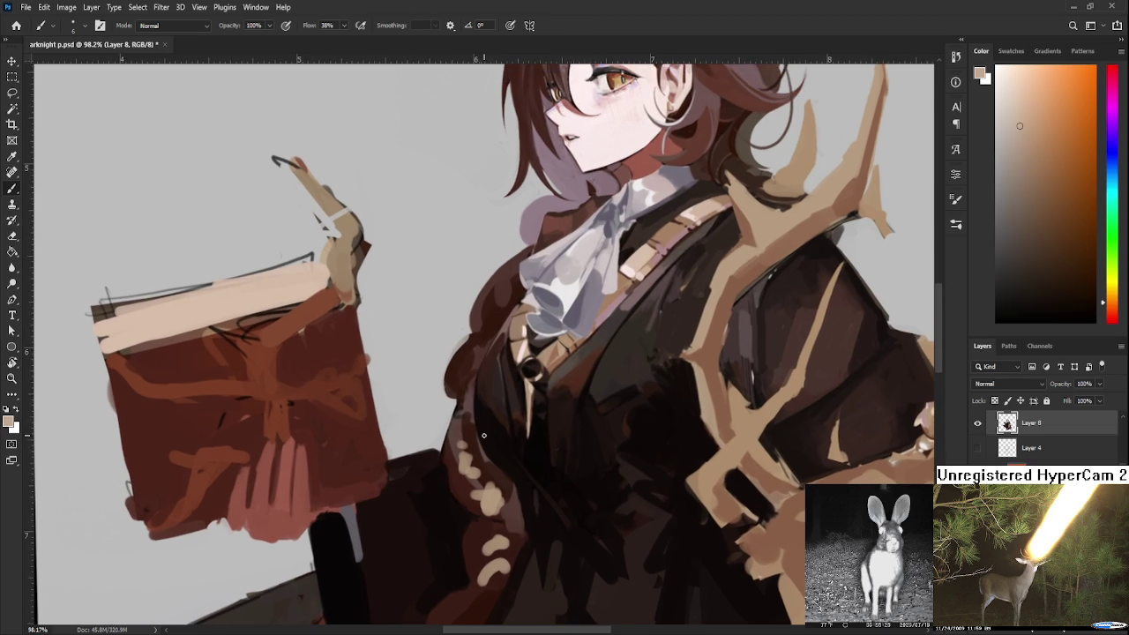
pyautogui.keyDown('alt'); pyautogui.click(482, 443); pyautogui.keyUp('alt')
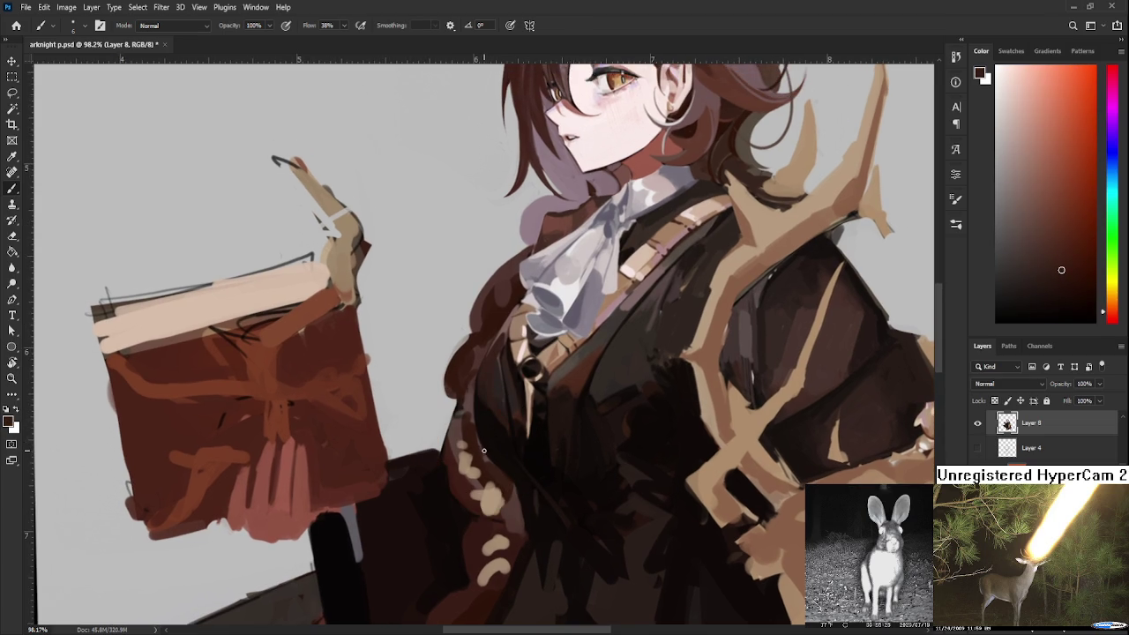
pyautogui.scroll(-2, 672, 434)
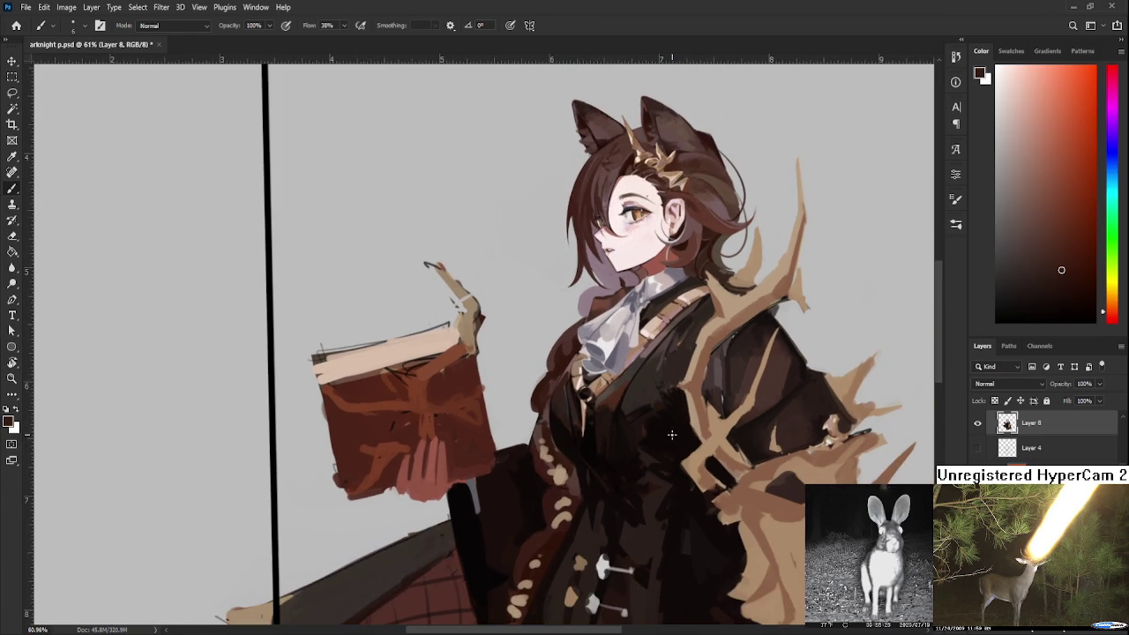
pyautogui.moveTo(661, 444); pyautogui.dragTo(632, 458)
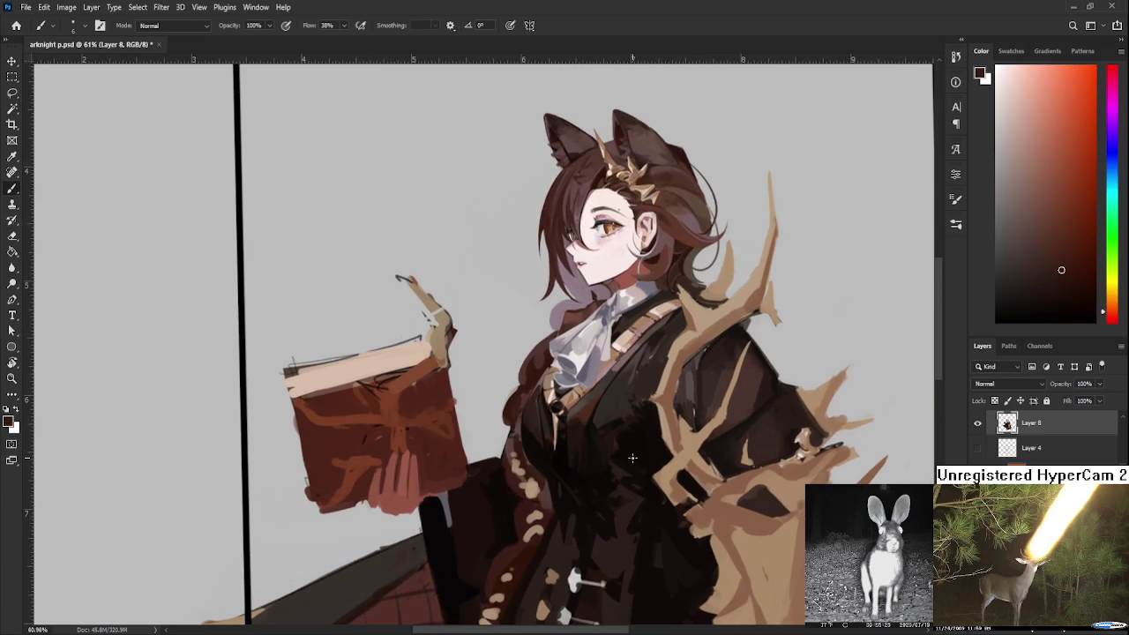
pyautogui.scroll(-1, 632, 458)
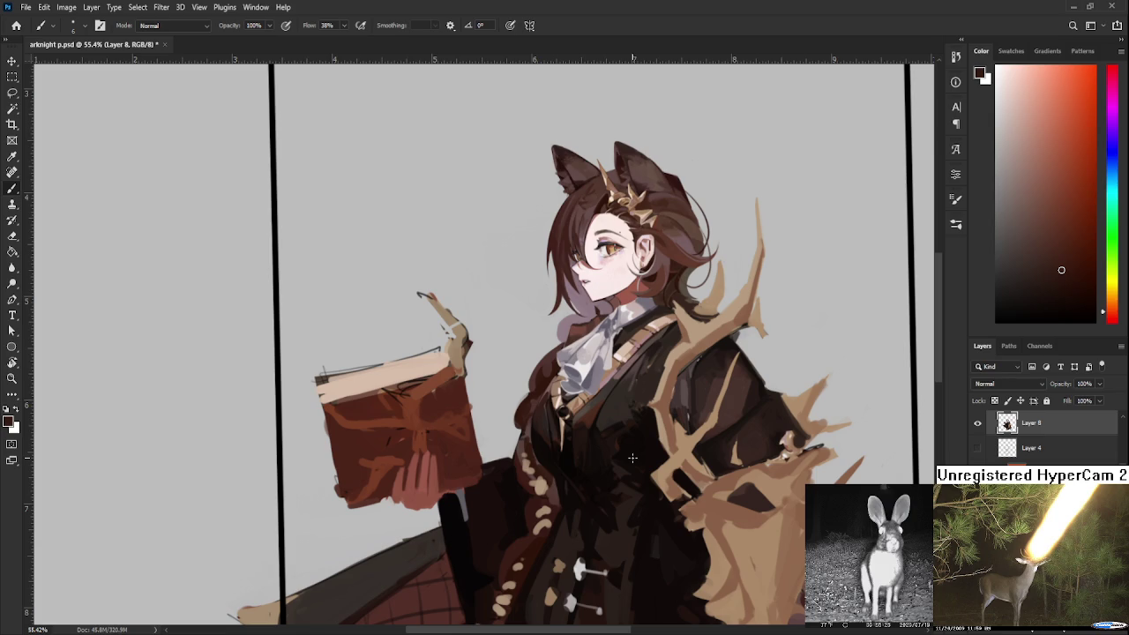
pyautogui.scroll(1, 582, 454)
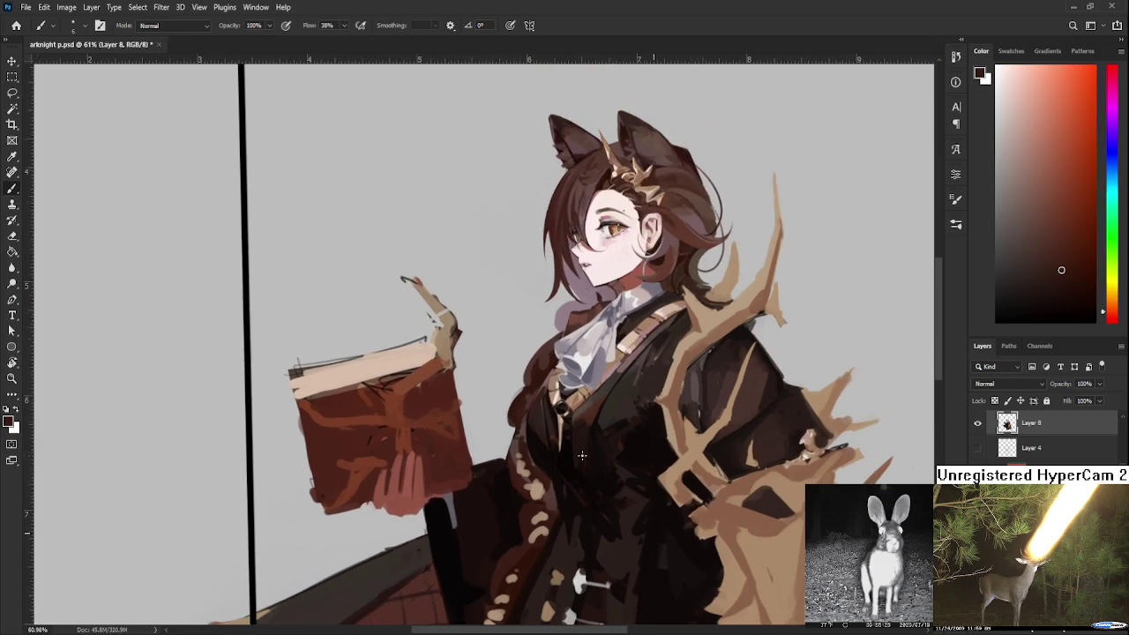
# Sample colours across the hair and the robe's orange-brown
pyautogui.moveTo(517, 357); pyautogui.dragTo(528, 418)
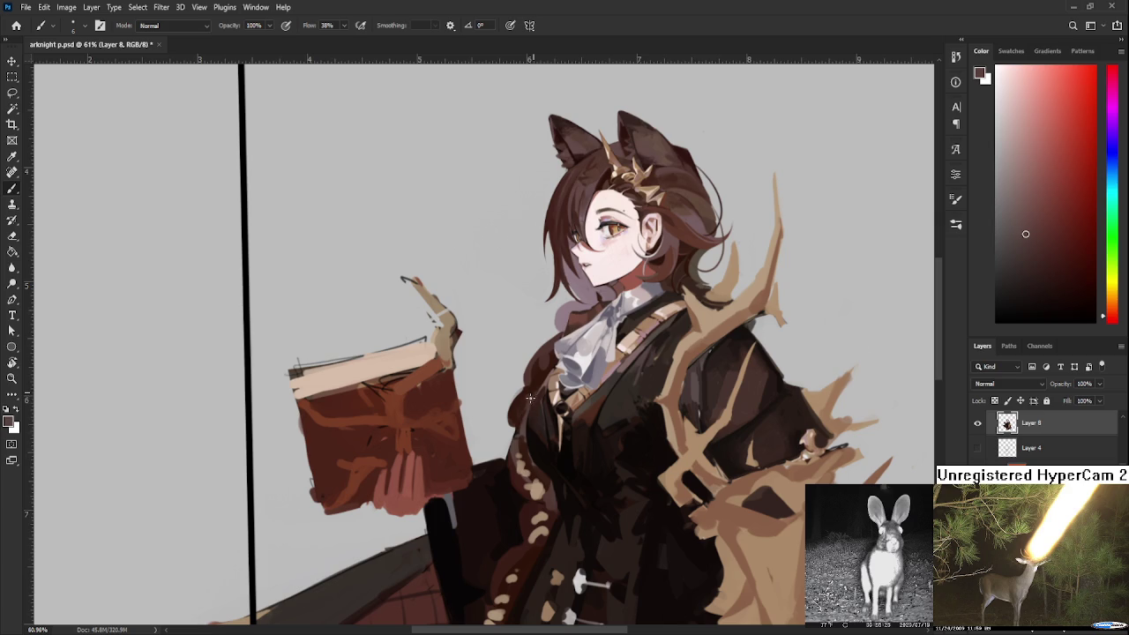
pyautogui.keyDown('alt'); pyautogui.click(529, 456); pyautogui.keyUp('alt')
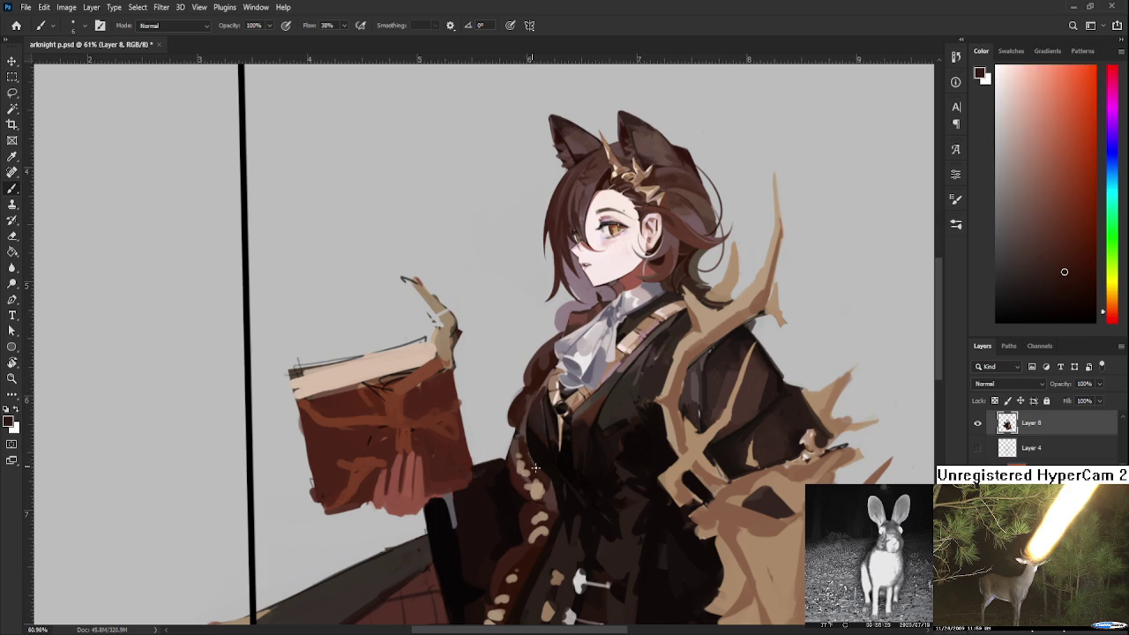
pyautogui.keyDown('alt'); pyautogui.click(529, 452); pyautogui.keyUp('alt')
pyautogui.moveTo(529, 447); pyautogui.dragTo(531, 459)
pyautogui.scroll(-2, 588, 374)
pyautogui.scroll(-2, 588, 374)
pyautogui.scroll(2, 630, 417)
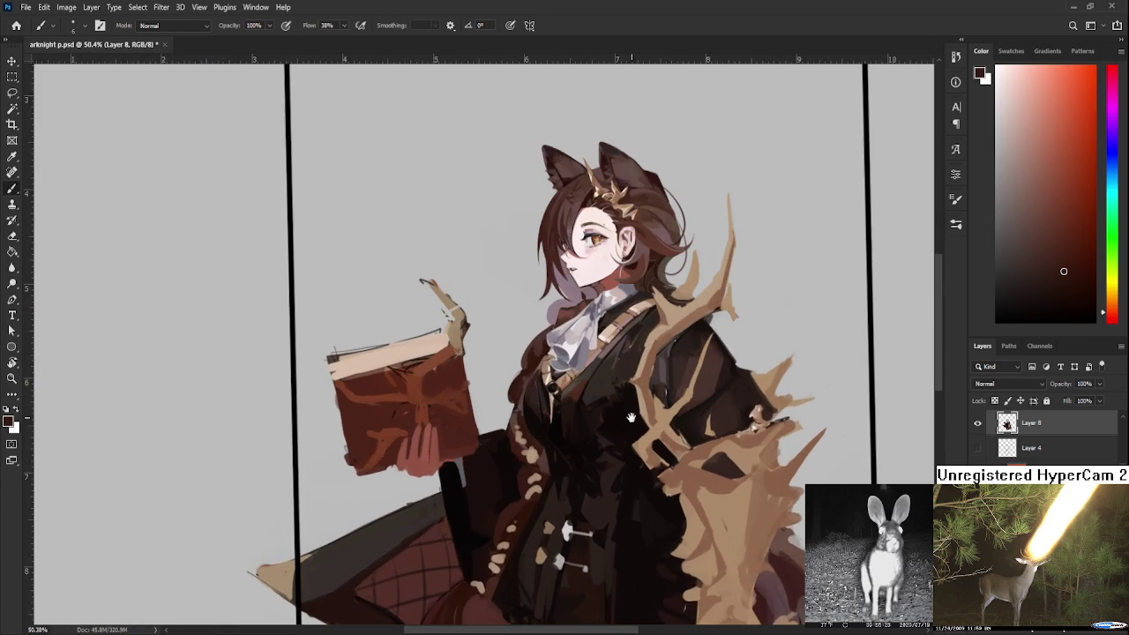
pyautogui.moveTo(631, 417); pyautogui.dragTo(610, 468)
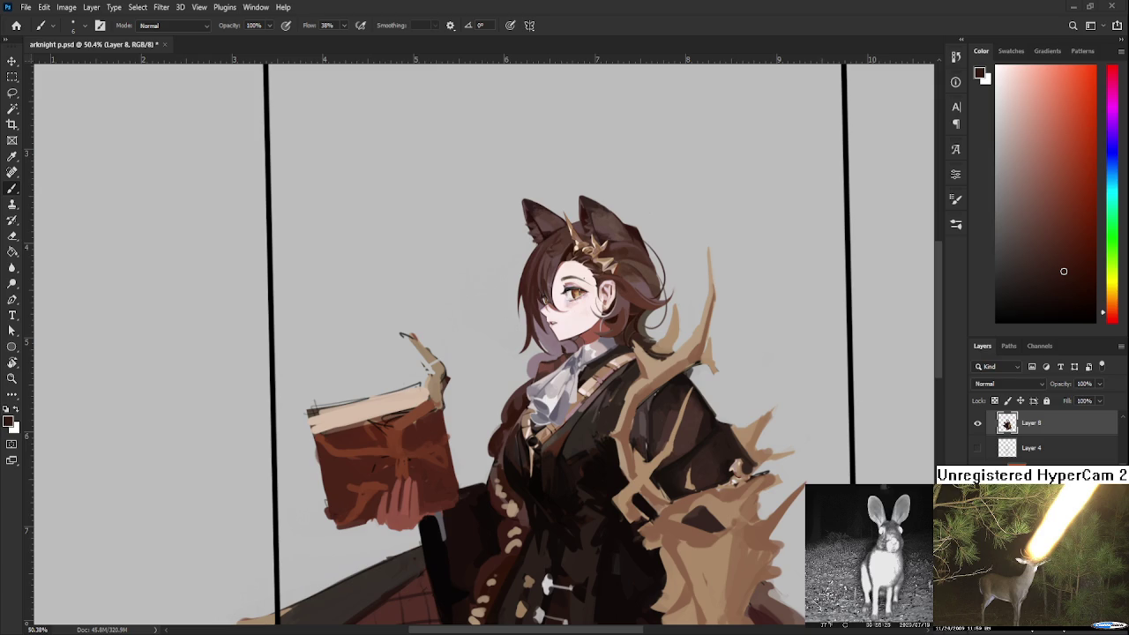
# Zoom out, tilt the view, and open Raid.psd from the Home recent files
pyautogui.scroll(-2, 588, 477)
pyautogui.scroll(-2, 589, 477)
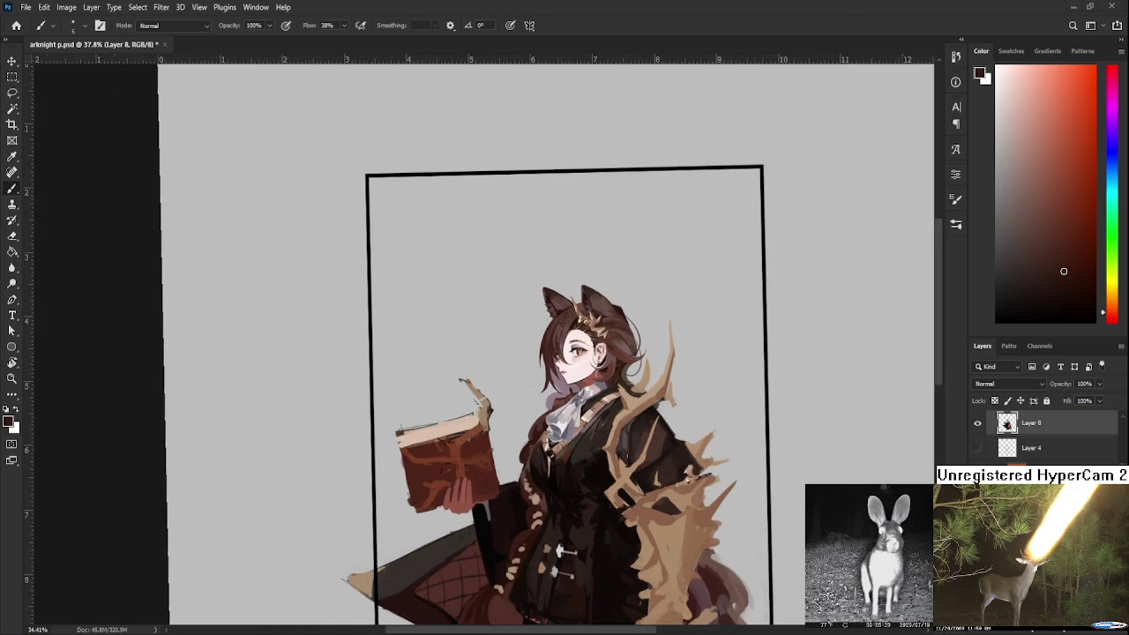
pyautogui.scroll(-1, 588, 477)
pyautogui.press('r')
pyautogui.moveTo(146, 473); pyautogui.dragTo(199, 597)
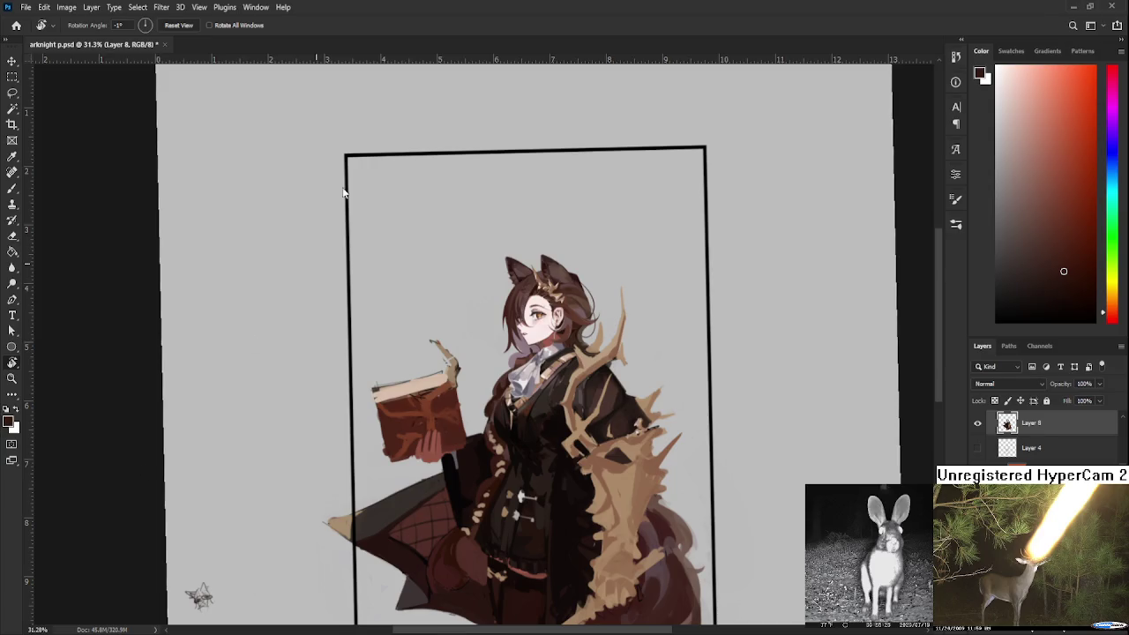
pyautogui.click(16, 24)
pyautogui.click(352, 239)
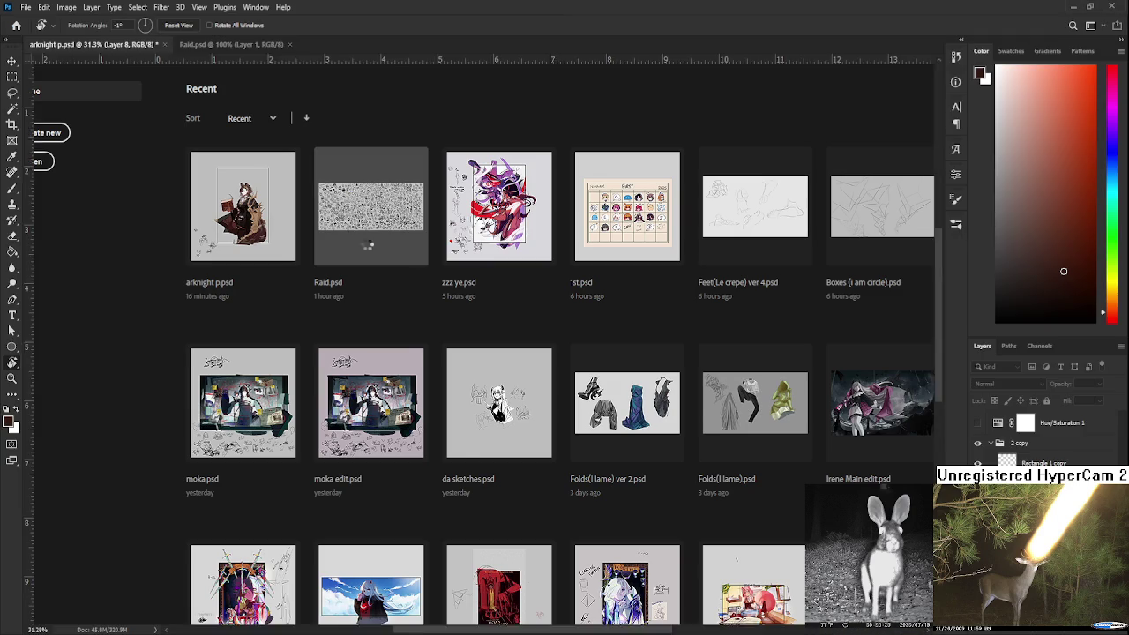
# Check the character illustration, then switch back to the Raid.psd tab
pyautogui.click(117, 45)
pyautogui.scroll(1, 507, 408)
pyautogui.scroll(1, 511, 403)
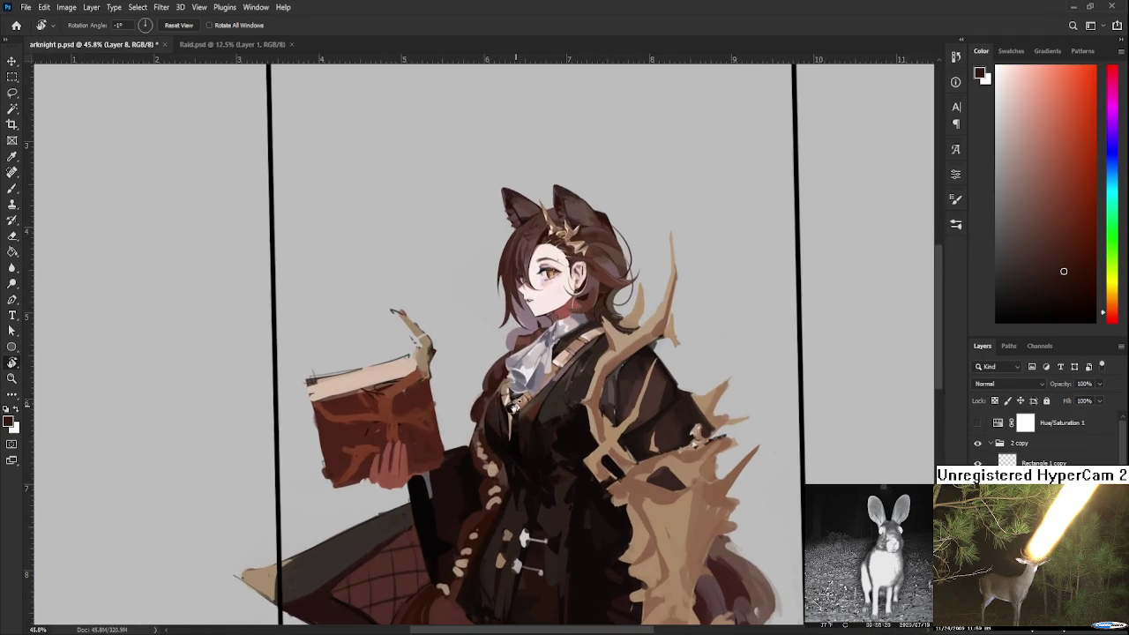
pyautogui.scroll(-2, 514, 406)
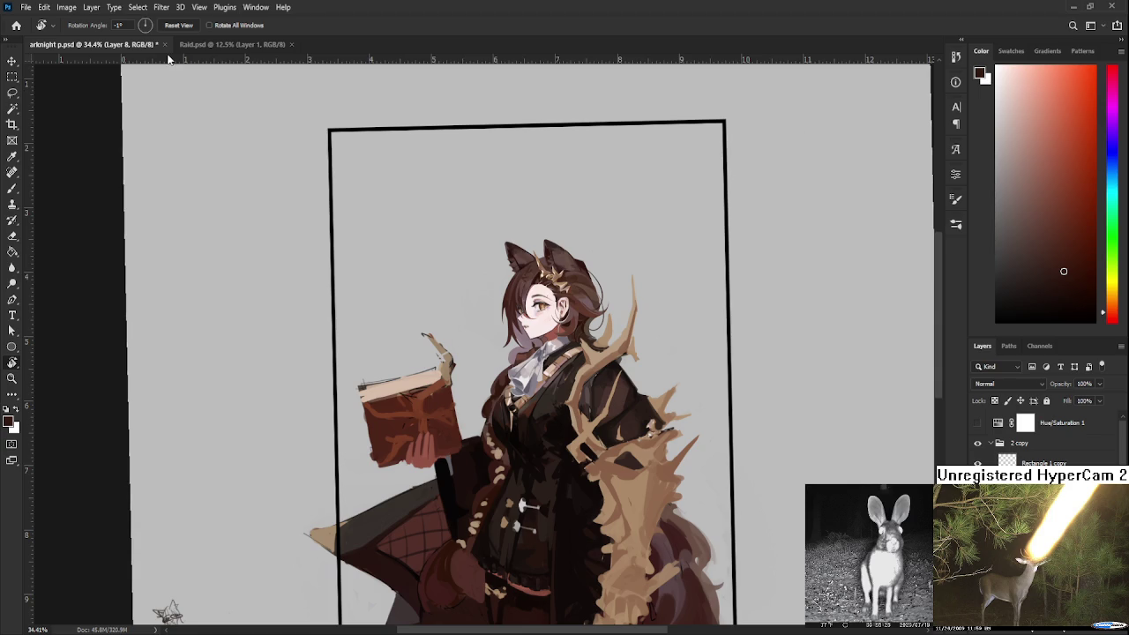
pyautogui.click(219, 46)
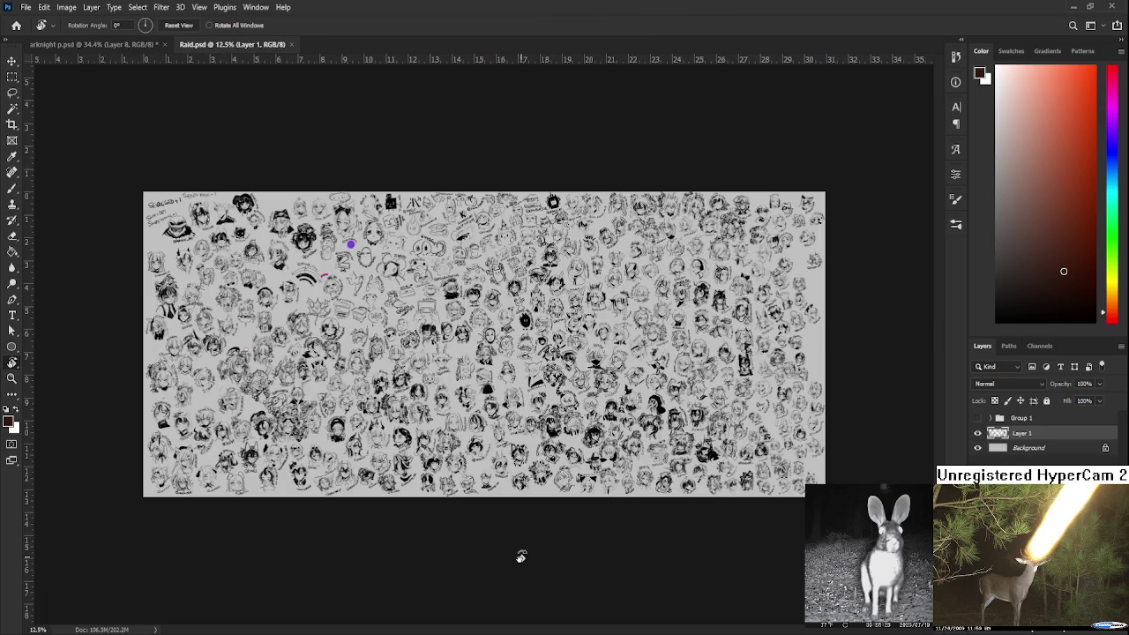
# Zoom and pan across the rows of sketched heads on Raid.psd
pyautogui.scroll(1, 501, 395)
pyautogui.scroll(1, 500, 395)
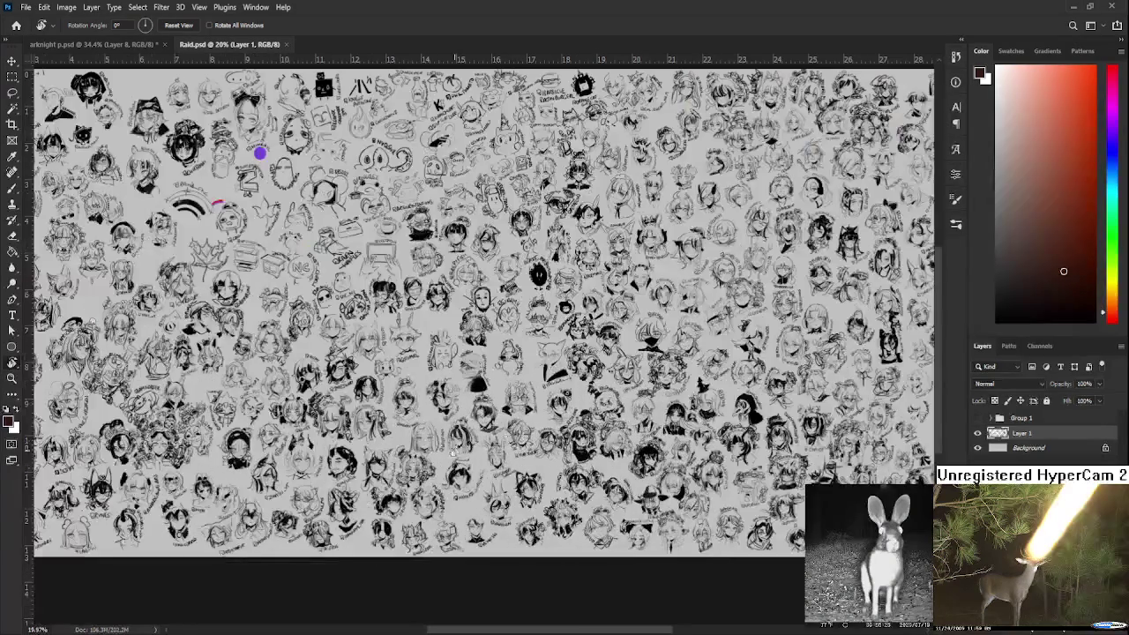
pyautogui.scroll(1, 260, 153)
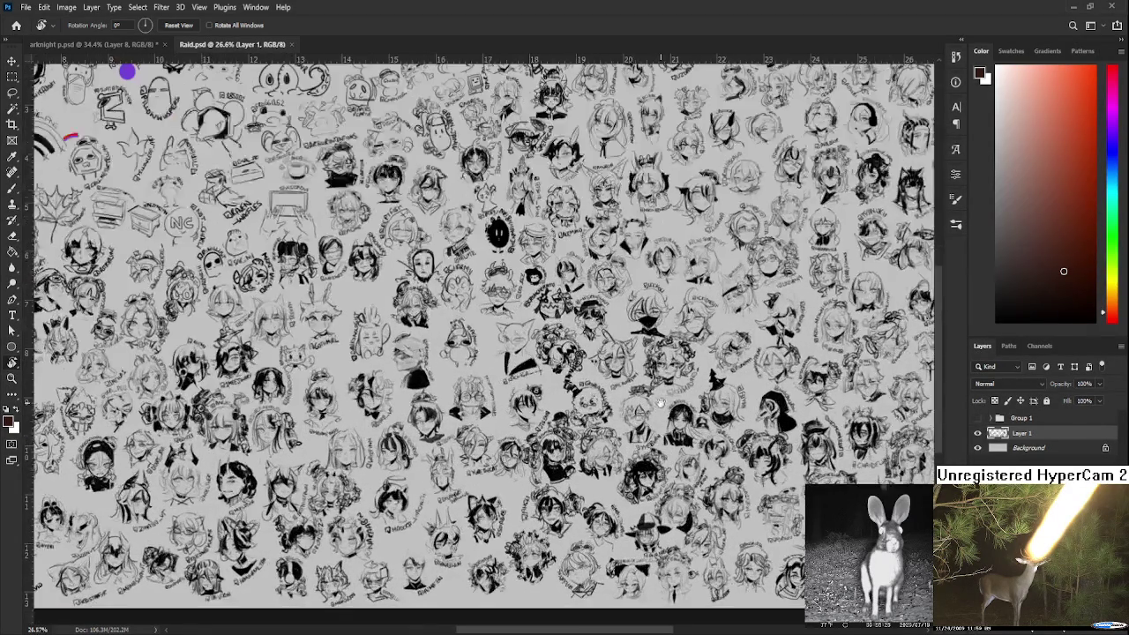
pyautogui.hscroll(10, 365, 372)
pyautogui.scroll(2, 364, 372)
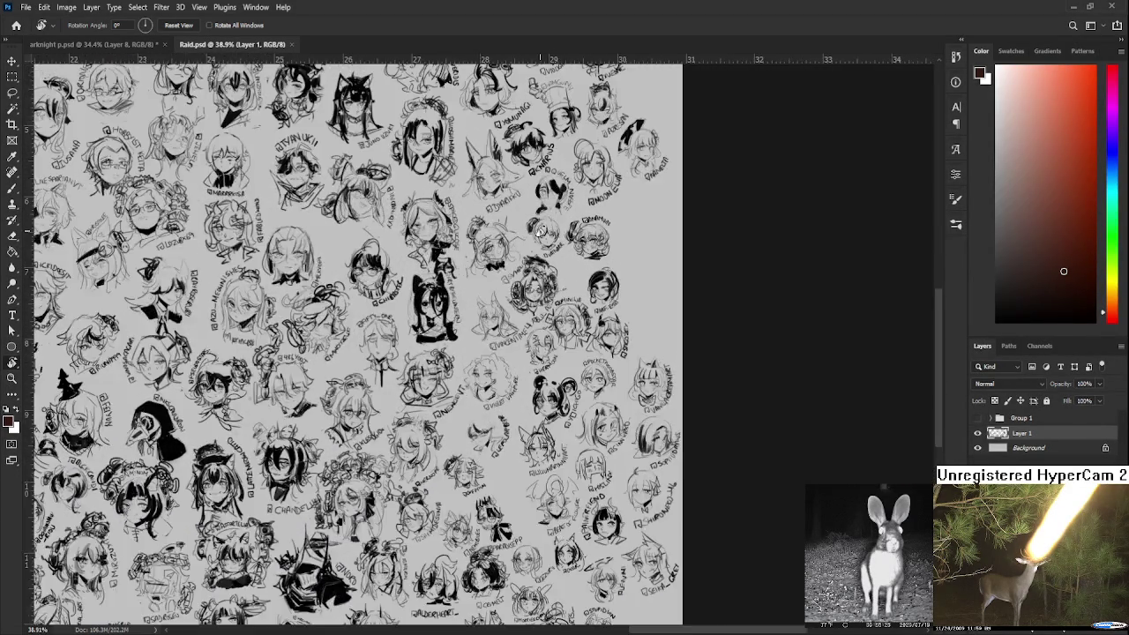
pyautogui.scroll(2, 364, 372)
pyautogui.scroll(1, 529, 344)
pyautogui.moveTo(567, 332); pyautogui.dragTo(573, 350)
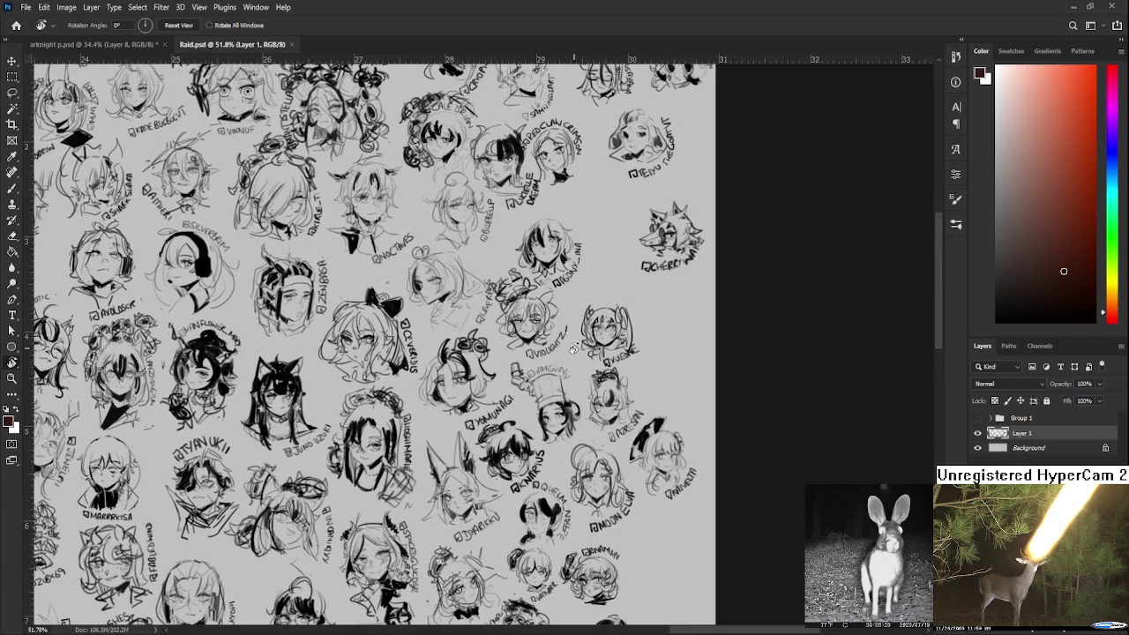
pyautogui.scroll(1, 529, 388)
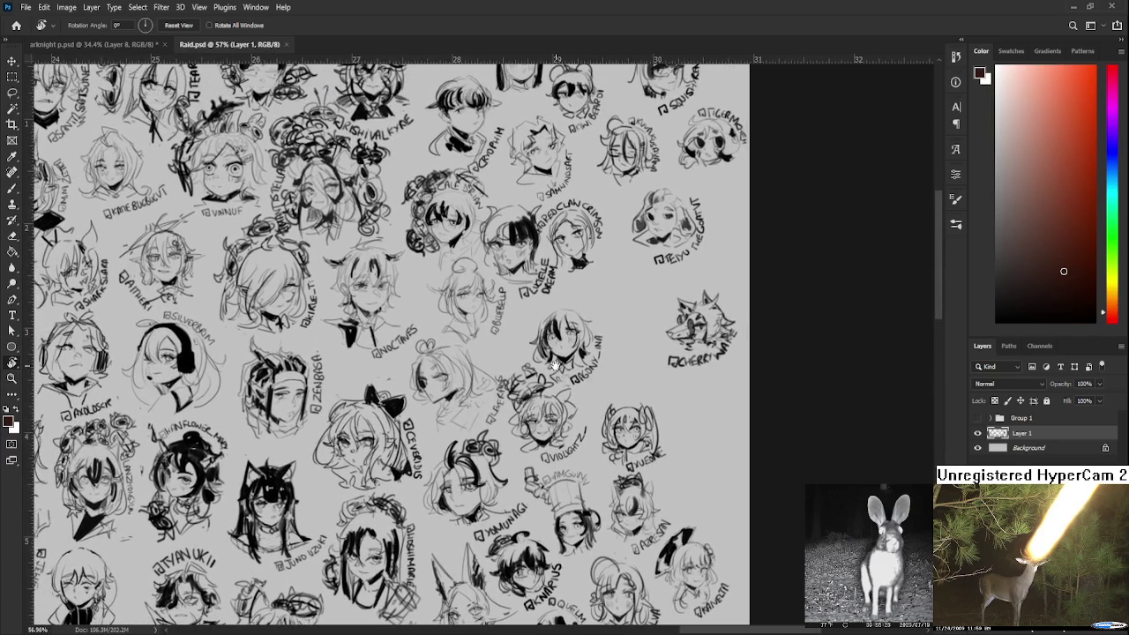
pyautogui.moveTo(625, 505); pyautogui.dragTo(615, 284)
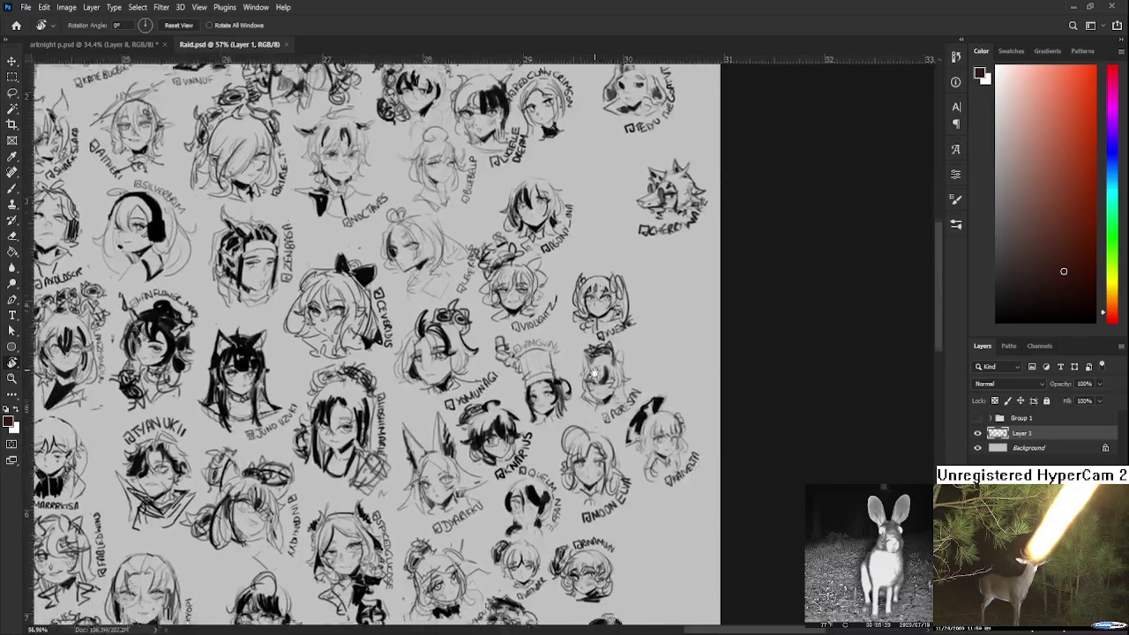
pyautogui.scroll(-2, 614, 284)
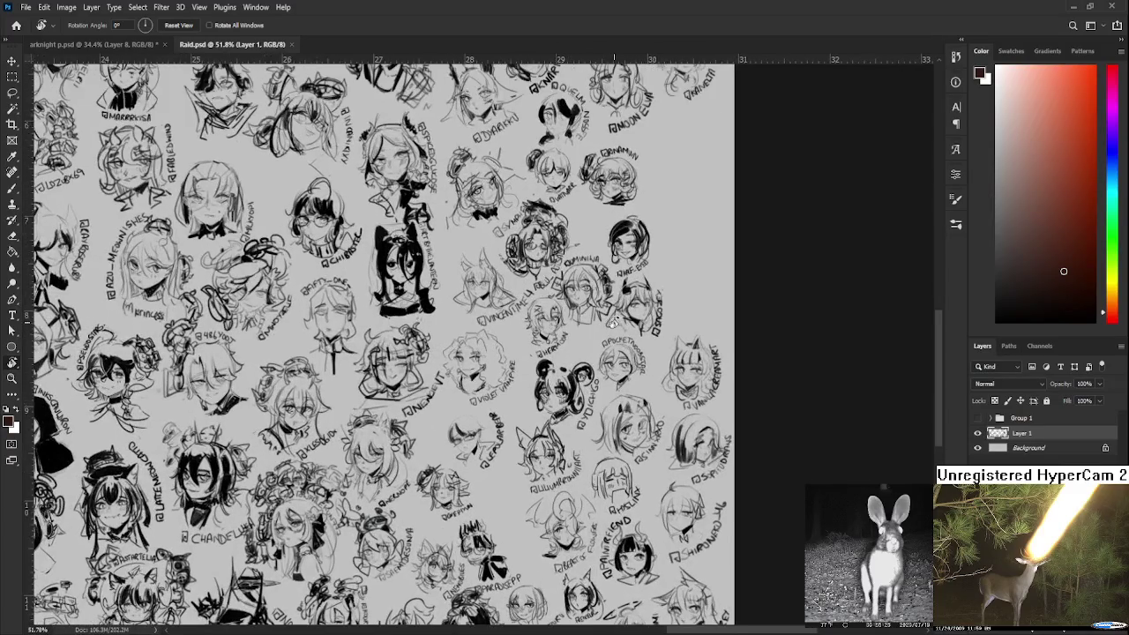
pyautogui.moveTo(615, 284)
pyautogui.mouseDown()
pyautogui.moveTo(605, 424)
pyautogui.moveTo(590, 415)
pyautogui.mouseUp()
pyautogui.scroll(-1, 605, 424)
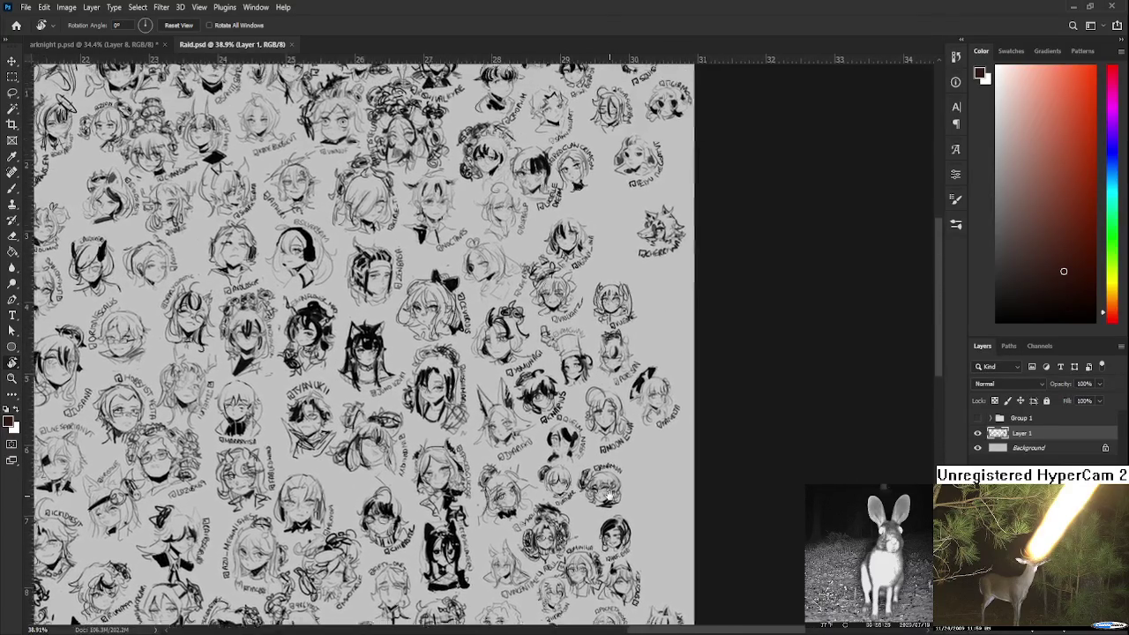
# Zoom in, turn the view upside down, and switch to the Brush tool
pyautogui.scroll(2, 590, 415)
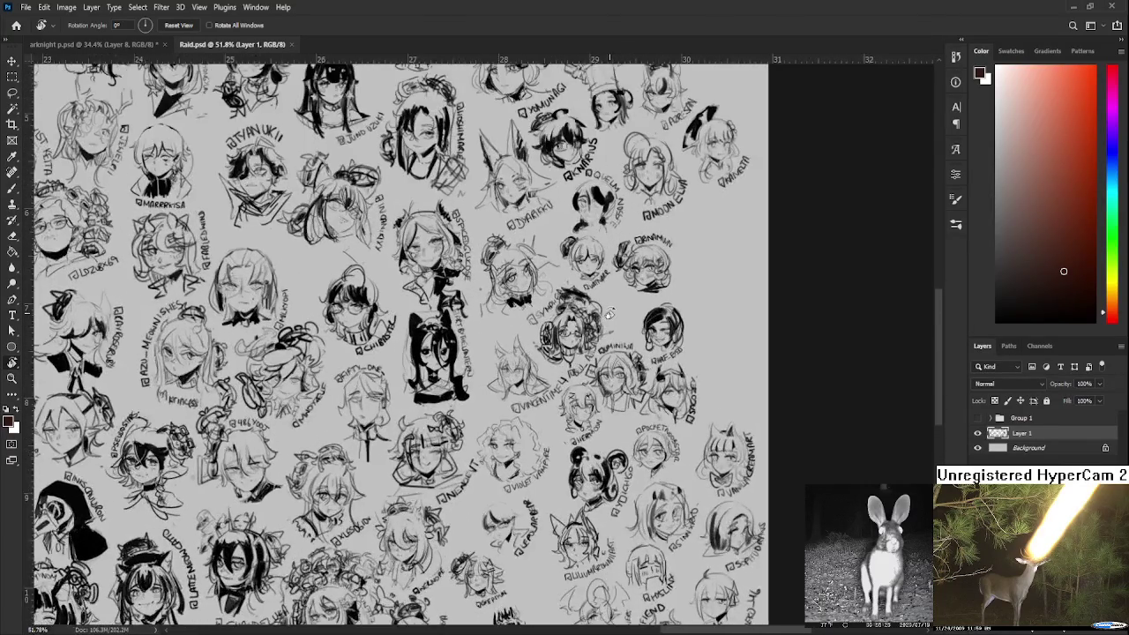
pyautogui.scroll(2, 582, 388)
pyautogui.scroll(2, 573, 353)
pyautogui.scroll(2, 564, 323)
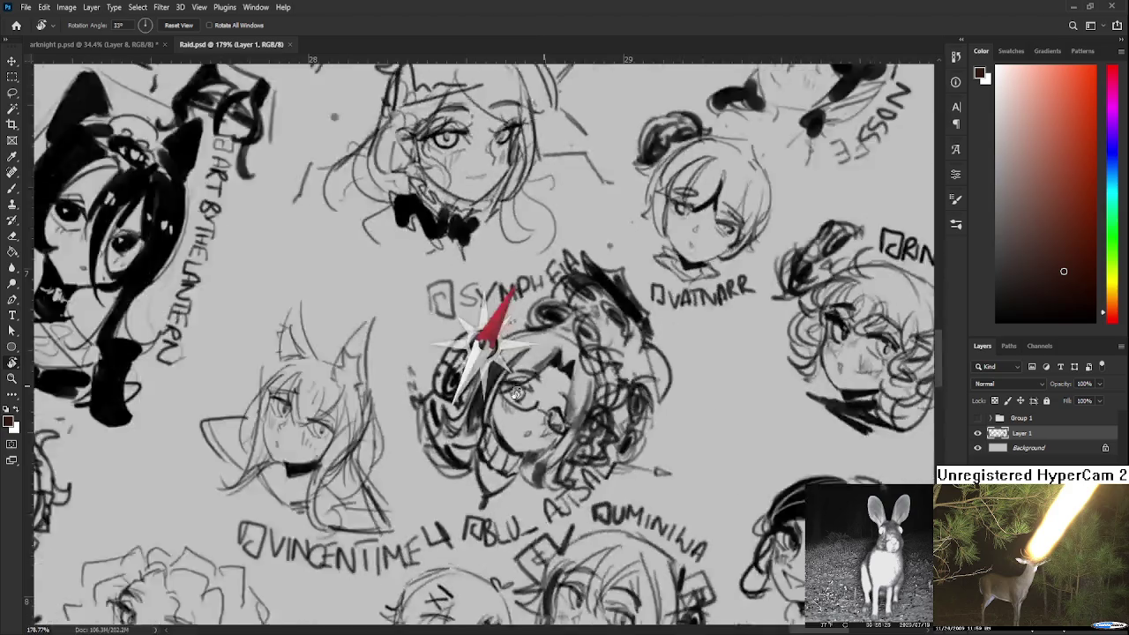
pyautogui.moveTo(565, 324)
pyautogui.mouseDown()
pyautogui.moveTo(447, 315)
pyautogui.moveTo(462, 311)
pyautogui.mouseUp()
pyautogui.press('b')
pyautogui.scroll(1, 447, 316)
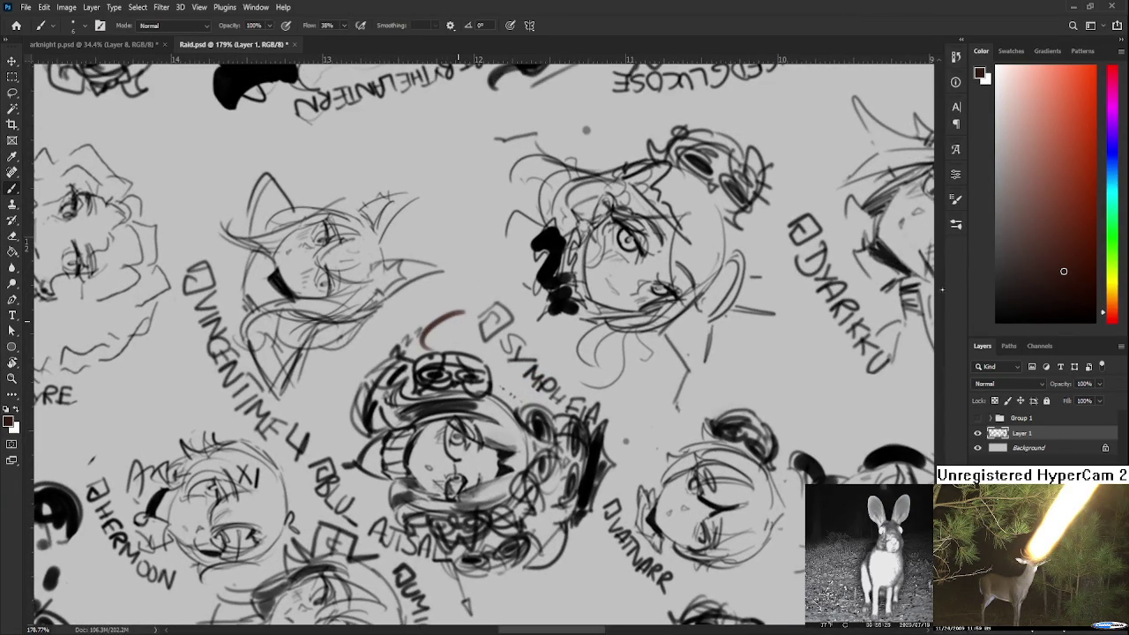
# Undo the stray stroke, pick black, and redraw a curve above the central head
pyautogui.hotkey('ctrl', 'z')
pyautogui.click(997, 321)
pyautogui.moveTo(459, 304)
pyautogui.mouseDown()
pyautogui.moveTo(429, 309)
pyautogui.moveTo(443, 346)
pyautogui.mouseUp()
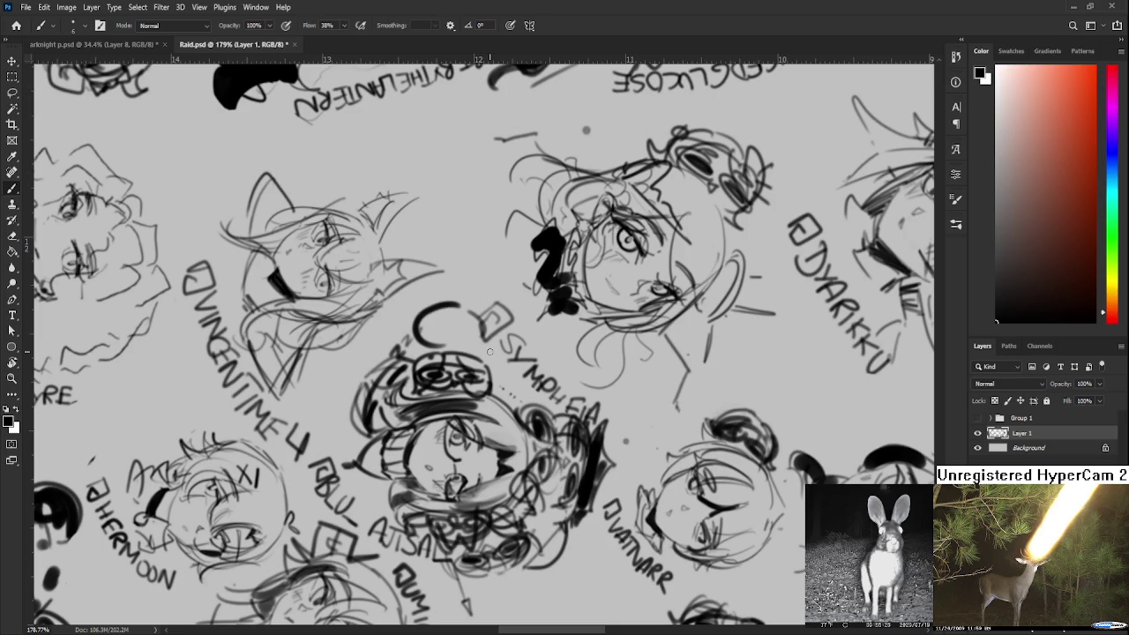
pyautogui.scroll(-3, 490, 352)
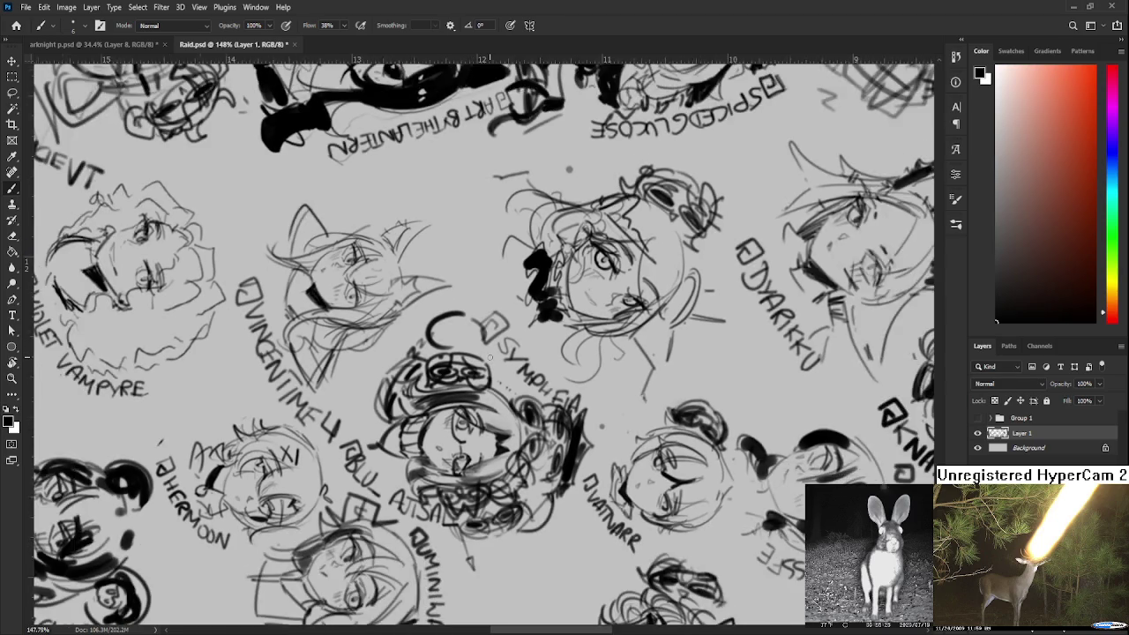
pyautogui.scroll(4, 489, 351)
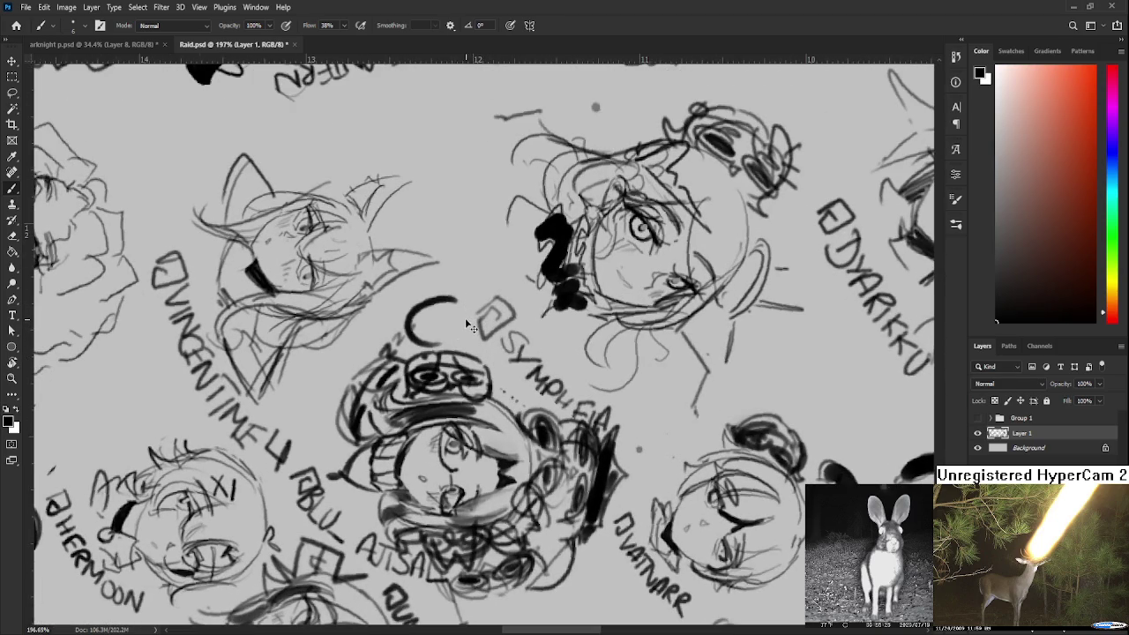
pyautogui.hotkey('ctrl', 'z')
pyautogui.moveTo(408, 351); pyautogui.dragTo(465, 314)
pyautogui.hotkey('ctrl', 'z')
pyautogui.moveTo(407, 348); pyautogui.dragTo(468, 314)
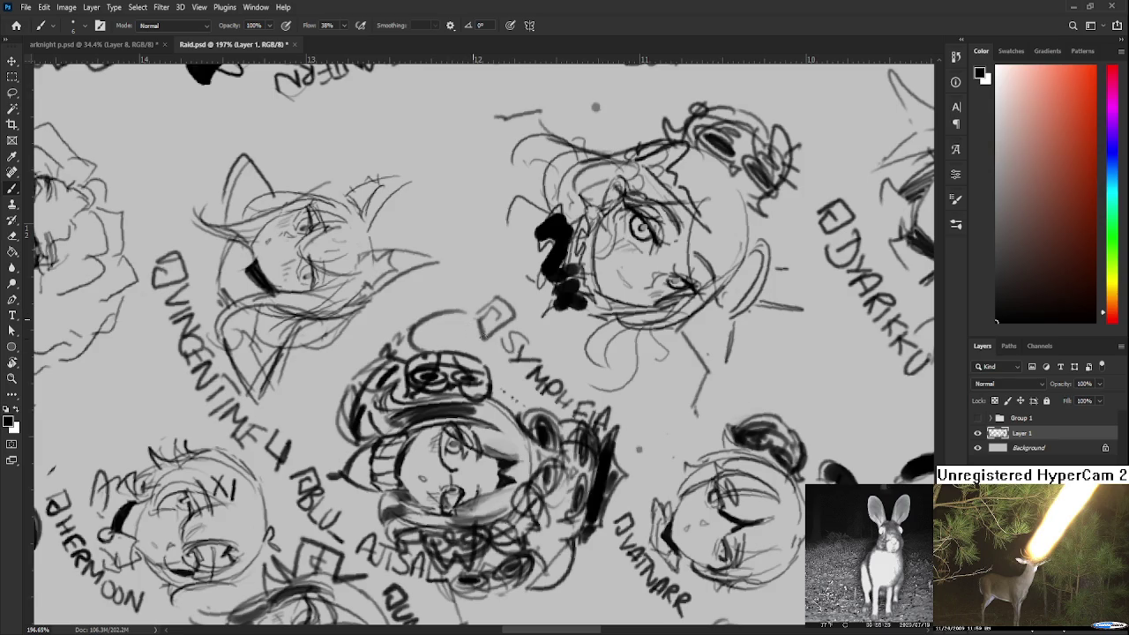
# Add darker arcs reshaping the central head's upper outline
pyautogui.moveTo(413, 350)
pyautogui.mouseDown()
pyautogui.moveTo(441, 307)
pyautogui.moveTo(485, 342)
pyautogui.moveTo(434, 333)
pyautogui.moveTo(423, 349)
pyautogui.moveTo(484, 319)
pyautogui.moveTo(473, 341)
pyautogui.moveTo(408, 351)
pyautogui.mouseUp()
pyautogui.moveTo(440, 309)
pyautogui.mouseDown()
pyautogui.moveTo(494, 334)
pyautogui.moveTo(483, 339)
pyautogui.mouseUp()
pyautogui.hotkey('ctrl', 'z')
pyautogui.moveTo(402, 327)
pyautogui.mouseDown()
pyautogui.moveTo(408, 352)
pyautogui.moveTo(443, 323)
pyautogui.moveTo(559, 291)
pyautogui.mouseUp()
# Rotate the view back upright, then save and close Raid.psd
pyautogui.press('r')
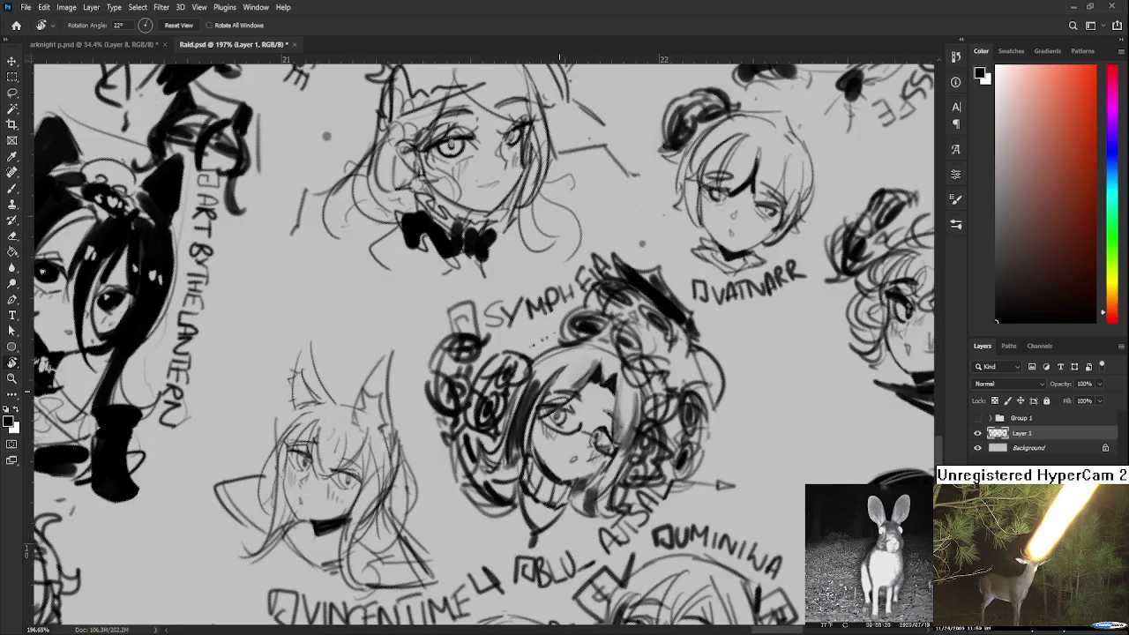
pyautogui.scroll(-3, 559, 392)
pyautogui.scroll(-3, 557, 392)
pyautogui.scroll(-2, 556, 393)
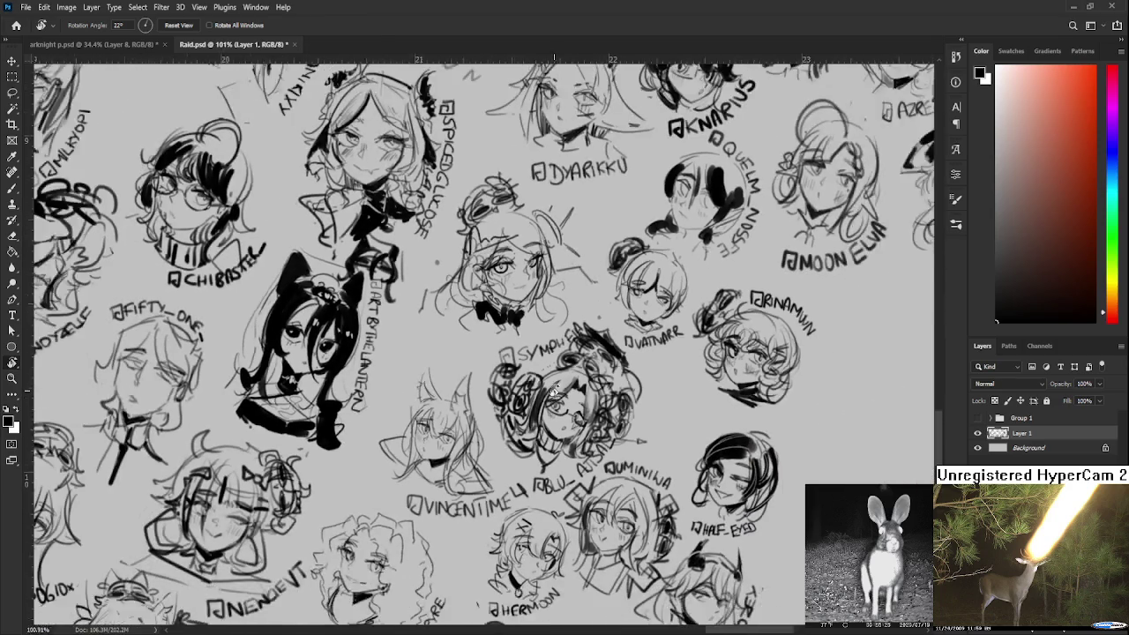
pyautogui.scroll(-1, 554, 392)
pyautogui.scroll(-3, 554, 392)
pyautogui.moveTo(553, 393); pyautogui.dragTo(601, 430)
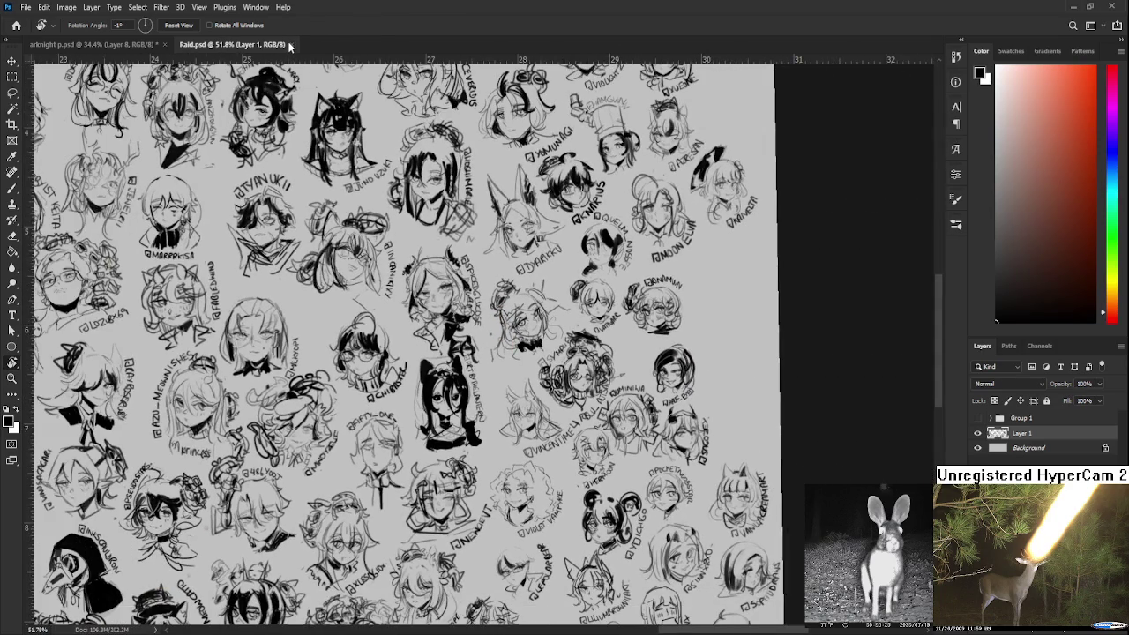
pyautogui.click(291, 44)
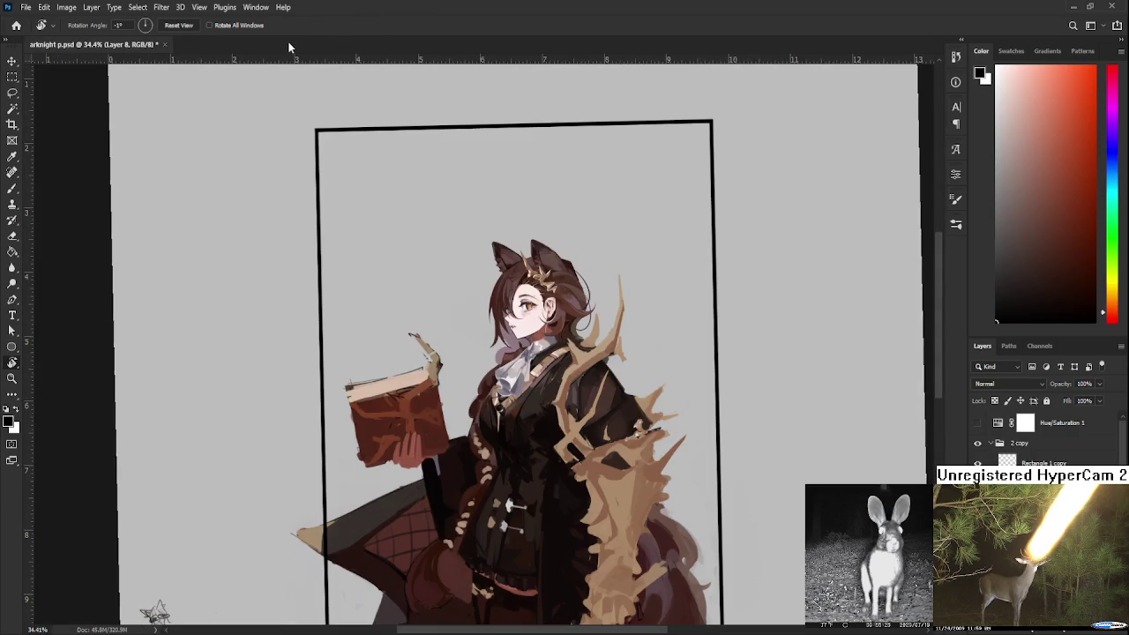
# Zoom in and straighten the rotated view of the arknight p.psd portrait
pyautogui.scroll(2, 583, 394)
pyautogui.scroll(2, 581, 370)
pyautogui.moveTo(580, 370); pyautogui.dragTo(573, 356)
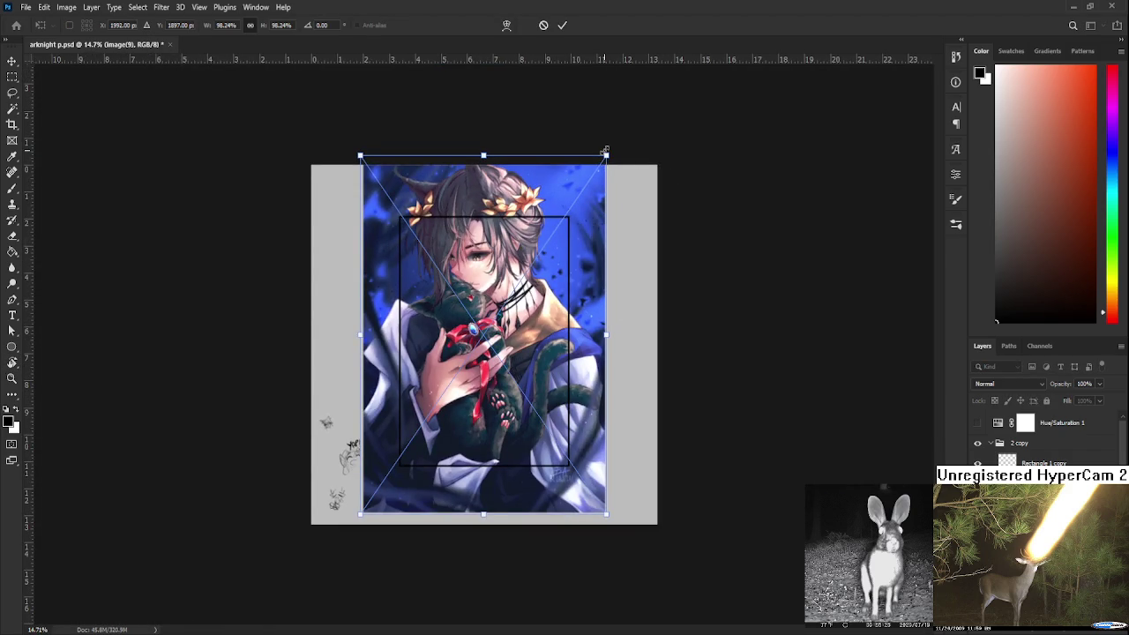
# Shrink the cat painting and fit it inside the central frame, committing the transform
pyautogui.moveTo(605, 155); pyautogui.dragTo(496, 316)
pyautogui.moveTo(440, 397)
pyautogui.mouseDown()
pyautogui.moveTo(507, 316)
pyautogui.moveTo(491, 326)
pyautogui.mouseUp()
pyautogui.press('Return')
pyautogui.press('r')
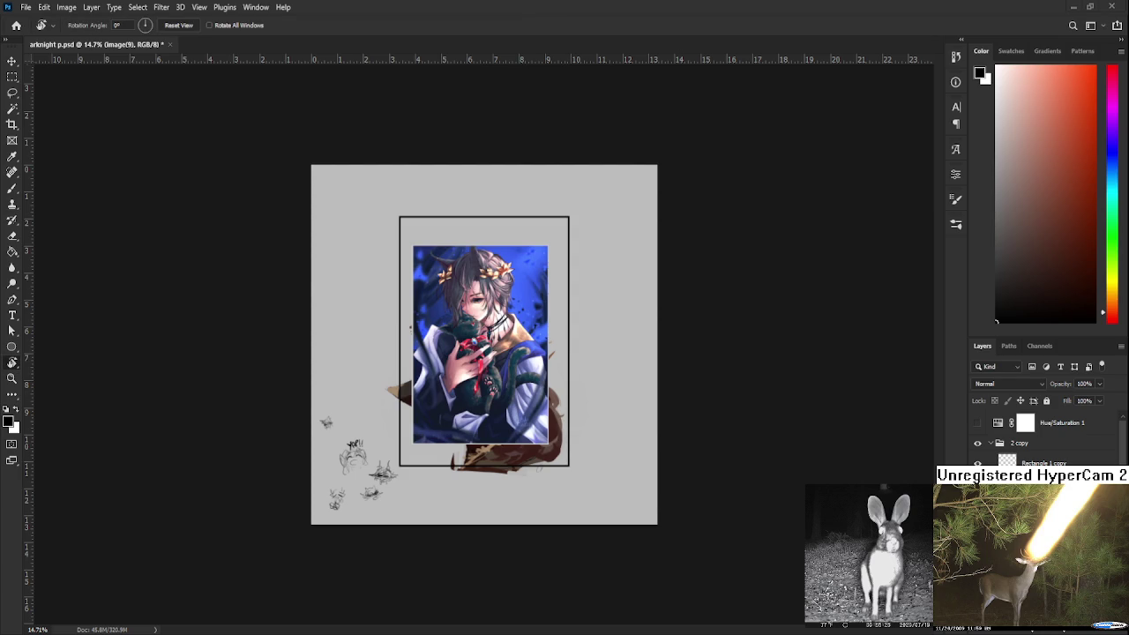
# Zoom and pan to inspect the cat's paws and the character's face in the frame
pyautogui.scroll(2, 466, 348)
pyautogui.scroll(3, 466, 348)
pyautogui.scroll(3, 466, 348)
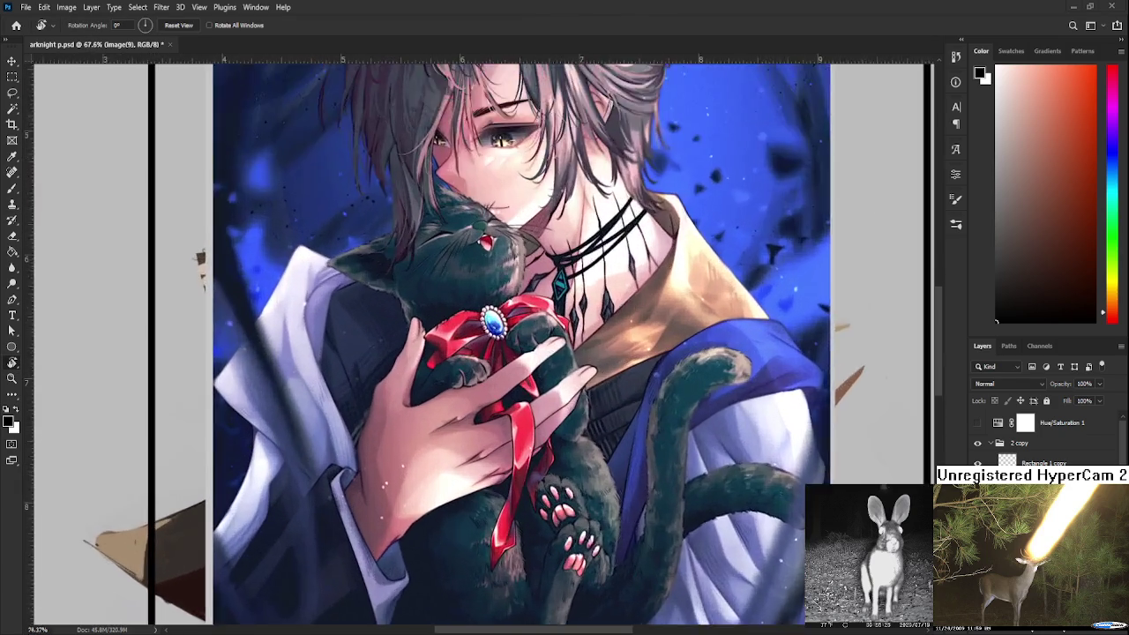
pyautogui.scroll(3, 466, 348)
pyautogui.moveTo(573, 469); pyautogui.dragTo(578, 301)
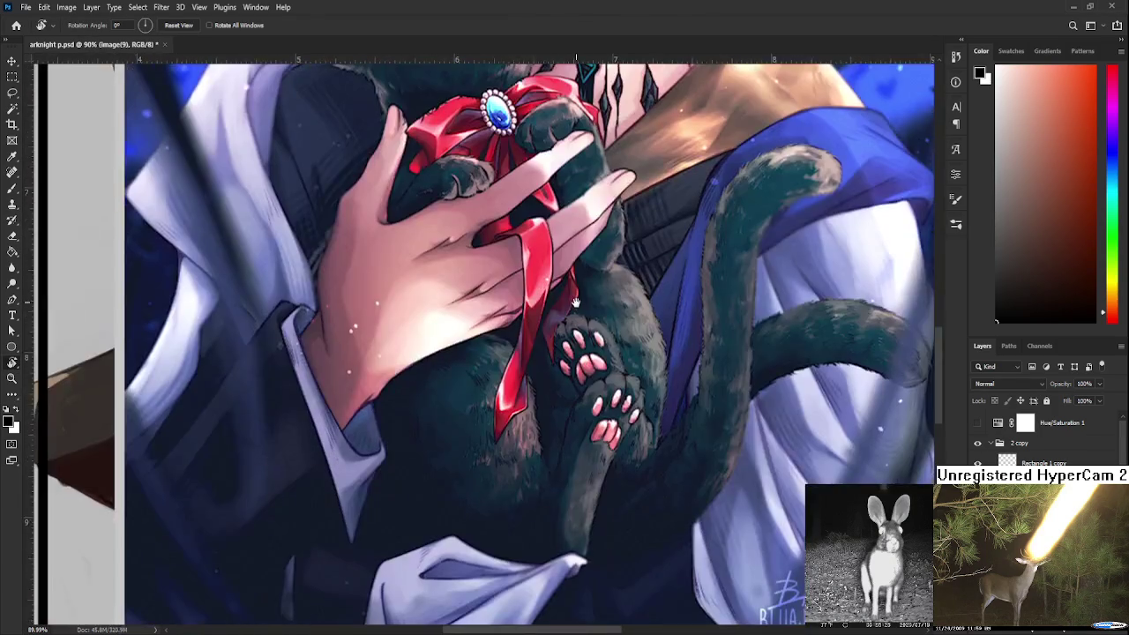
pyautogui.moveTo(540, 225)
pyautogui.mouseDown()
pyautogui.moveTo(538, 476)
pyautogui.moveTo(476, 370)
pyautogui.mouseUp()
pyautogui.scroll(2, 477, 370)
pyautogui.scroll(-1, 476, 371)
pyautogui.scroll(-2, 503, 491)
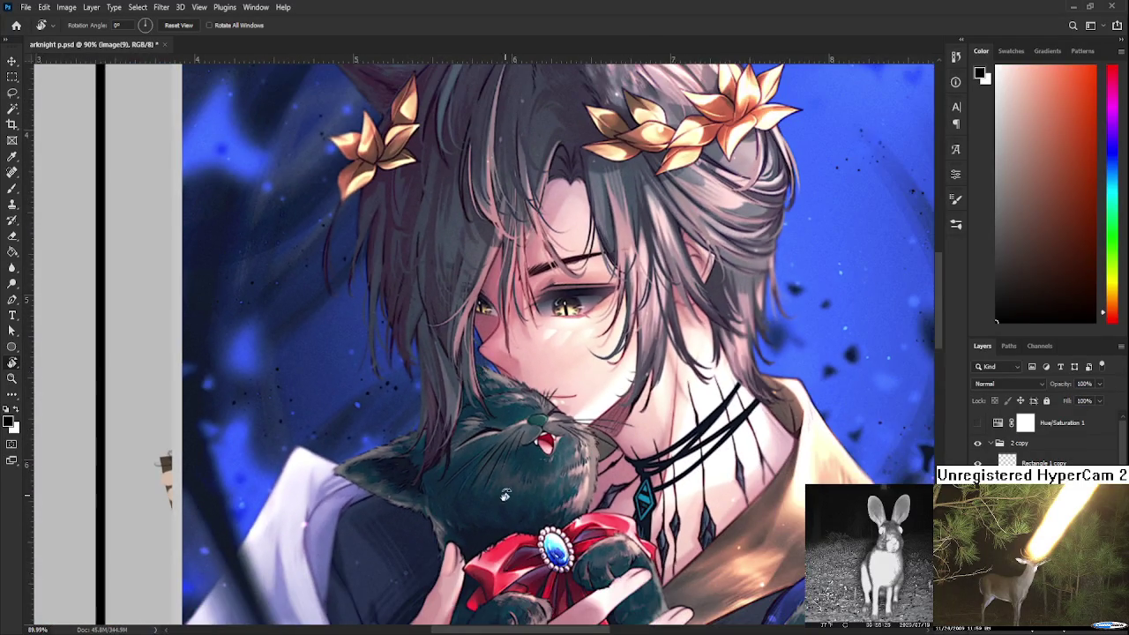
pyautogui.scroll(2, 509, 498)
pyautogui.scroll(-1, 508, 498)
pyautogui.keyDown('alt'); pyautogui.scroll(-2, 509, 498); pyautogui.keyUp('alt')
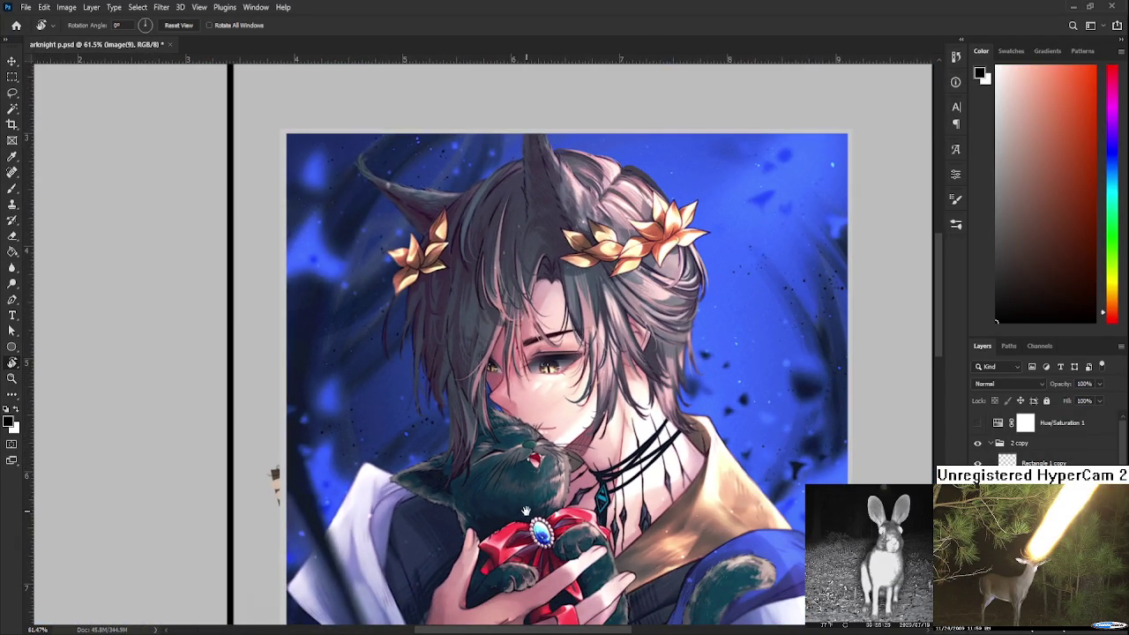
pyautogui.scroll(-3, 512, 484)
pyautogui.scroll(-1, 524, 441)
pyautogui.scroll(-2, 533, 370)
pyautogui.moveTo(532, 354); pyautogui.dragTo(529, 348)
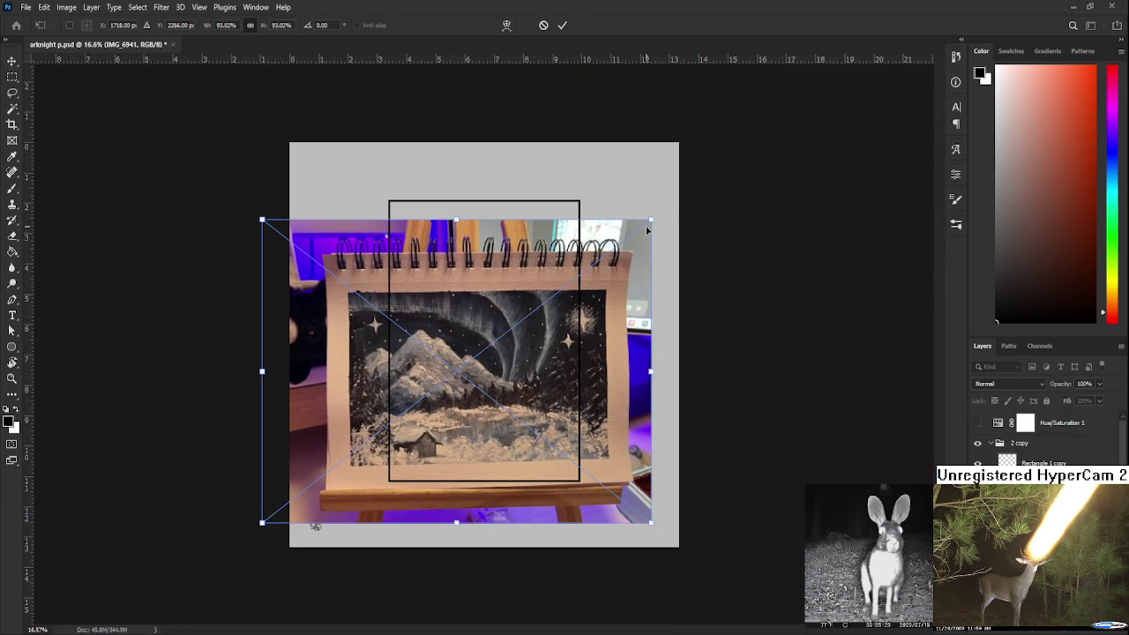
# Shrink the easel photo to a small box over the cat painting and commit it
pyautogui.moveTo(646, 230); pyautogui.dragTo(383, 429)
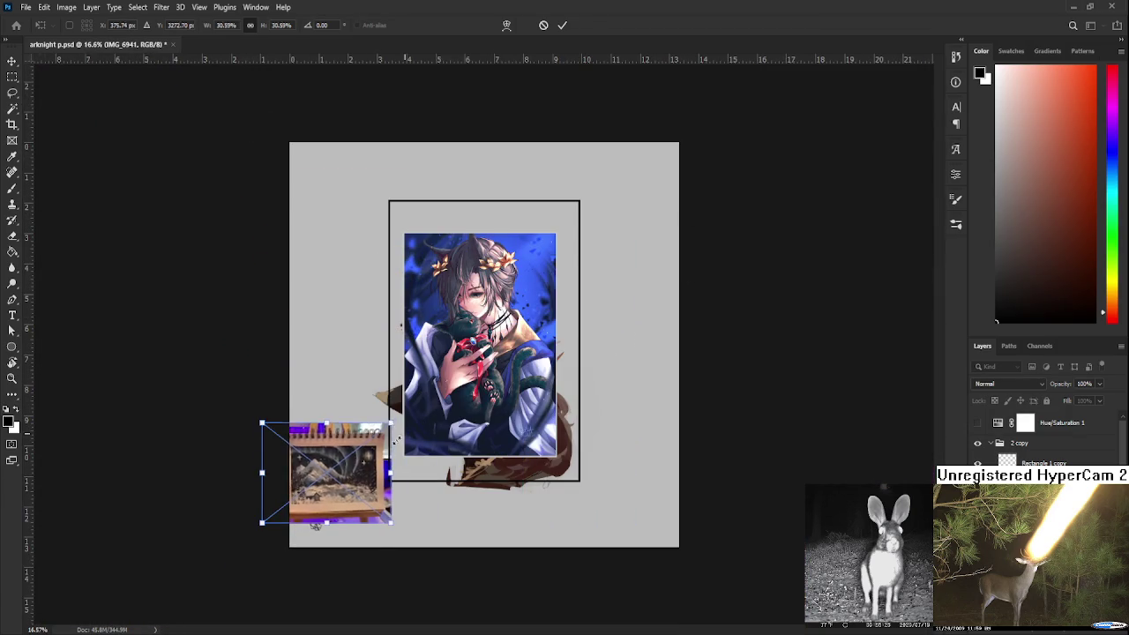
pyautogui.moveTo(369, 470)
pyautogui.mouseDown()
pyautogui.moveTo(560, 383)
pyautogui.moveTo(526, 412)
pyautogui.mouseUp()
pyautogui.press('Return')
pyautogui.press('r')
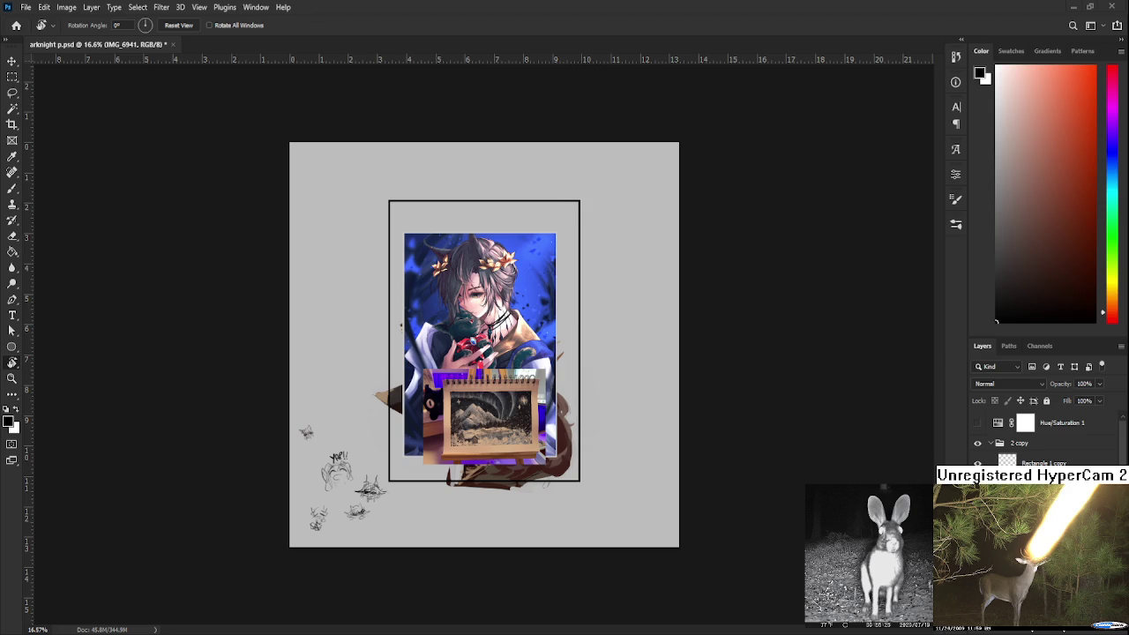
# Zoom in and out across the overlaid reference images to study them
pyautogui.scroll(2, 491, 477)
pyautogui.scroll(2, 491, 477)
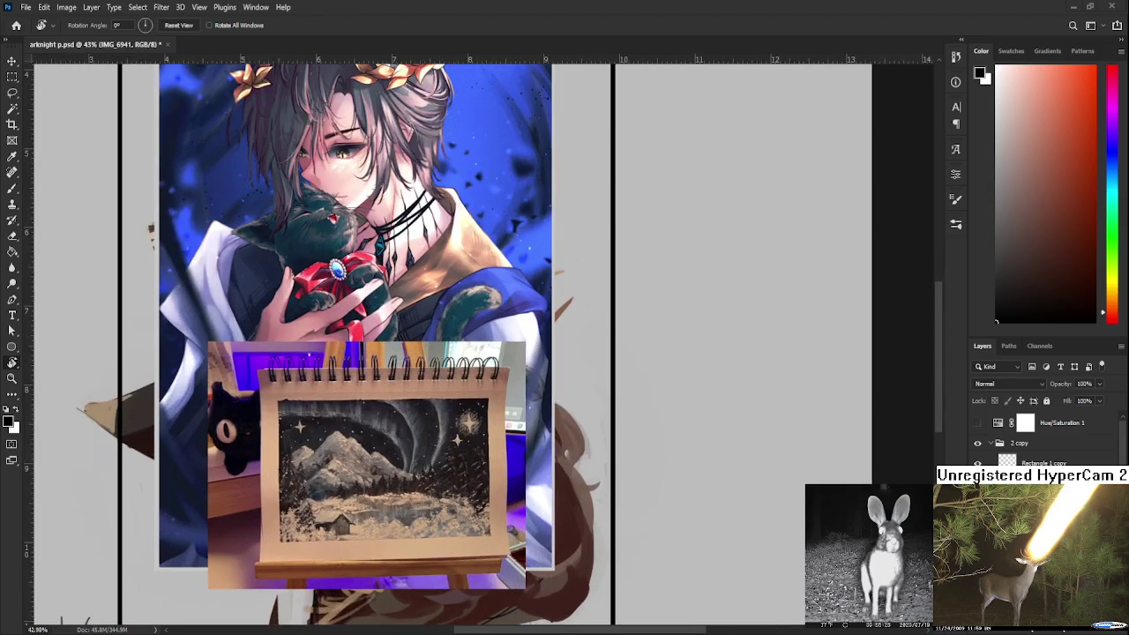
pyautogui.scroll(1, 491, 477)
pyautogui.scroll(1, 491, 477)
pyautogui.scroll(1, 529, 458)
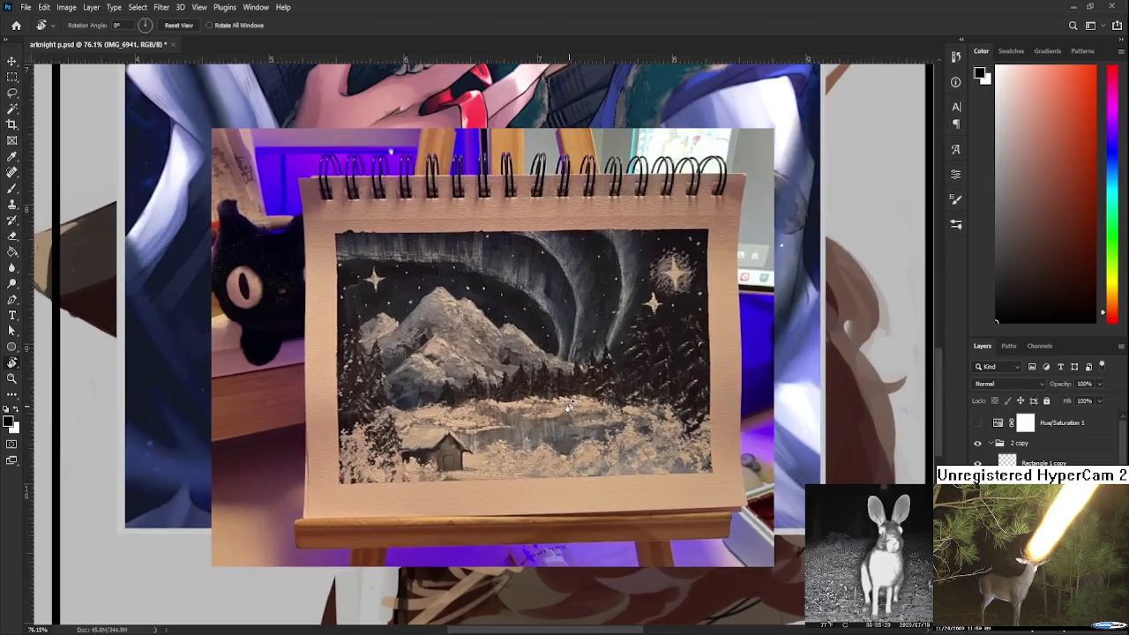
pyautogui.scroll(1, 574, 441)
pyautogui.scroll(1, 607, 427)
pyautogui.scroll(-1, 607, 427)
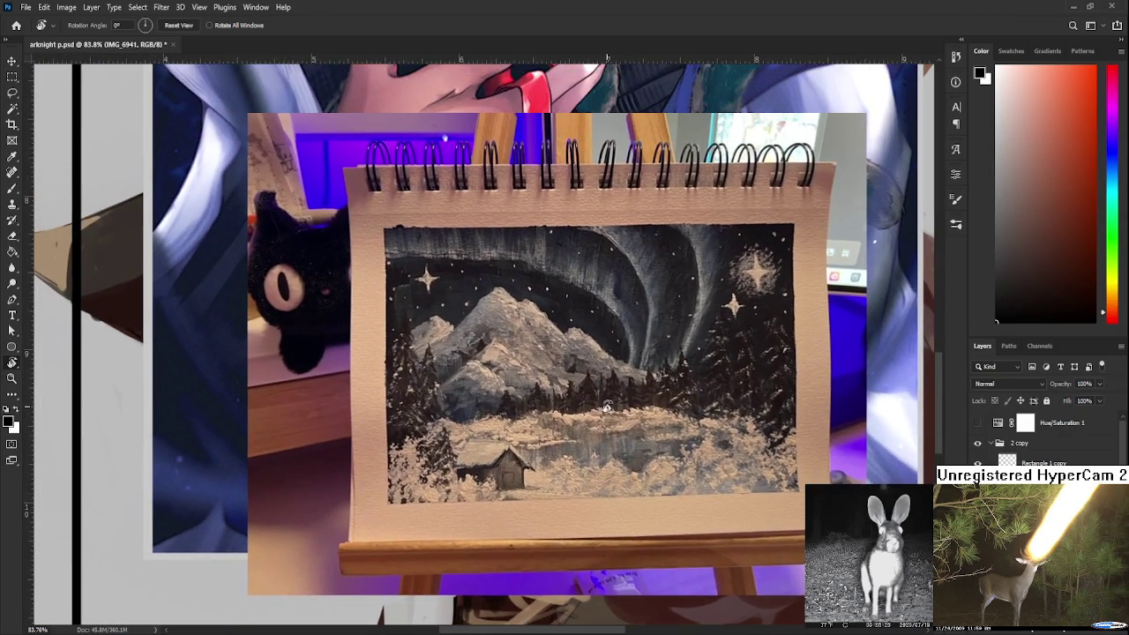
pyautogui.scroll(1, 607, 407)
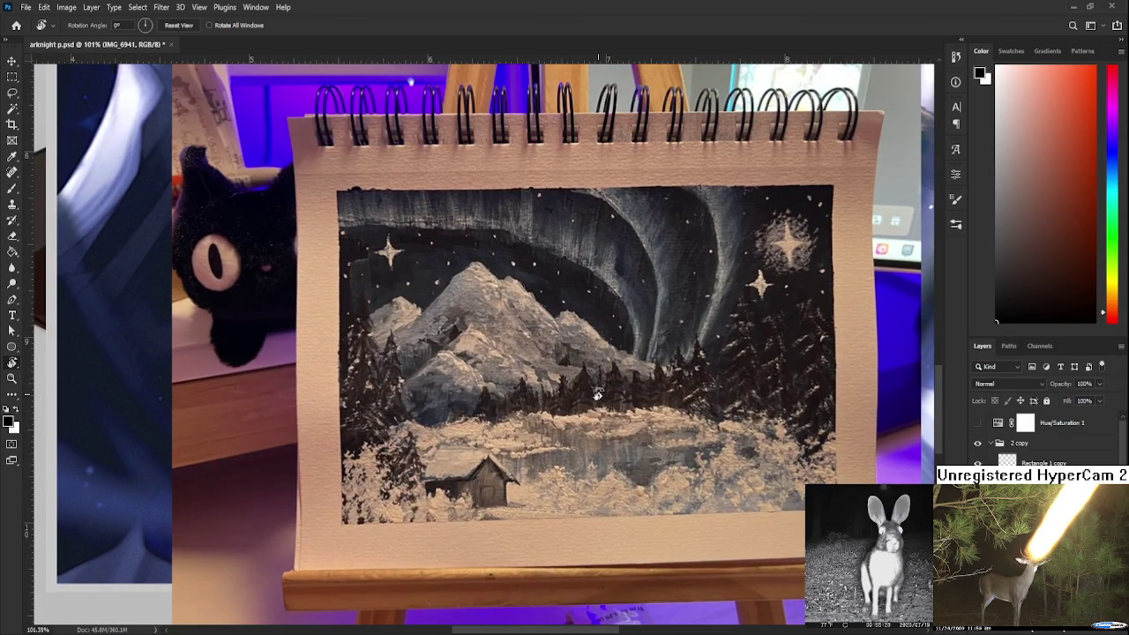
pyautogui.scroll(-1, 597, 394)
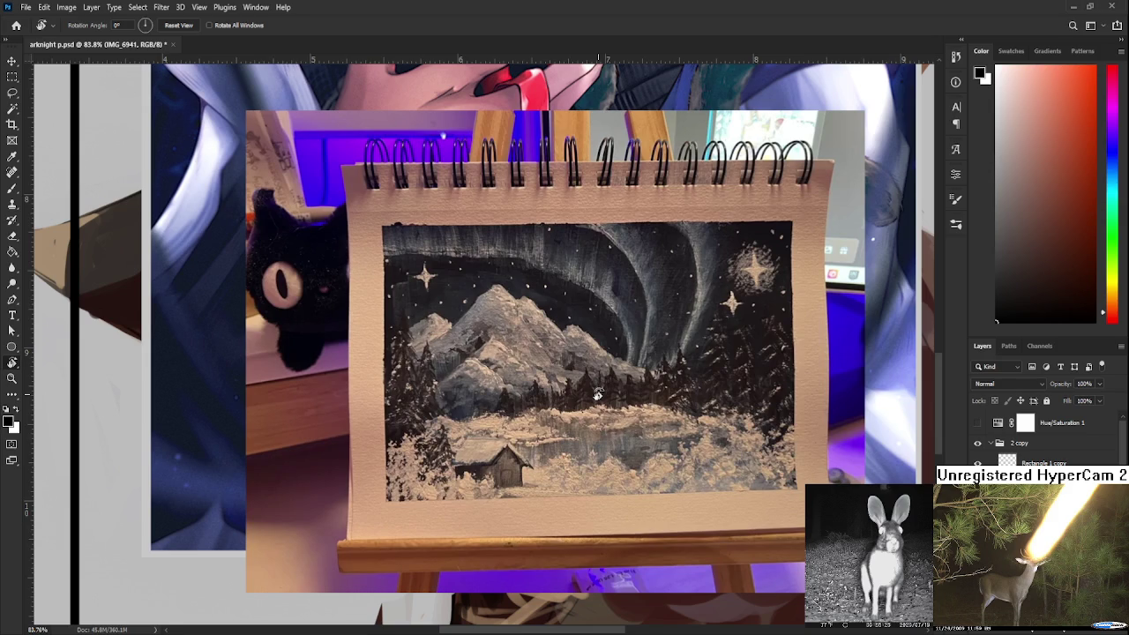
pyautogui.scroll(-1, 597, 394)
pyautogui.scroll(-1, 596, 394)
pyautogui.scroll(-1, 597, 394)
pyautogui.scroll(-1, 597, 395)
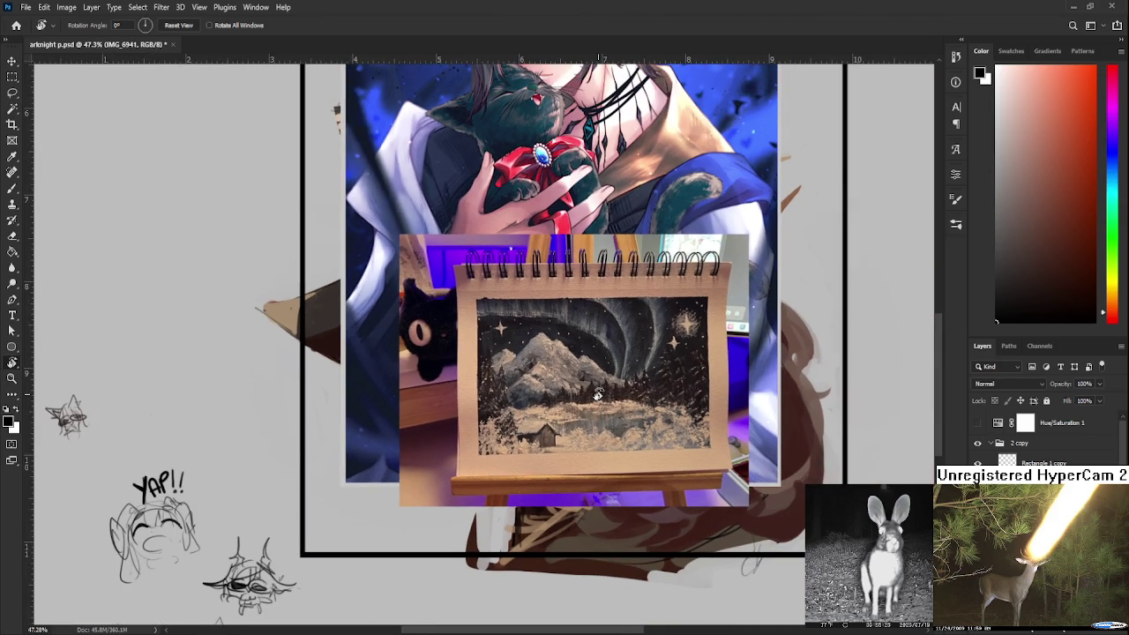
pyautogui.scroll(1, 597, 394)
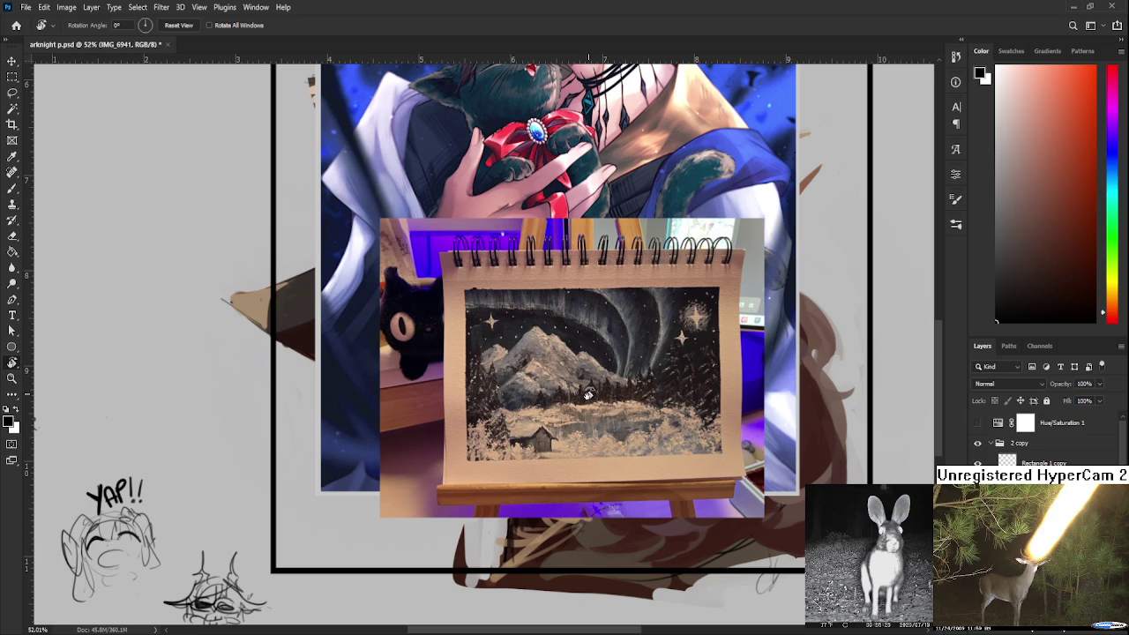
pyautogui.scroll(-1, 588, 394)
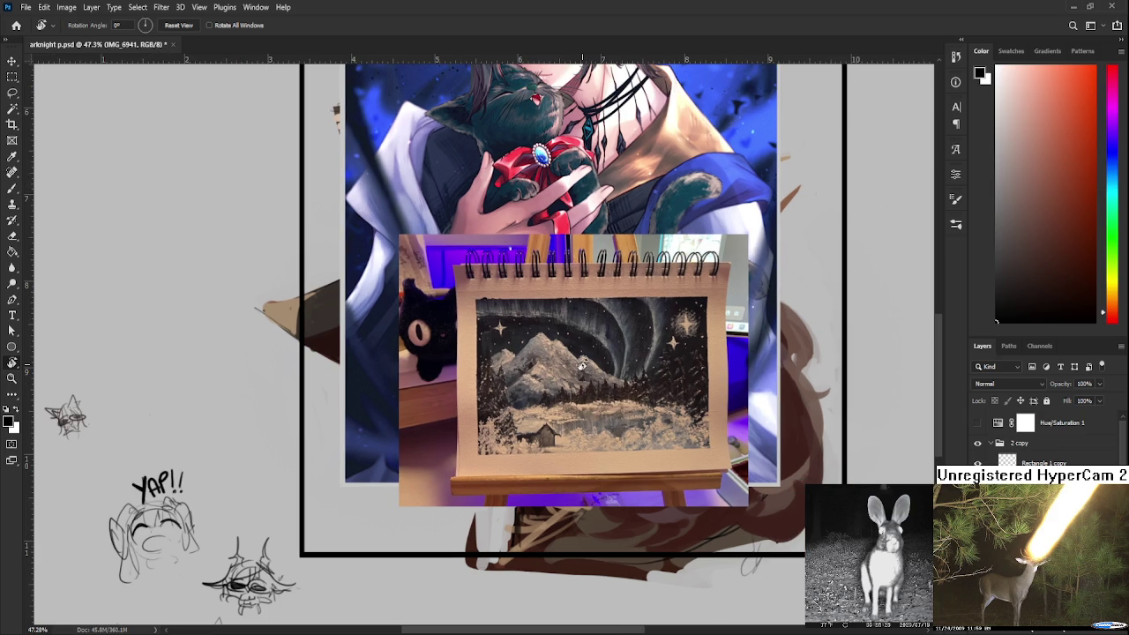
pyautogui.scroll(-3, 582, 364)
pyautogui.scroll(2, 582, 365)
pyautogui.scroll(3, 582, 364)
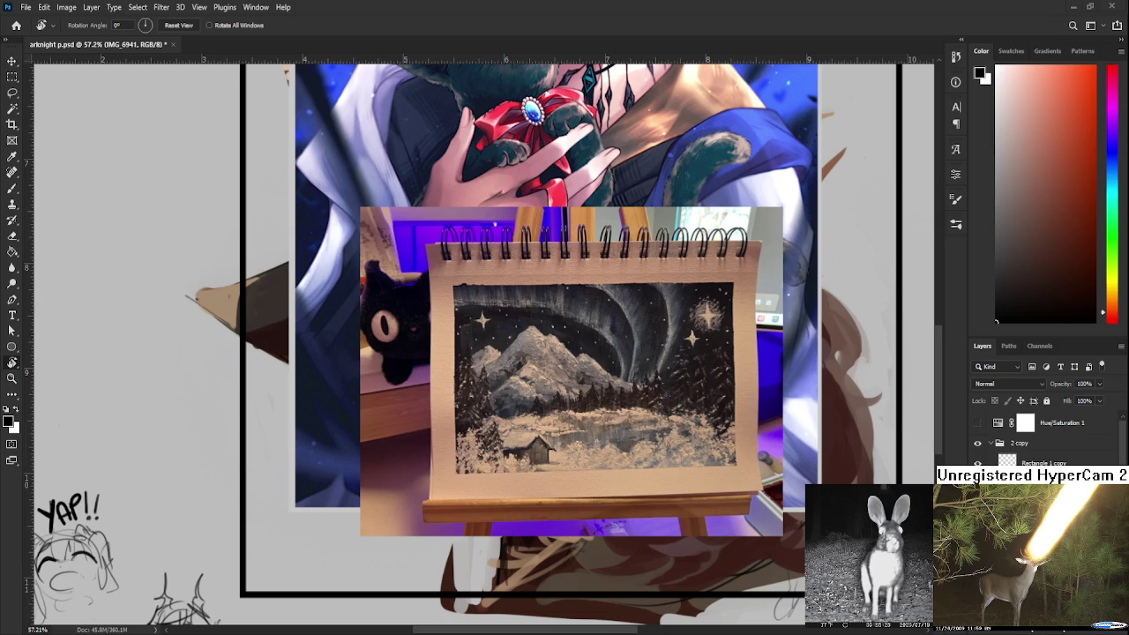
pyautogui.scroll(-3, 500, 421)
pyautogui.scroll(-2, 500, 420)
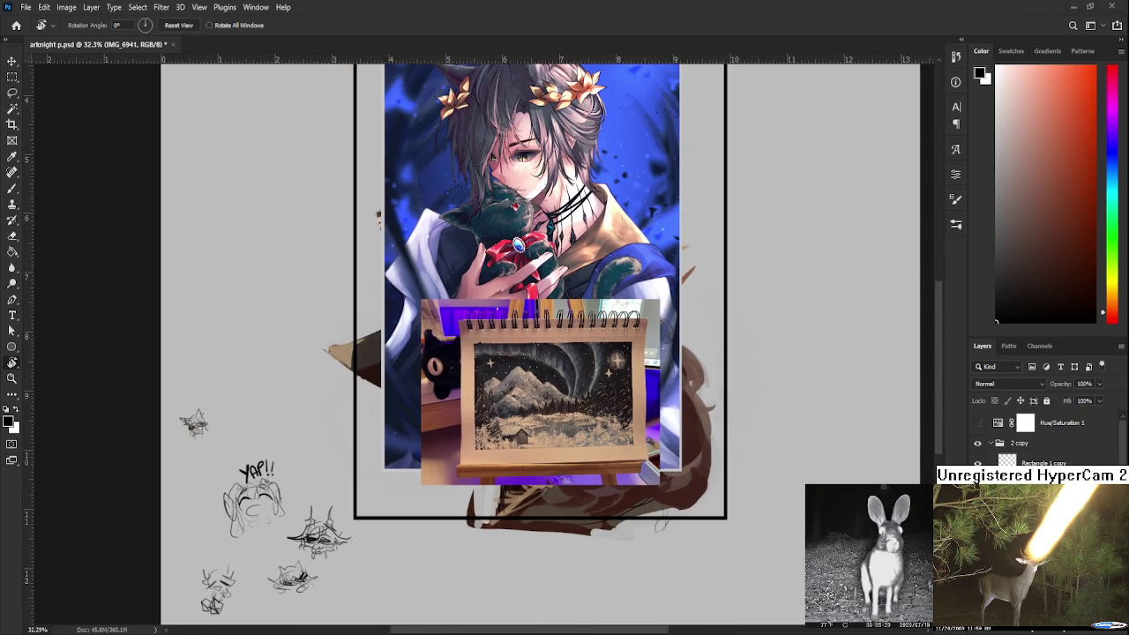
pyautogui.scroll(2, 518, 338)
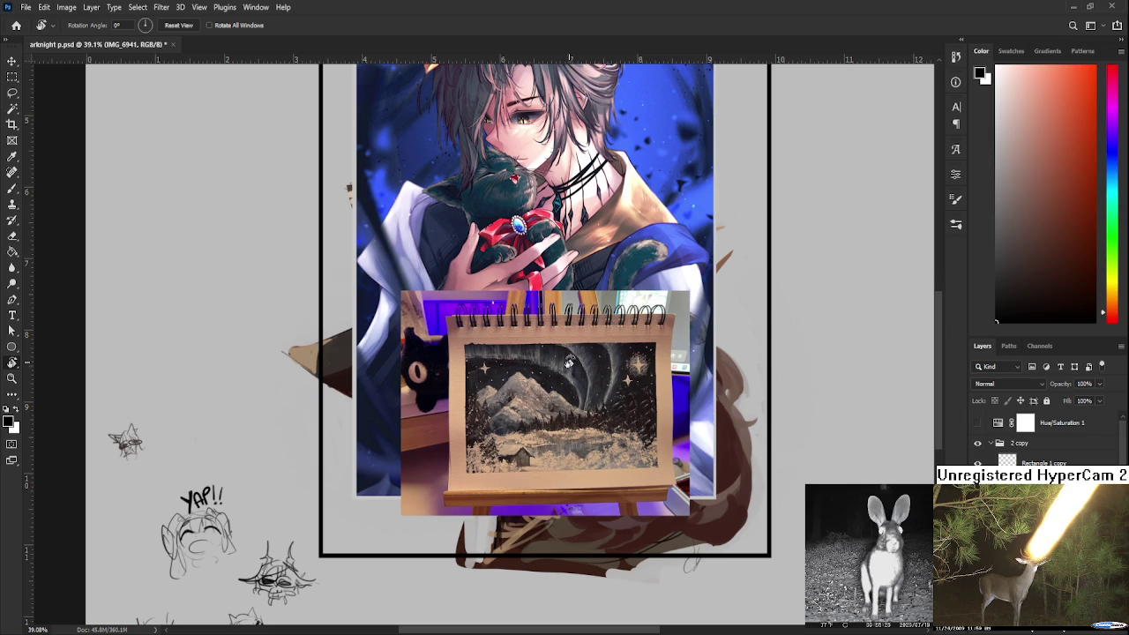
pyautogui.moveTo(547, 288); pyautogui.dragTo(560, 364)
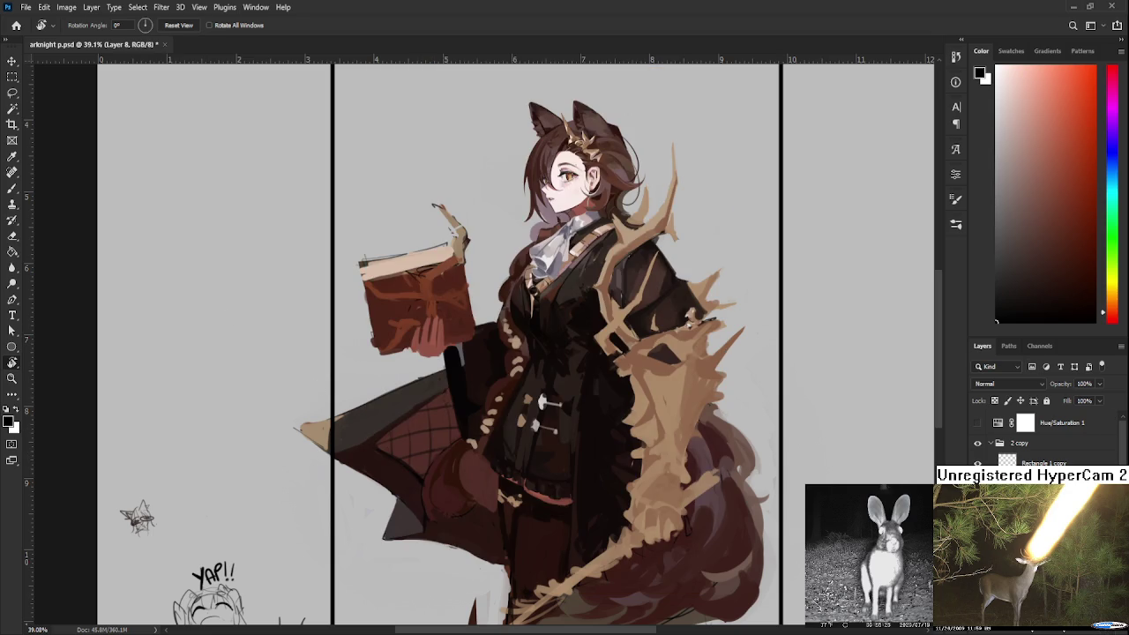
pyautogui.scroll(-1, 284, 432)
pyautogui.scroll(-1, 284, 432)
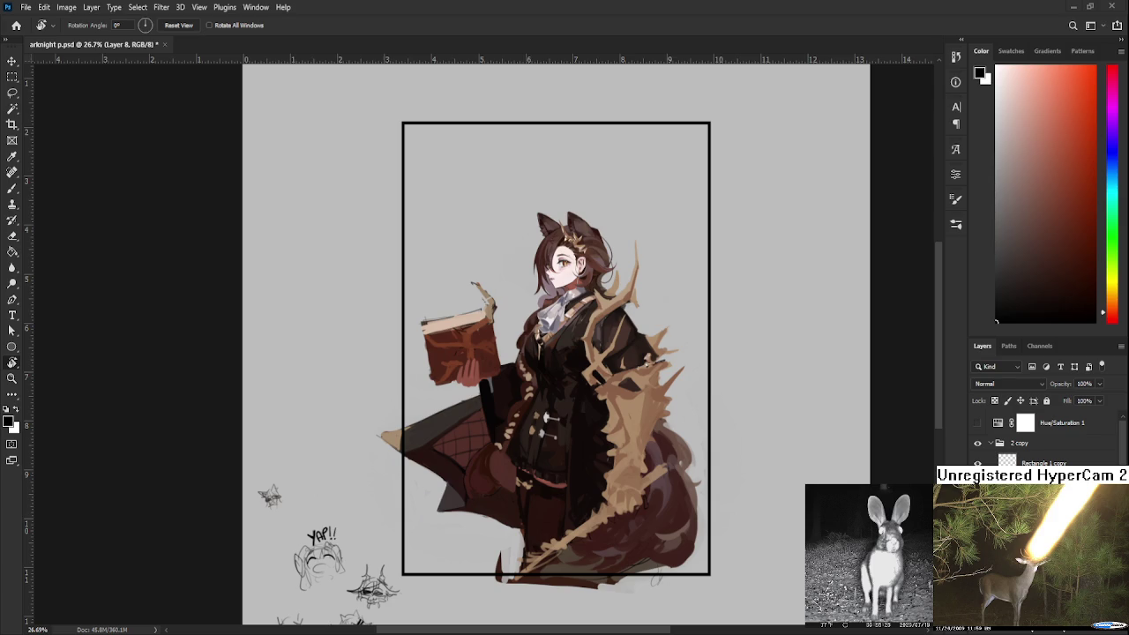
pyautogui.scroll(3, 578, 342)
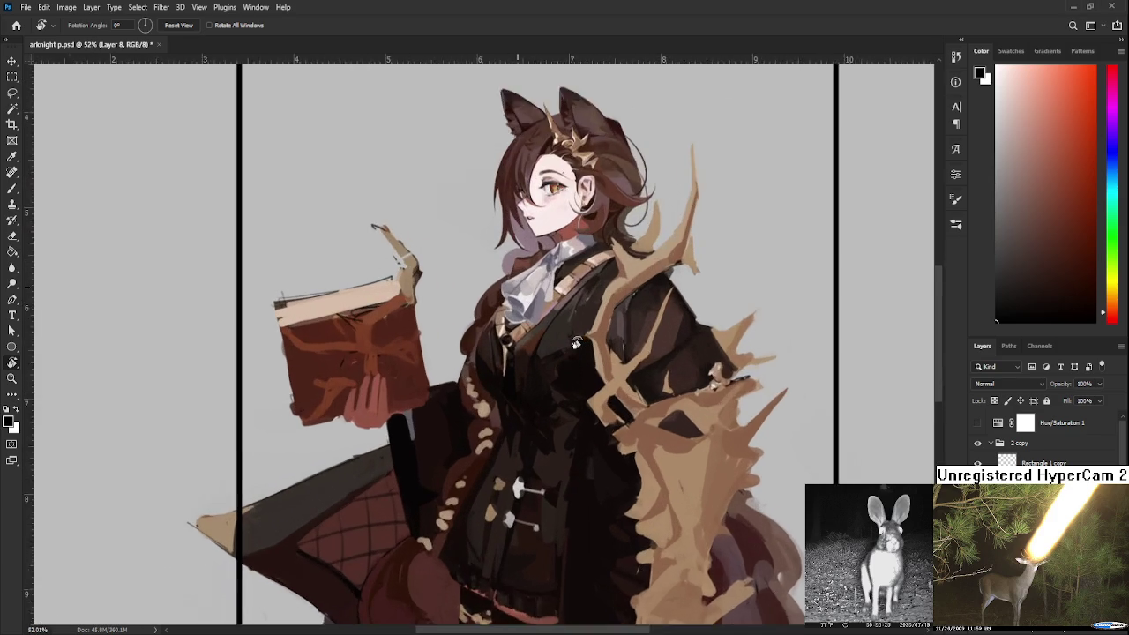
pyautogui.scroll(2, 578, 341)
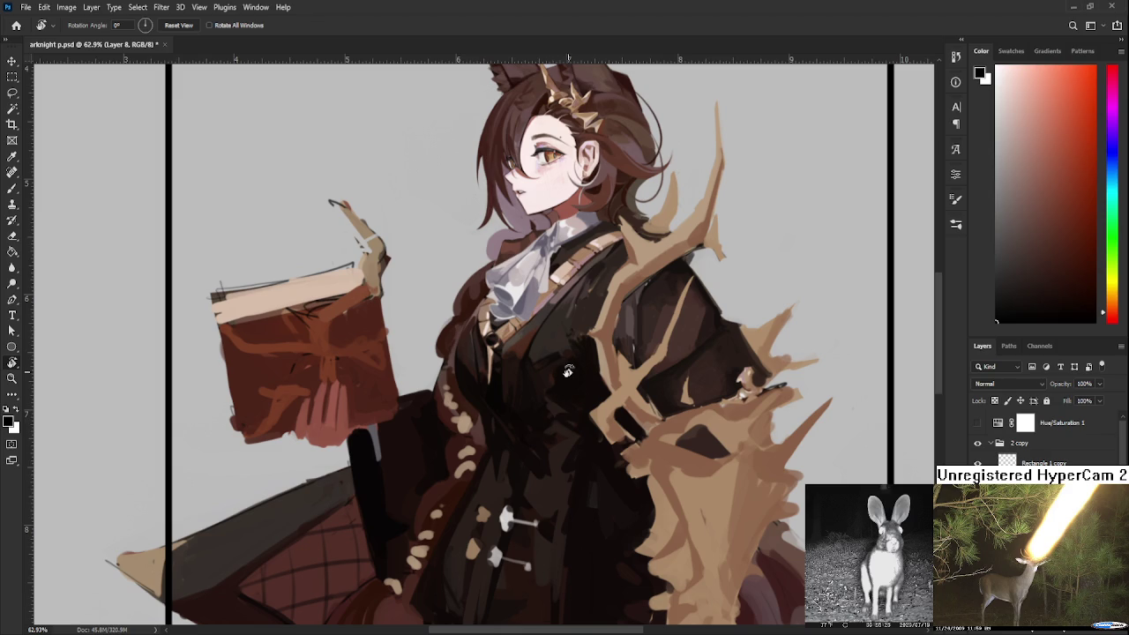
# Tilt and zoom onto the torso, then paint a thin brown shading stroke down the lapel
pyautogui.moveTo(509, 394); pyautogui.dragTo(607, 449)
pyautogui.scroll(5, 587, 415)
pyautogui.scroll(2, 586, 416)
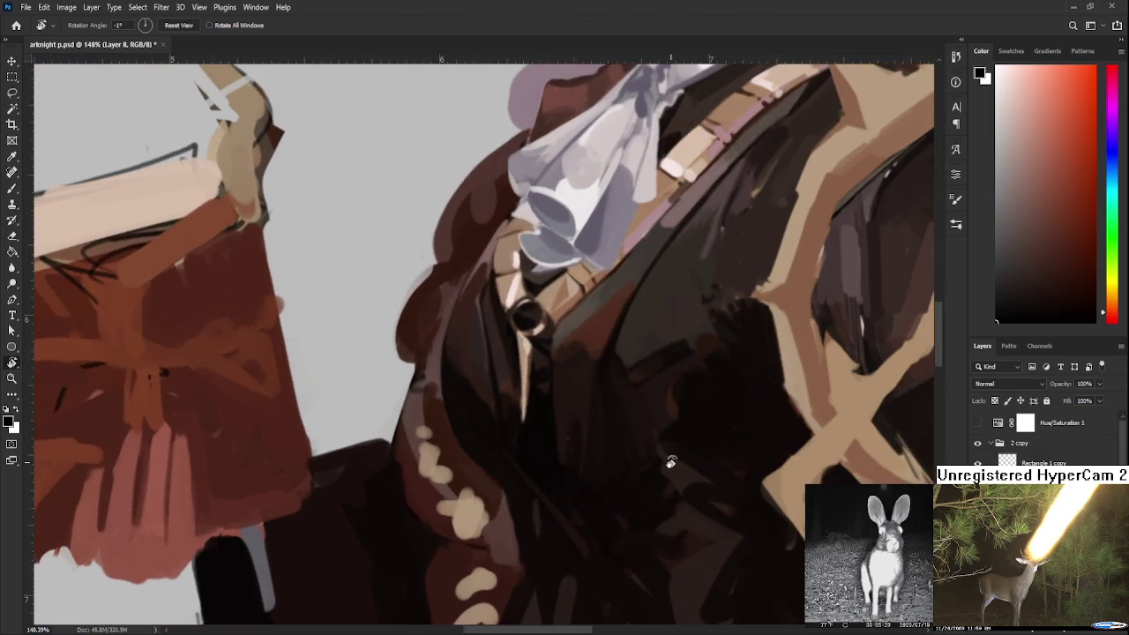
pyautogui.press('b')
pyautogui.keyDown('alt'); pyautogui.click(496, 244); pyautogui.keyUp('alt')
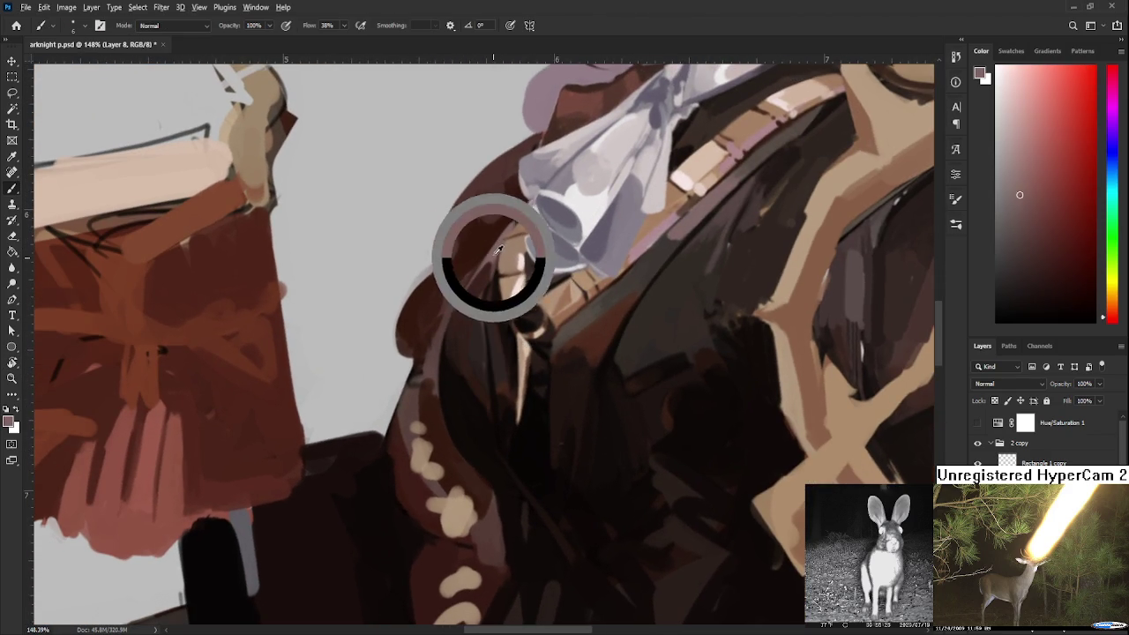
pyautogui.moveTo(474, 300); pyautogui.dragTo(485, 372)
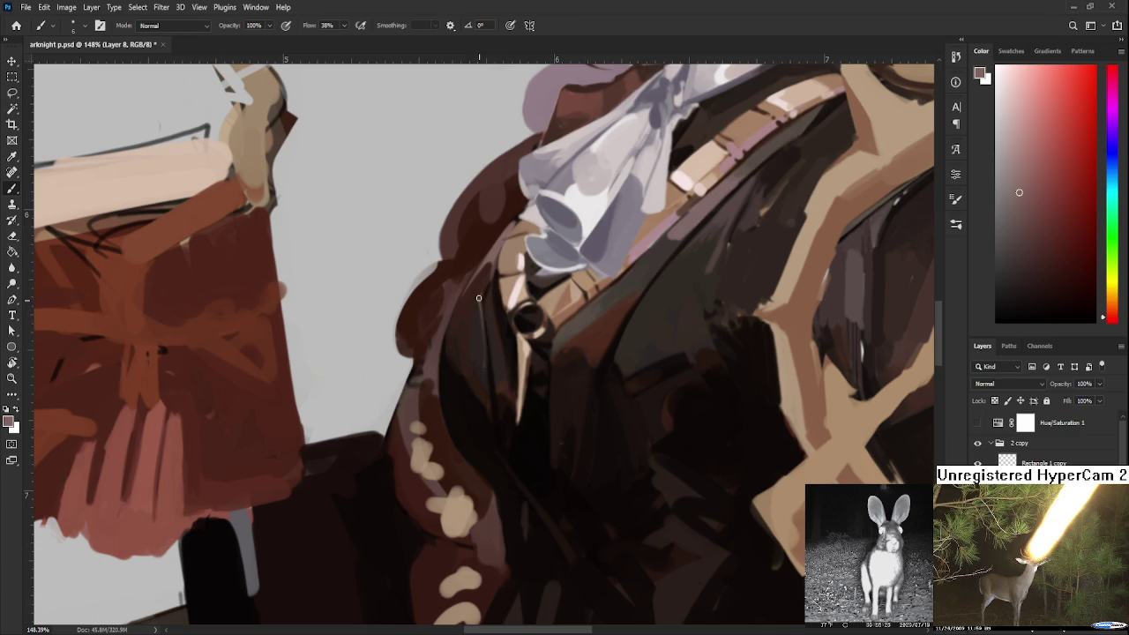
pyautogui.keyDown('alt'); pyautogui.click(483, 361); pyautogui.keyUp('alt')
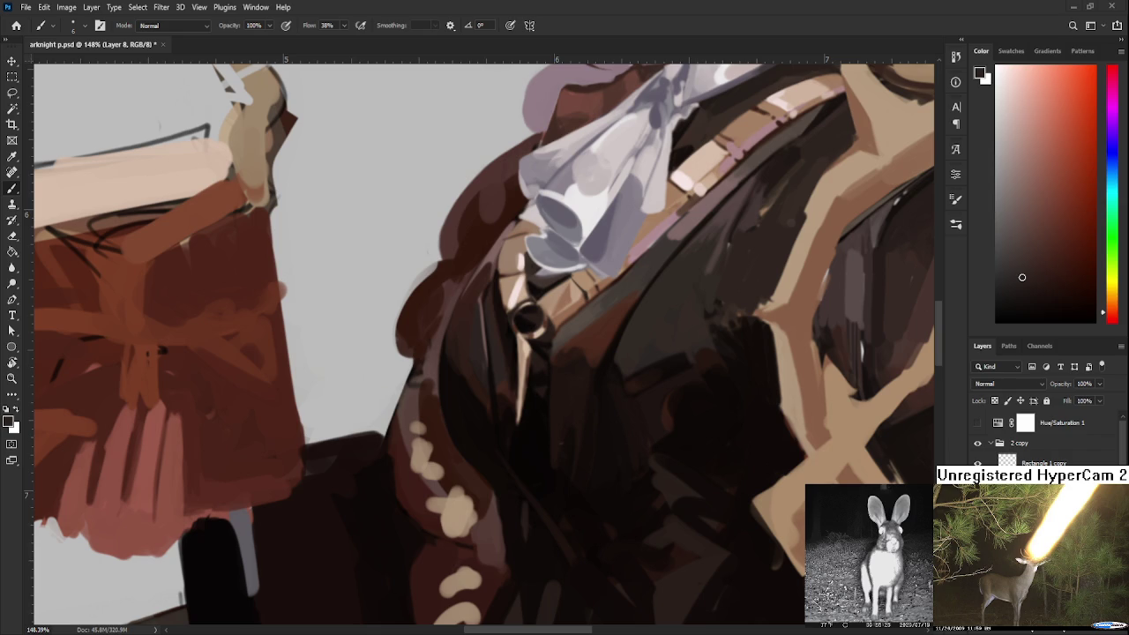
pyautogui.scroll(-3, 701, 448)
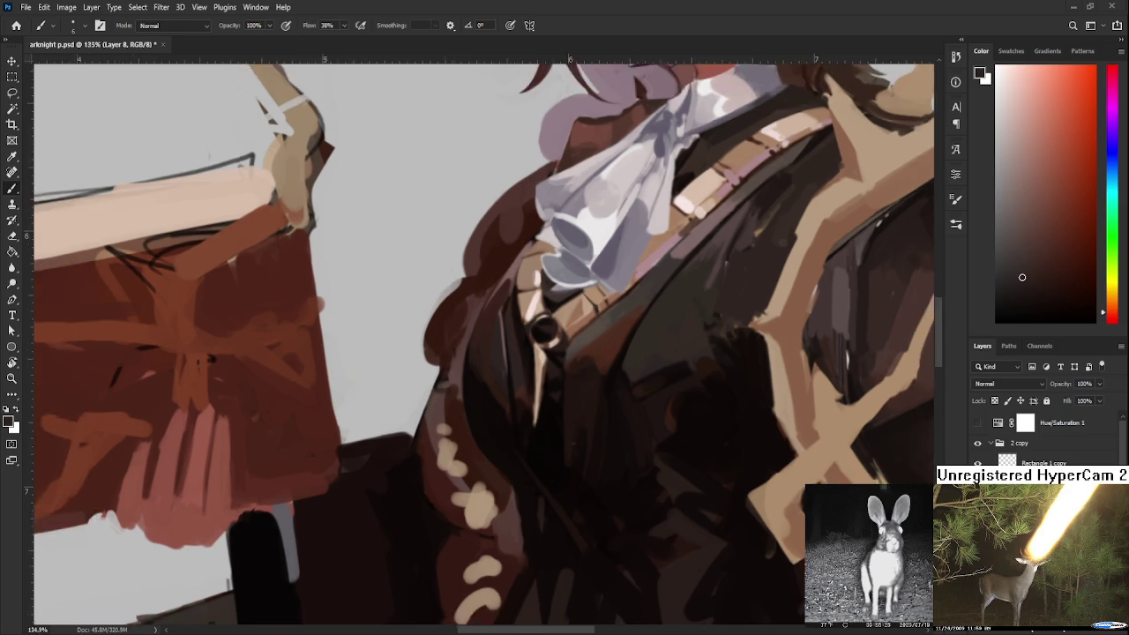
# Zoom around the chest and sample reddish-brown and near-black tones from the coat
pyautogui.scroll(-2, 701, 449)
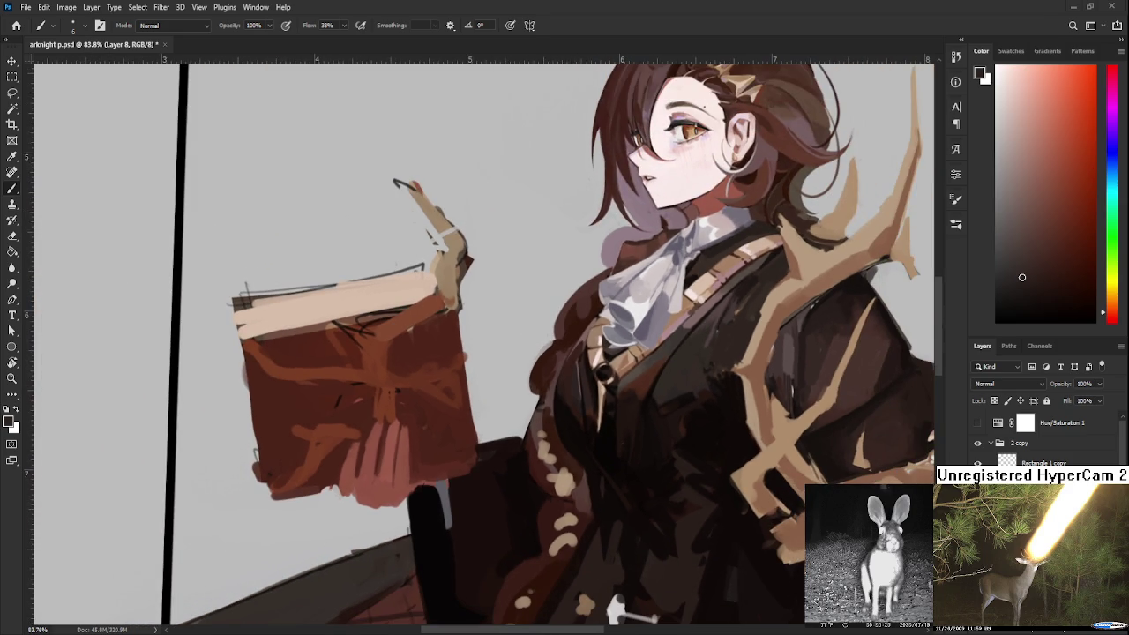
pyautogui.scroll(-3, 624, 400)
pyautogui.scroll(1, 624, 401)
pyautogui.scroll(1, 624, 400)
pyautogui.scroll(1, 624, 400)
pyautogui.scroll(-3, 624, 400)
pyautogui.scroll(4, 619, 407)
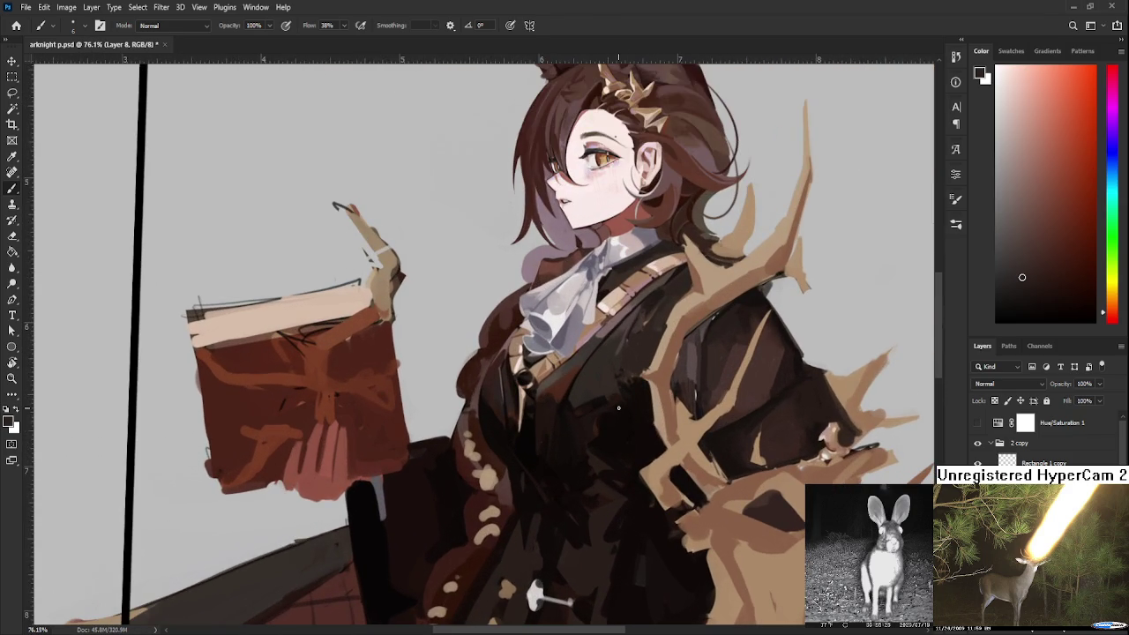
pyautogui.keyDown('alt'); pyautogui.click(541, 415); pyautogui.keyUp('alt')
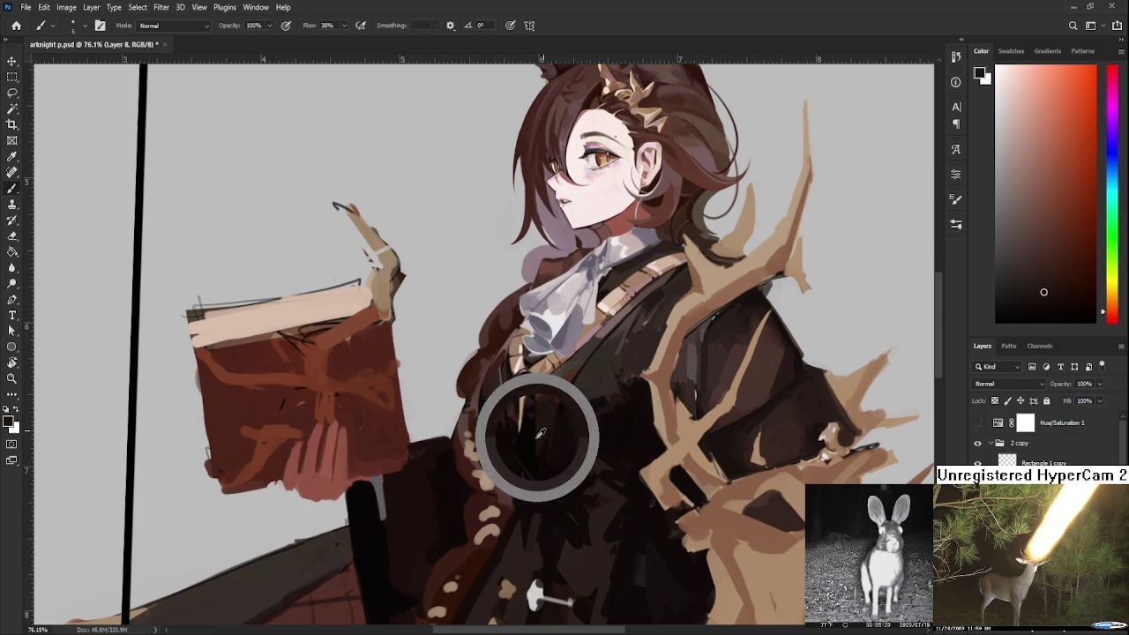
pyautogui.keyDown('alt'); pyautogui.click(516, 432); pyautogui.keyUp('alt')
pyautogui.moveTo(516, 432); pyautogui.dragTo(517, 431)
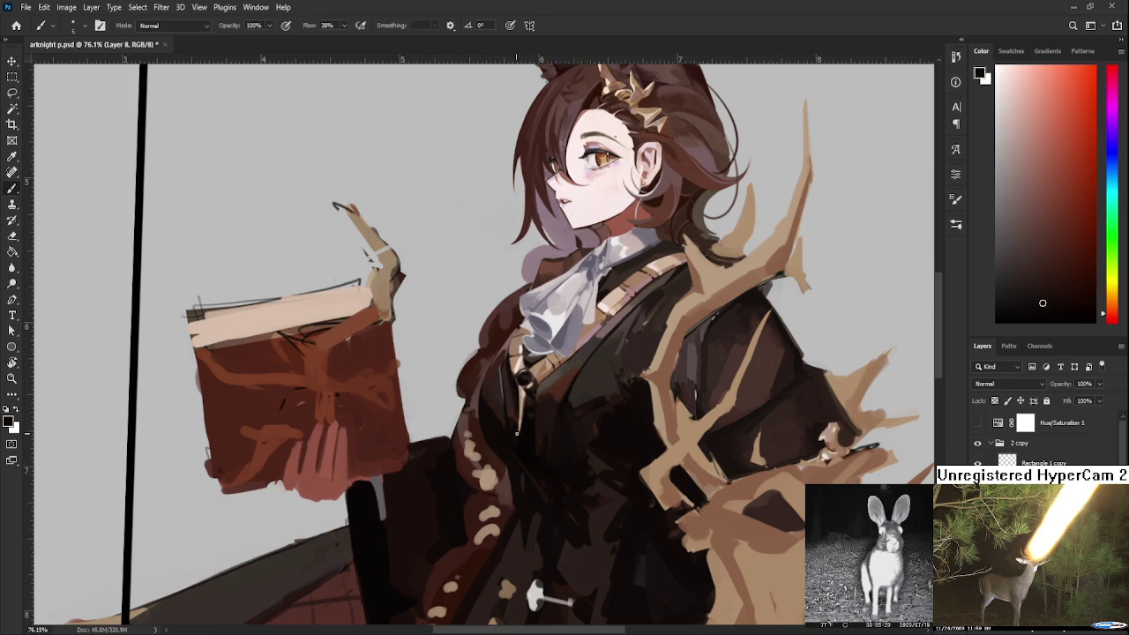
pyautogui.keyDown('alt'); pyautogui.click(515, 418); pyautogui.keyUp('alt')
pyautogui.keyDown('alt'); pyautogui.click(515, 444); pyautogui.keyUp('alt')
pyautogui.keyDown('alt'); pyautogui.click(517, 431); pyautogui.keyUp('alt')
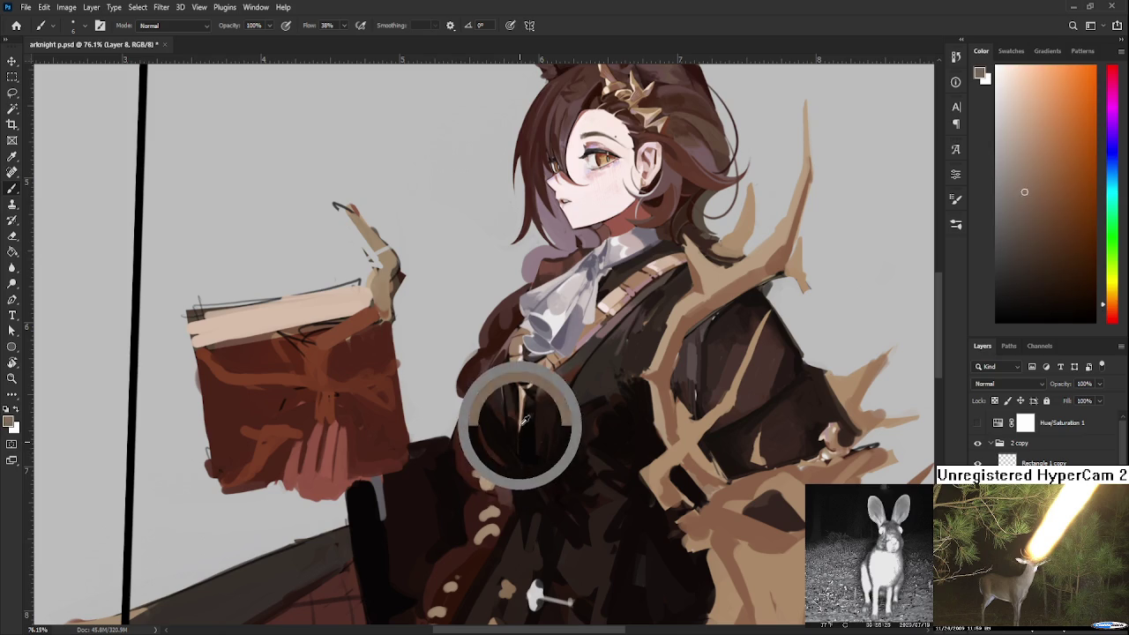
pyautogui.keyDown('alt'); pyautogui.click(520, 435); pyautogui.keyUp('alt')
# Work progressively redder and darker red-brown shading into the coat's chest
pyautogui.keyDown('alt'); pyautogui.click(520, 436); pyautogui.keyUp('alt')
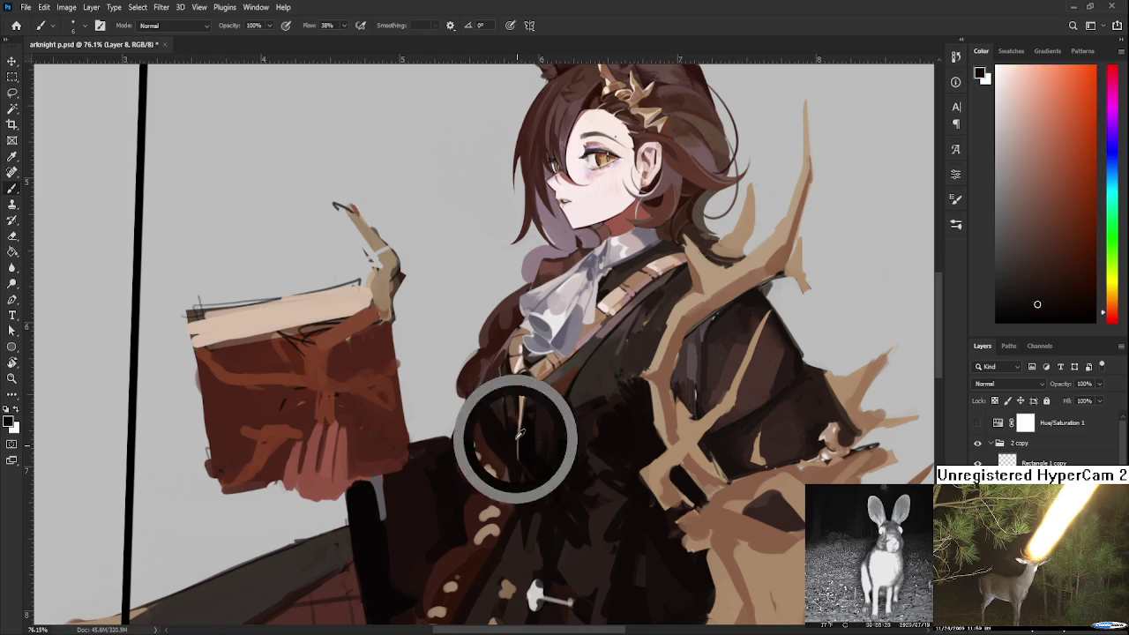
pyautogui.keyDown('alt'); pyautogui.click(522, 437); pyautogui.keyUp('alt')
pyautogui.keyDown('alt'); pyautogui.click(520, 434); pyautogui.keyUp('alt')
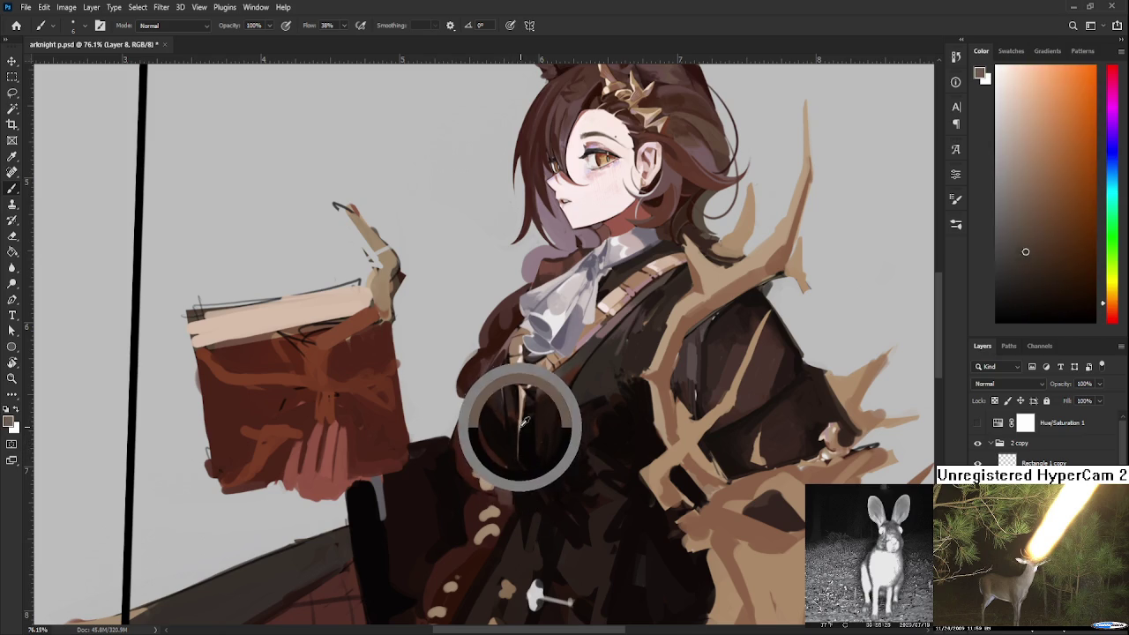
pyautogui.keyDown('alt'); pyautogui.click(522, 429); pyautogui.keyUp('alt')
pyautogui.keyDown('alt'); pyautogui.click(524, 423); pyautogui.keyUp('alt')
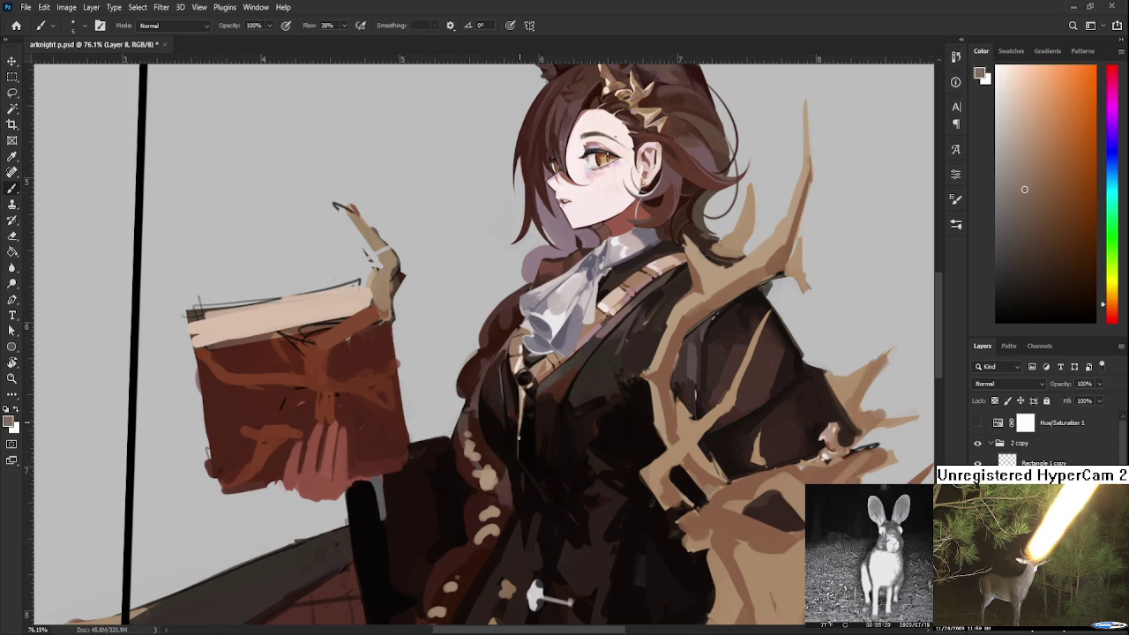
pyautogui.keyDown('alt'); pyautogui.click(522, 436); pyautogui.keyUp('alt')
pyautogui.keyDown('alt'); pyautogui.click(520, 431); pyautogui.keyUp('alt')
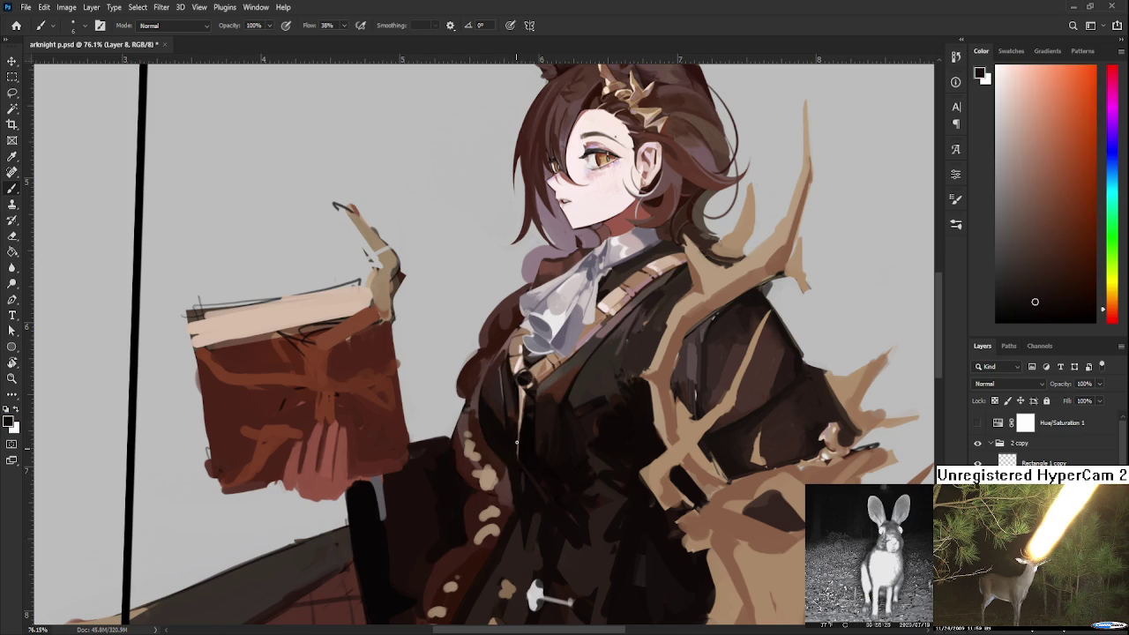
pyautogui.keyDown('alt'); pyautogui.click(518, 453); pyautogui.keyUp('alt')
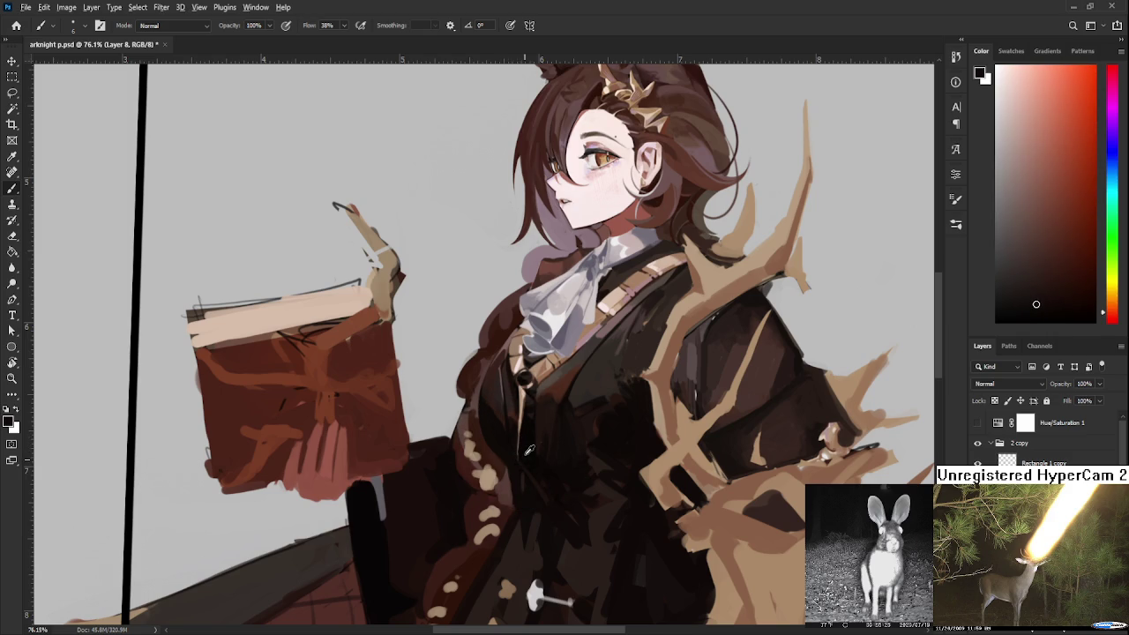
pyautogui.keyDown('alt'); pyautogui.click(520, 446); pyautogui.keyUp('alt')
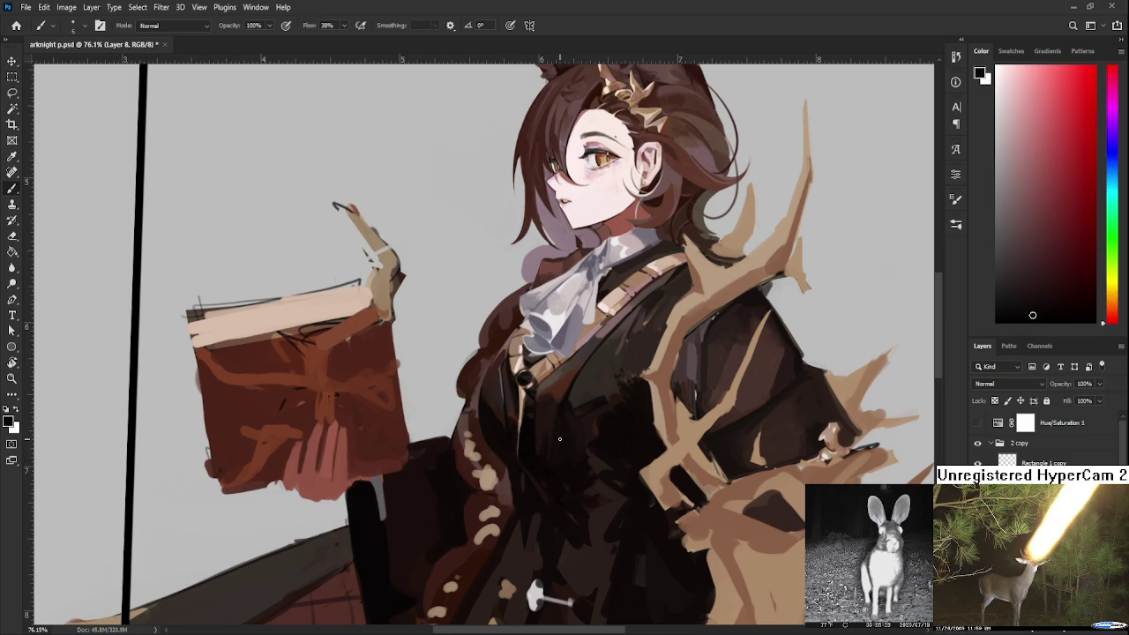
pyautogui.moveTo(513, 438); pyautogui.dragTo(522, 422)
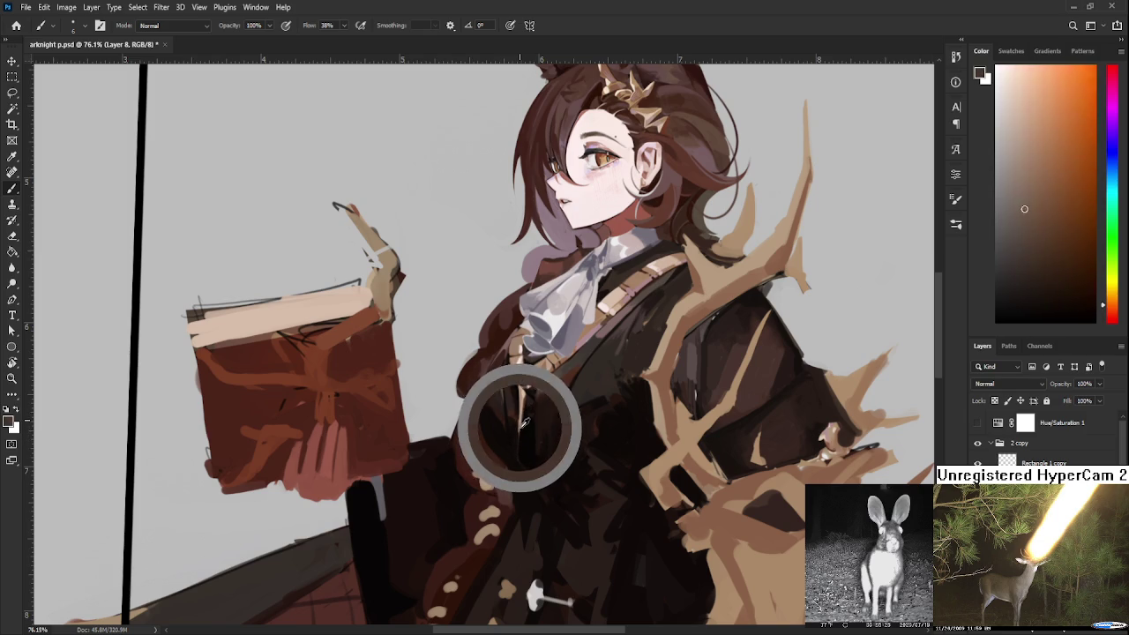
pyautogui.keyDown('alt'); pyautogui.click(524, 429); pyautogui.keyUp('alt')
pyautogui.moveTo(520, 421); pyautogui.dragTo(517, 415)
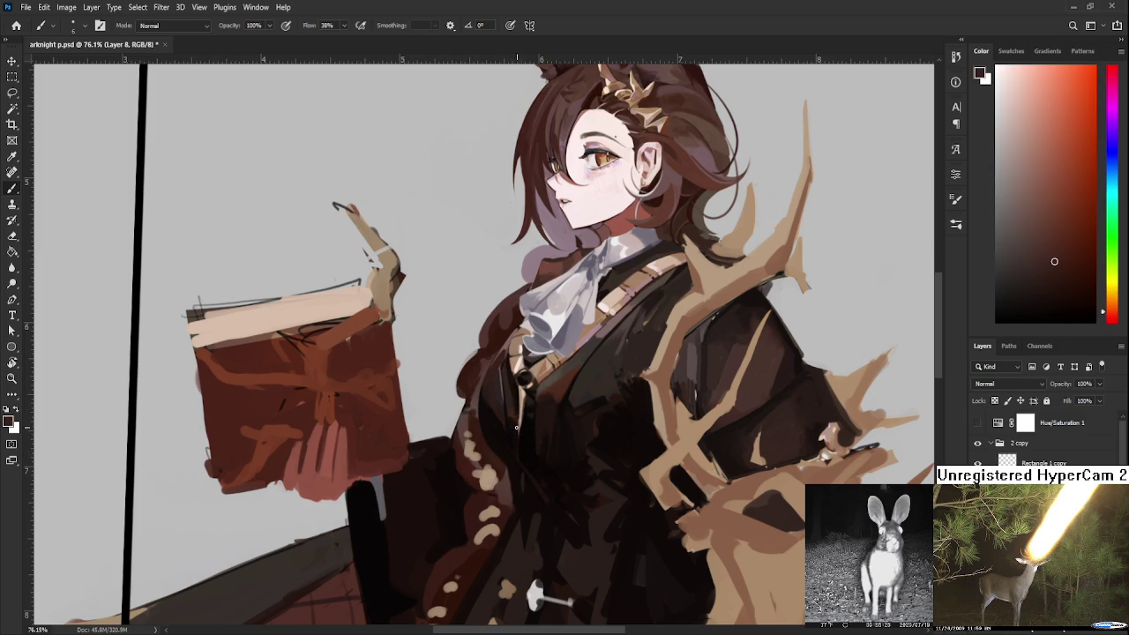
pyautogui.keyDown('alt'); pyautogui.click(519, 448); pyautogui.keyUp('alt')
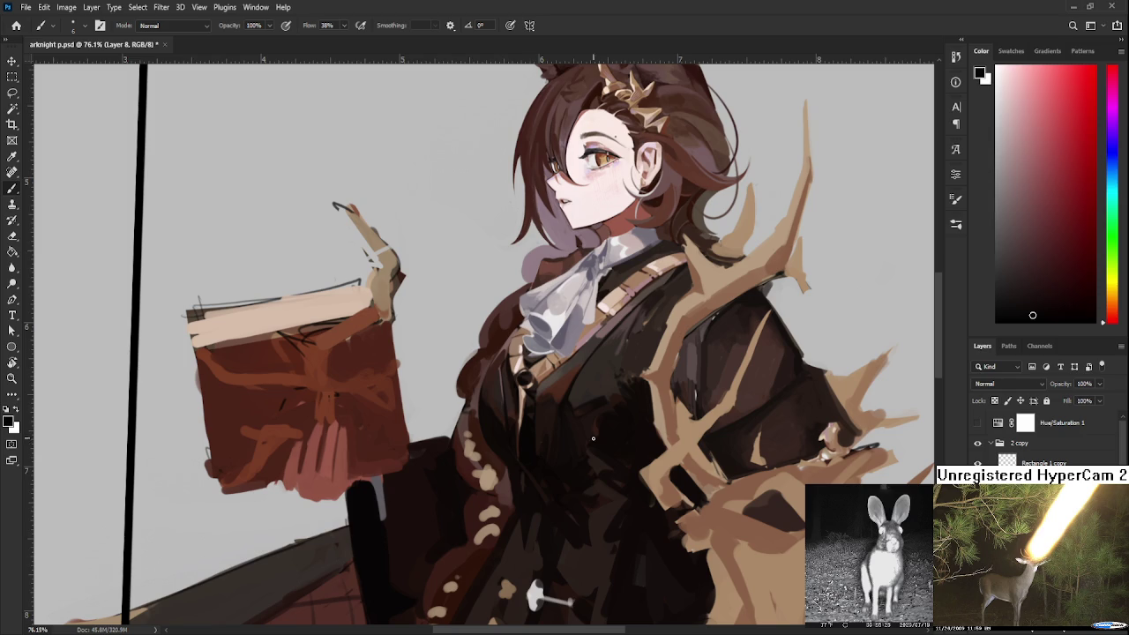
# Blend dark brown, red and orange-brown tones across the central coat front
pyautogui.keyDown('alt'); pyautogui.click(535, 429); pyautogui.keyUp('alt')
pyautogui.moveTo(534, 429); pyautogui.dragTo(533, 433)
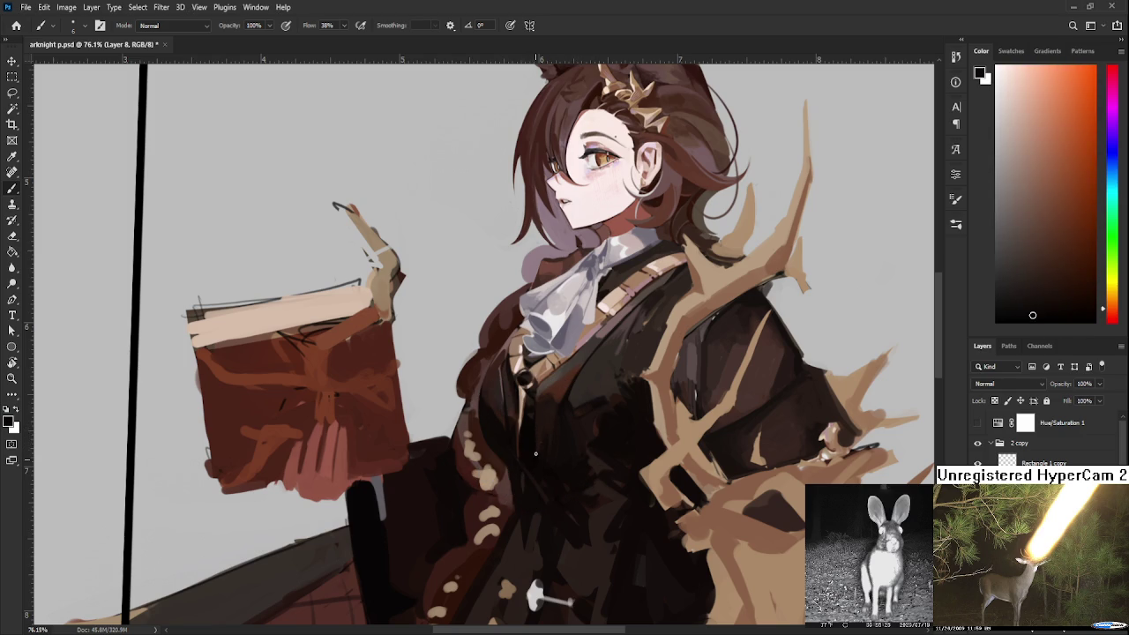
pyautogui.keyDown('alt'); pyautogui.click(533, 441); pyautogui.keyUp('alt')
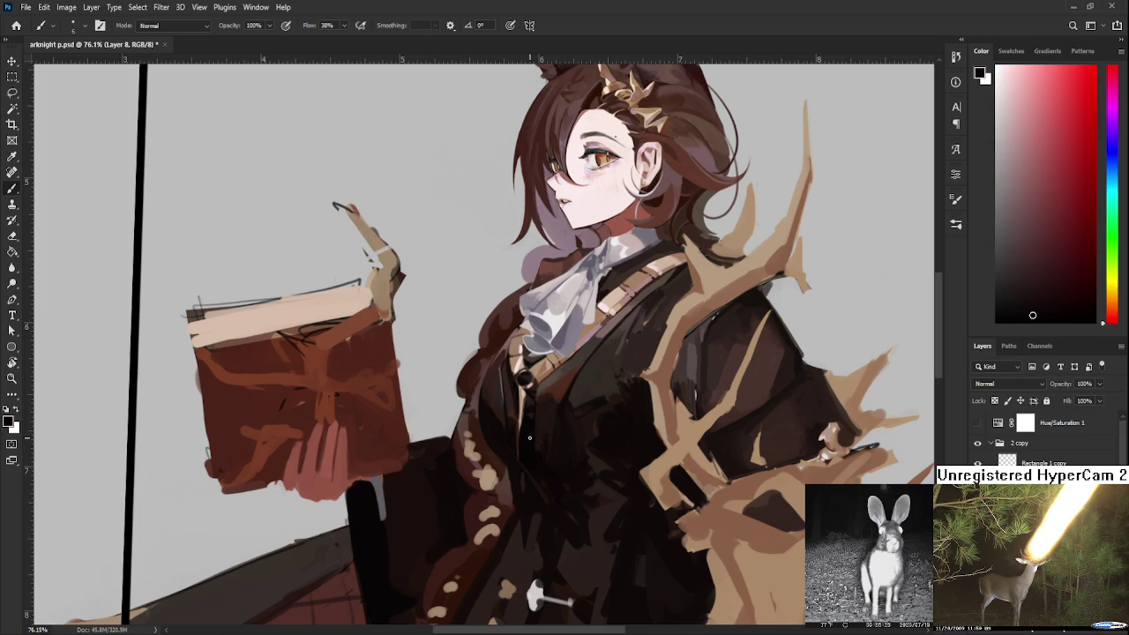
pyautogui.keyDown('alt'); pyautogui.click(542, 436); pyautogui.keyUp('alt')
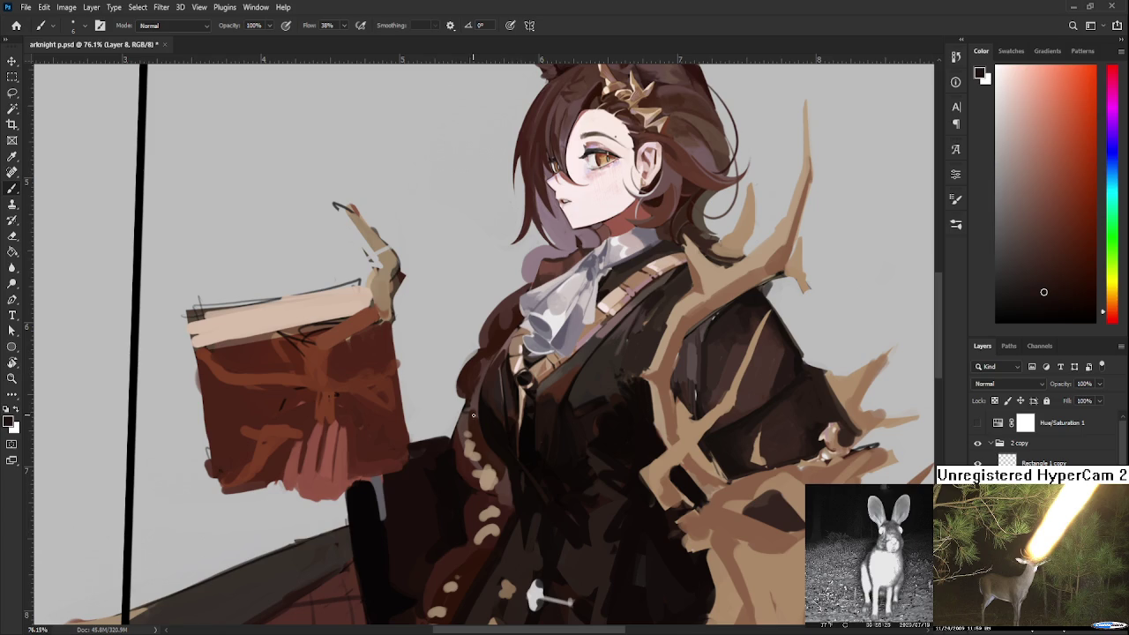
pyautogui.keyDown('alt'); pyautogui.click(522, 431); pyautogui.keyUp('alt')
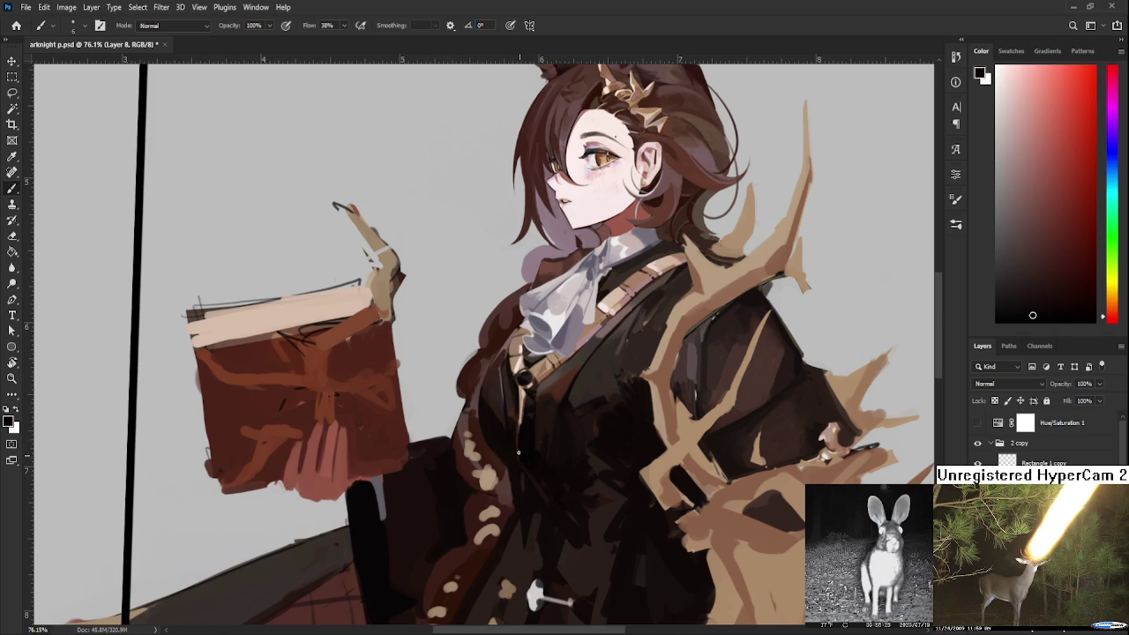
pyautogui.keyDown('alt'); pyautogui.click(522, 431); pyautogui.keyUp('alt')
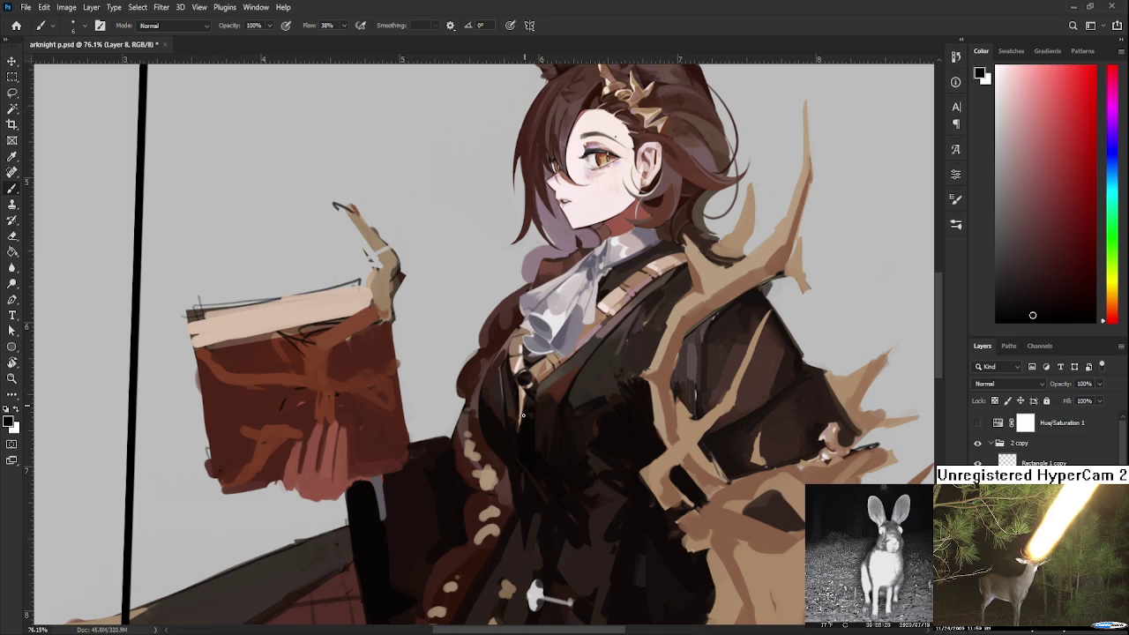
pyautogui.keyDown('alt'); pyautogui.click(521, 417); pyautogui.keyUp('alt')
pyautogui.keyDown('alt'); pyautogui.click(519, 427); pyautogui.keyUp('alt')
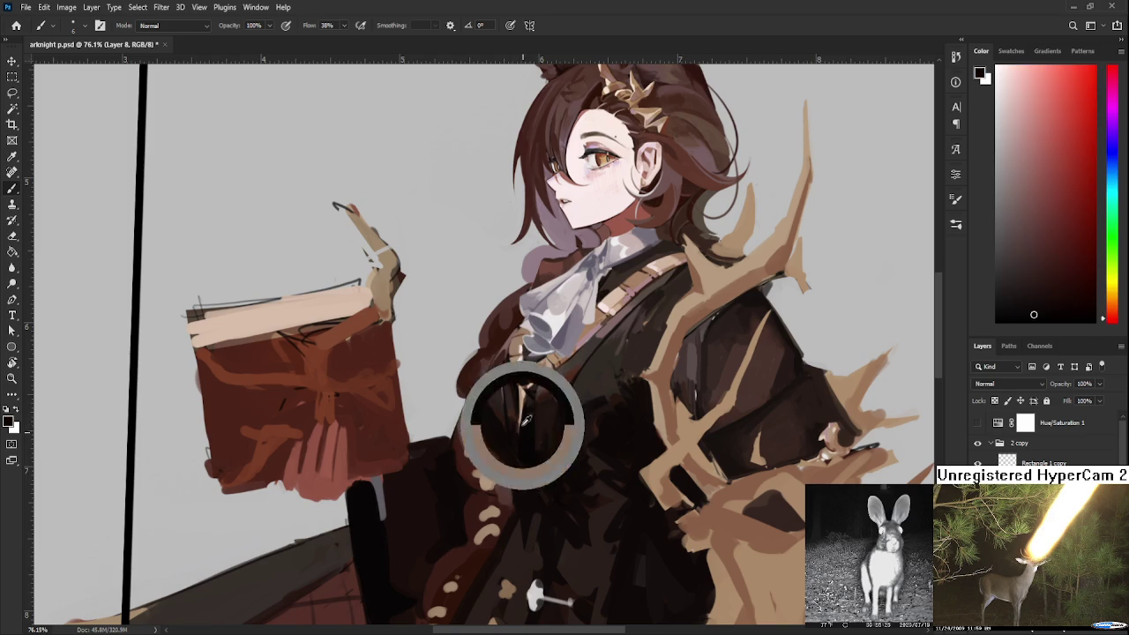
pyautogui.keyDown('alt'); pyautogui.click(522, 429); pyautogui.keyUp('alt')
pyautogui.keyDown('alt'); pyautogui.click(518, 428); pyautogui.keyUp('alt')
pyautogui.keyDown('alt'); pyautogui.click(520, 419); pyautogui.keyUp('alt')
pyautogui.moveTo(518, 425); pyautogui.dragTo(521, 392)
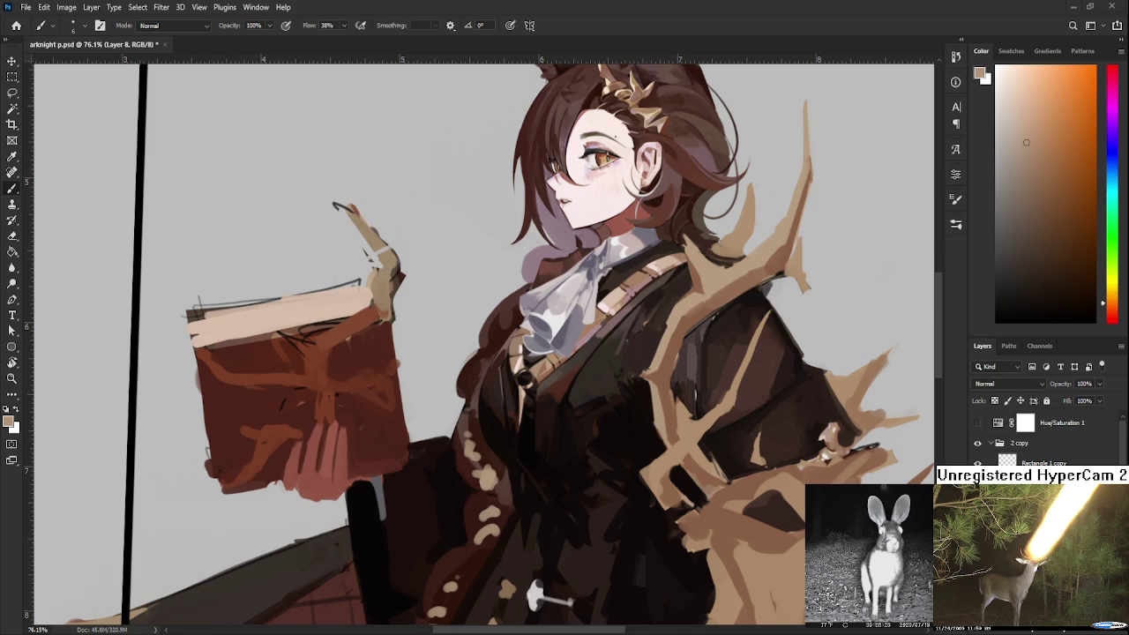
# Smooth lighter and darker red-brown shading further right on the coat front
pyautogui.moveTo(635, 395); pyautogui.dragTo(598, 399)
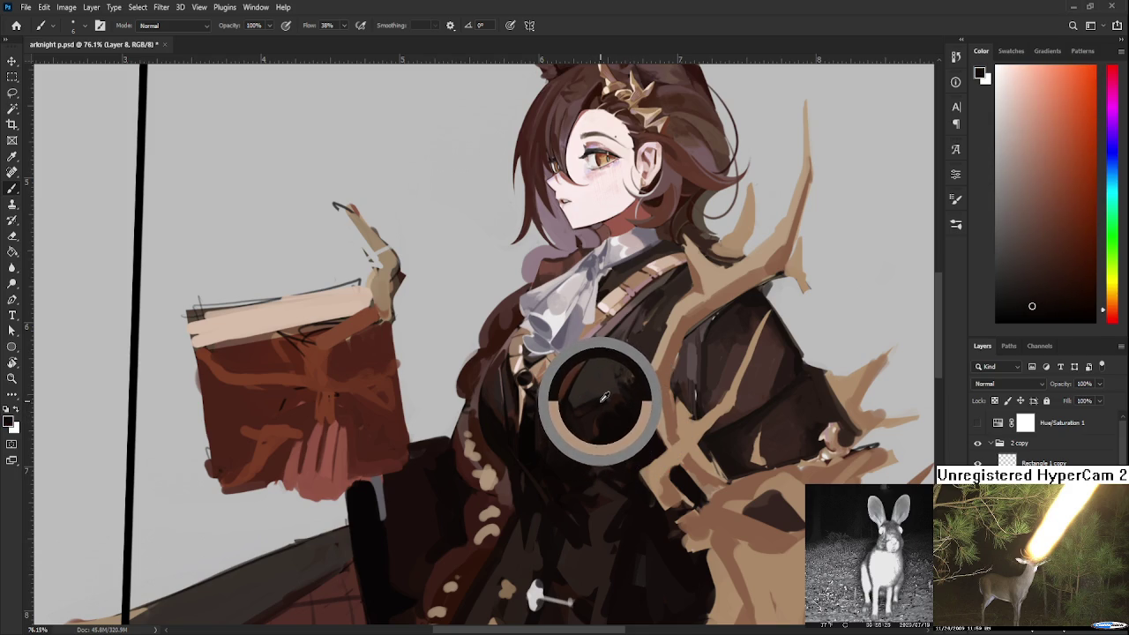
pyautogui.moveTo(597, 400); pyautogui.dragTo(606, 396)
pyautogui.keyDown('alt'); pyautogui.click(606, 396); pyautogui.keyUp('alt')
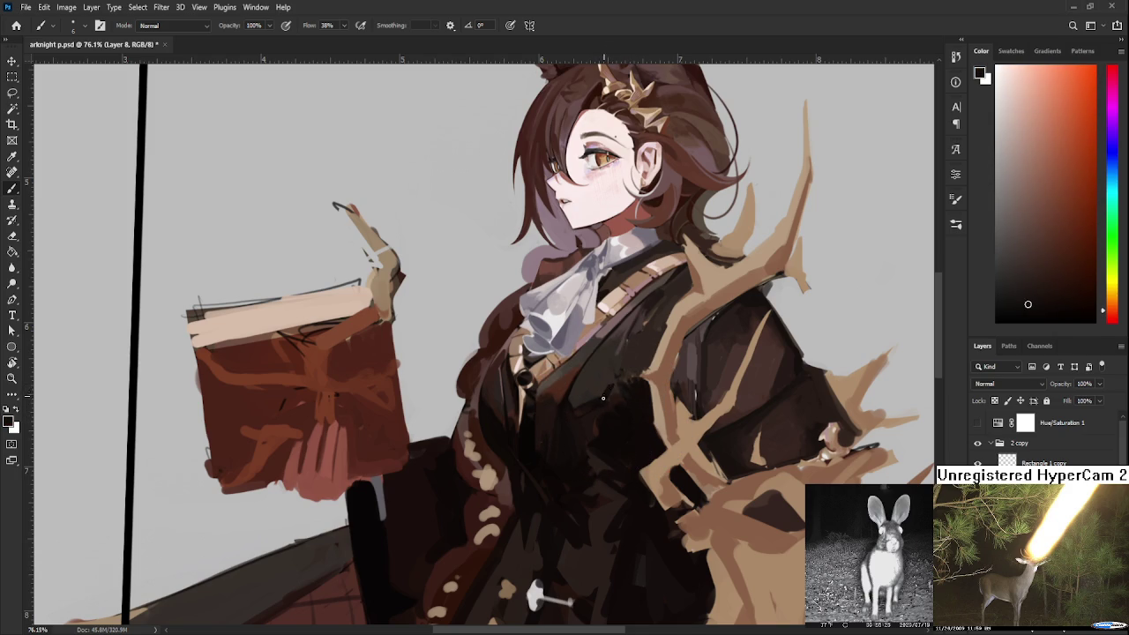
pyautogui.keyDown('alt'); pyautogui.click(615, 381); pyautogui.keyUp('alt')
pyautogui.keyDown('alt'); pyautogui.click(599, 390); pyautogui.keyUp('alt')
pyautogui.keyDown('alt'); pyautogui.click(605, 393); pyautogui.keyUp('alt')
pyautogui.keyDown('alt'); pyautogui.click(610, 377); pyautogui.keyUp('alt')
pyautogui.keyDown('alt'); pyautogui.click(618, 379); pyautogui.keyUp('alt')
pyautogui.keyDown('alt'); pyautogui.click(605, 382); pyautogui.keyUp('alt')
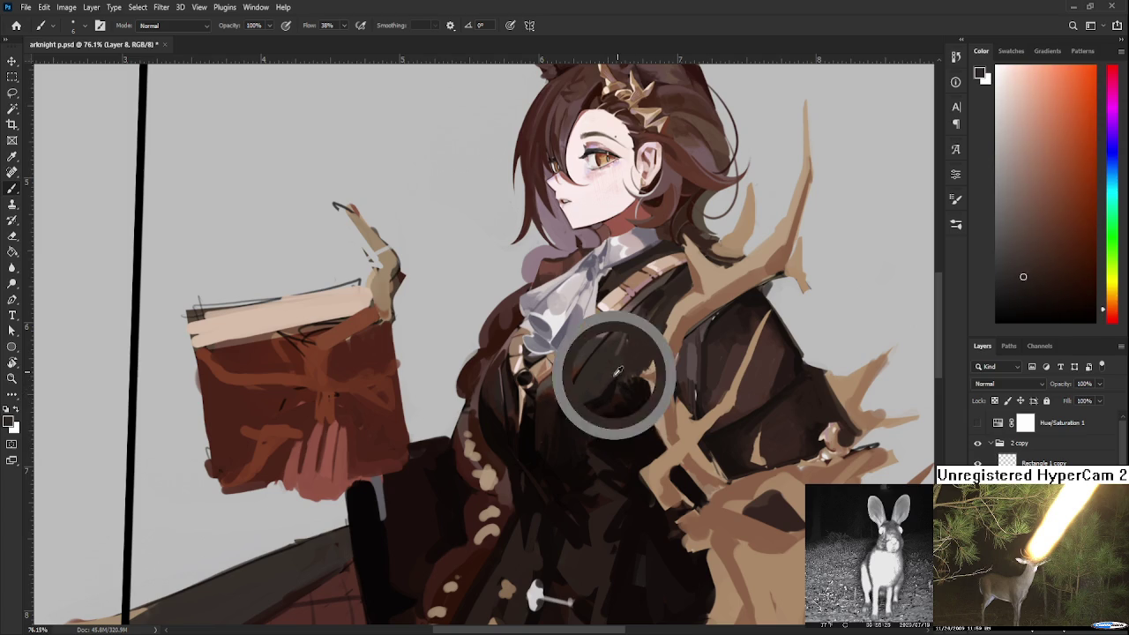
pyautogui.keyDown('alt'); pyautogui.click(634, 371); pyautogui.keyUp('alt')
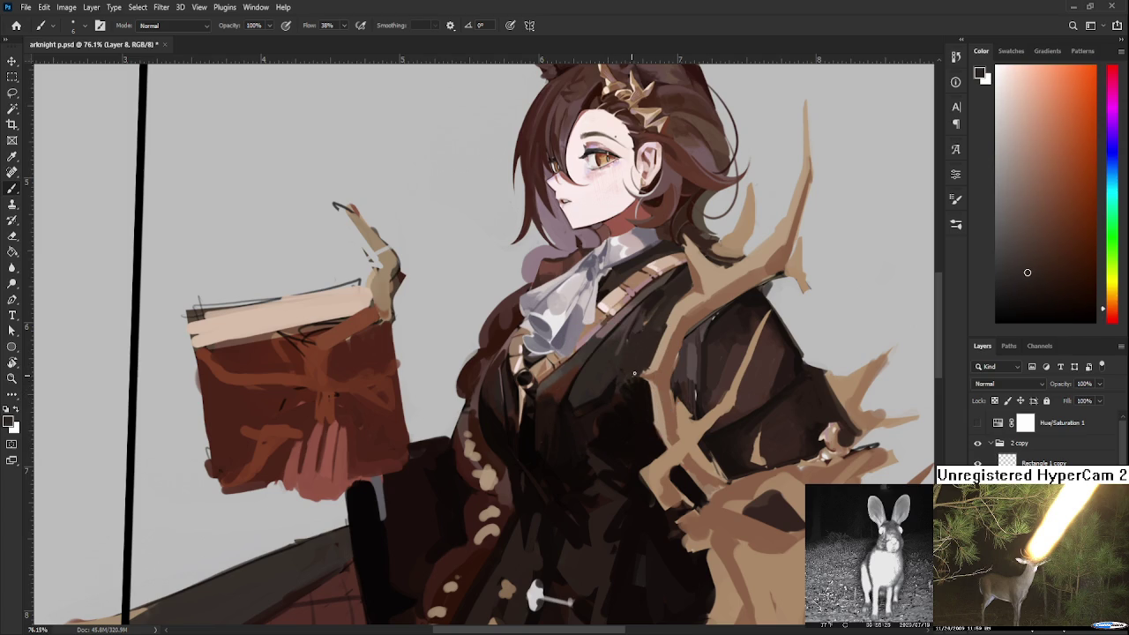
pyautogui.keyDown('alt'); pyautogui.click(636, 381); pyautogui.keyUp('alt')
pyautogui.keyDown('alt'); pyautogui.click(624, 384); pyautogui.keyUp('alt')
pyautogui.keyDown('alt'); pyautogui.click(617, 385); pyautogui.keyUp('alt')
pyautogui.keyDown('alt'); pyautogui.click(624, 374); pyautogui.keyUp('alt')
pyautogui.keyDown('alt'); pyautogui.click(620, 367); pyautogui.keyUp('alt')
# Sample dark and lighter coat tones near the tan-dotted trim and blend them into the lower coat
pyautogui.keyDown('alt'); pyautogui.click(535, 420); pyautogui.keyUp('alt')
pyautogui.moveTo(535, 420); pyautogui.dragTo(523, 422)
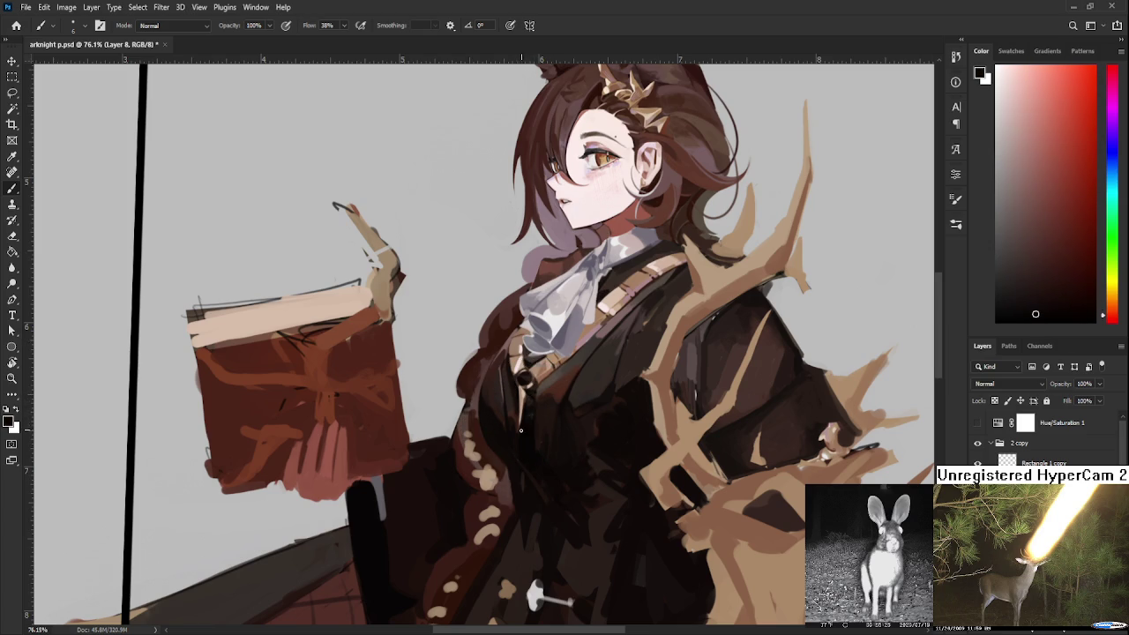
pyautogui.keyDown('alt'); pyautogui.click(516, 473); pyautogui.keyUp('alt')
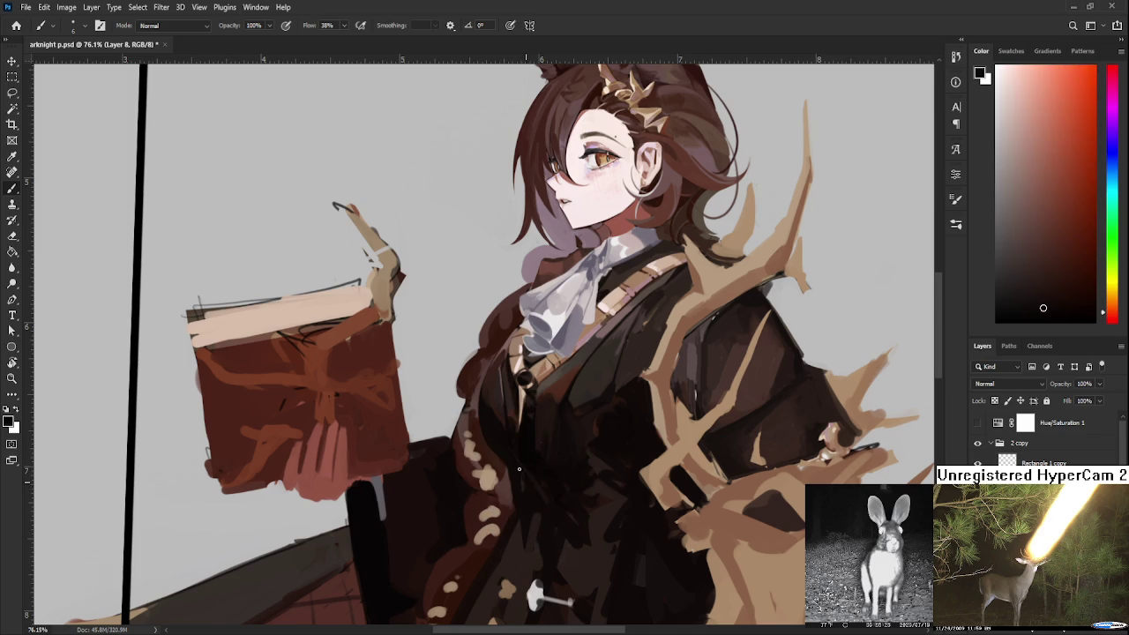
pyautogui.keyDown('alt'); pyautogui.click(514, 482); pyautogui.keyUp('alt')
pyautogui.keyDown('alt'); pyautogui.click(509, 485); pyautogui.keyUp('alt')
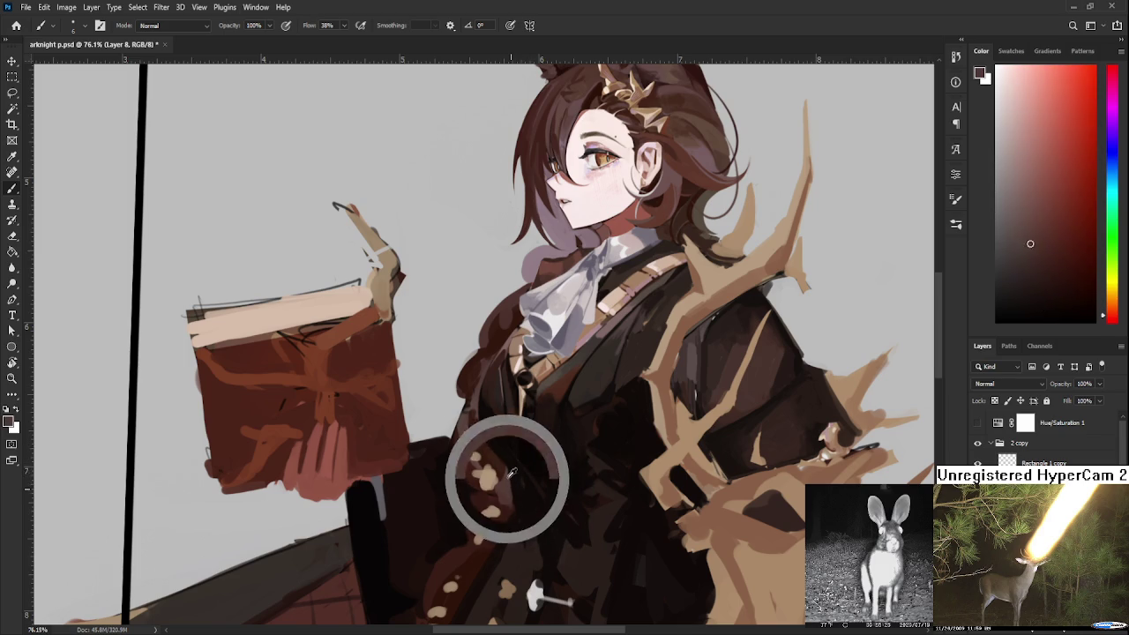
pyautogui.keyDown('alt'); pyautogui.click(514, 482); pyautogui.keyUp('alt')
pyautogui.keyDown('alt'); pyautogui.click(513, 491); pyautogui.keyUp('alt')
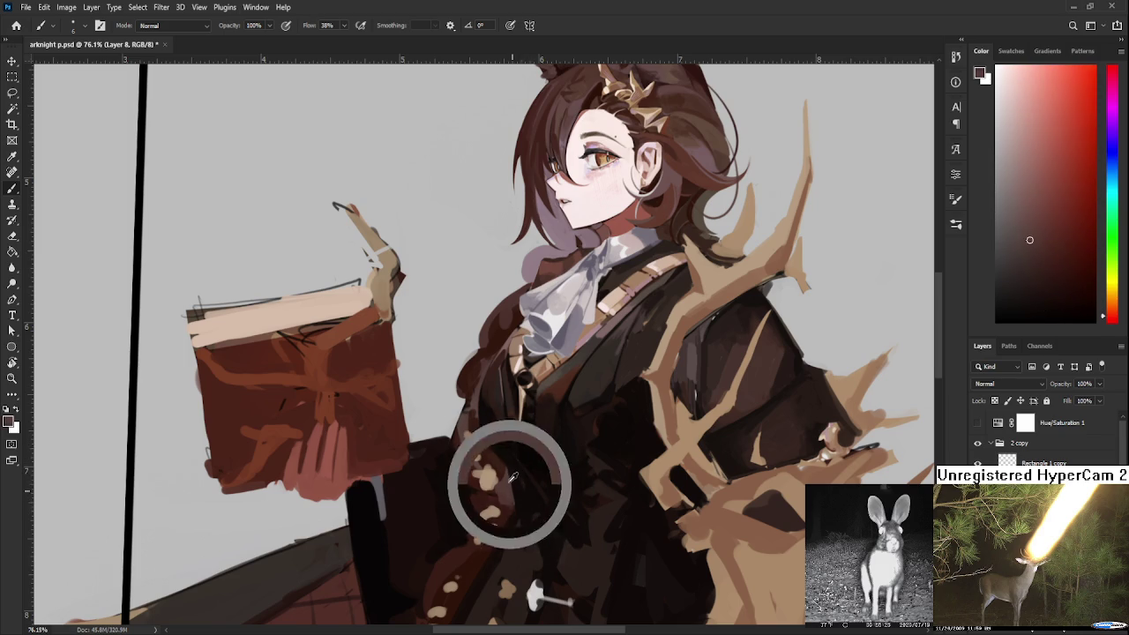
pyautogui.keyDown('alt'); pyautogui.click(517, 494); pyautogui.keyUp('alt')
pyautogui.keyDown('alt'); pyautogui.click(515, 487); pyautogui.keyUp('alt')
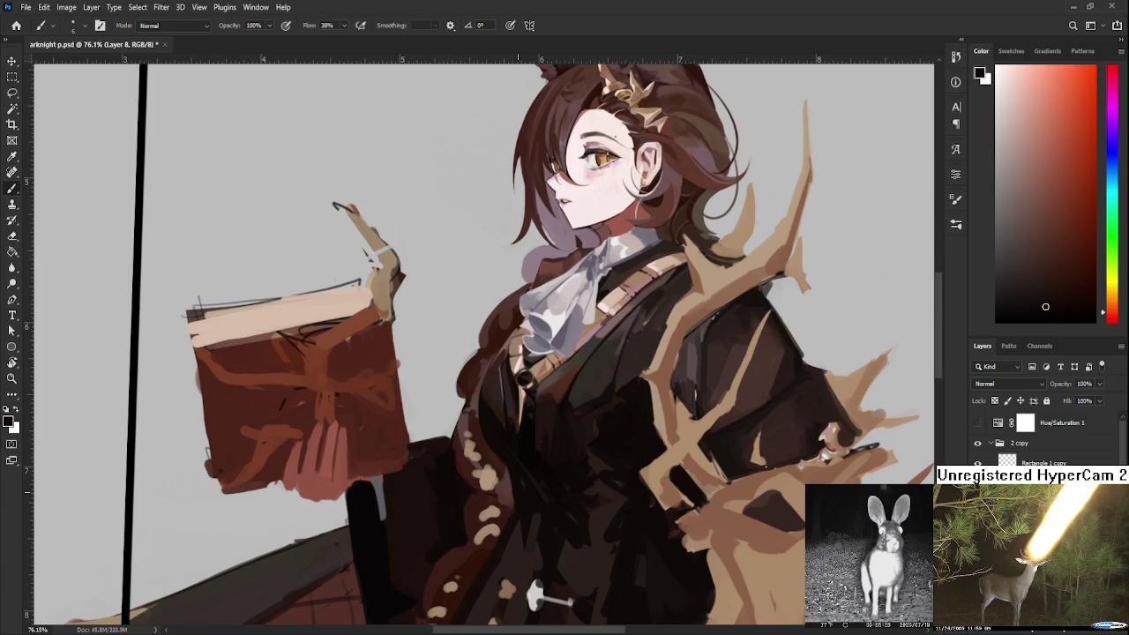
pyautogui.keyDown('alt'); pyautogui.click(562, 410); pyautogui.keyUp('alt')
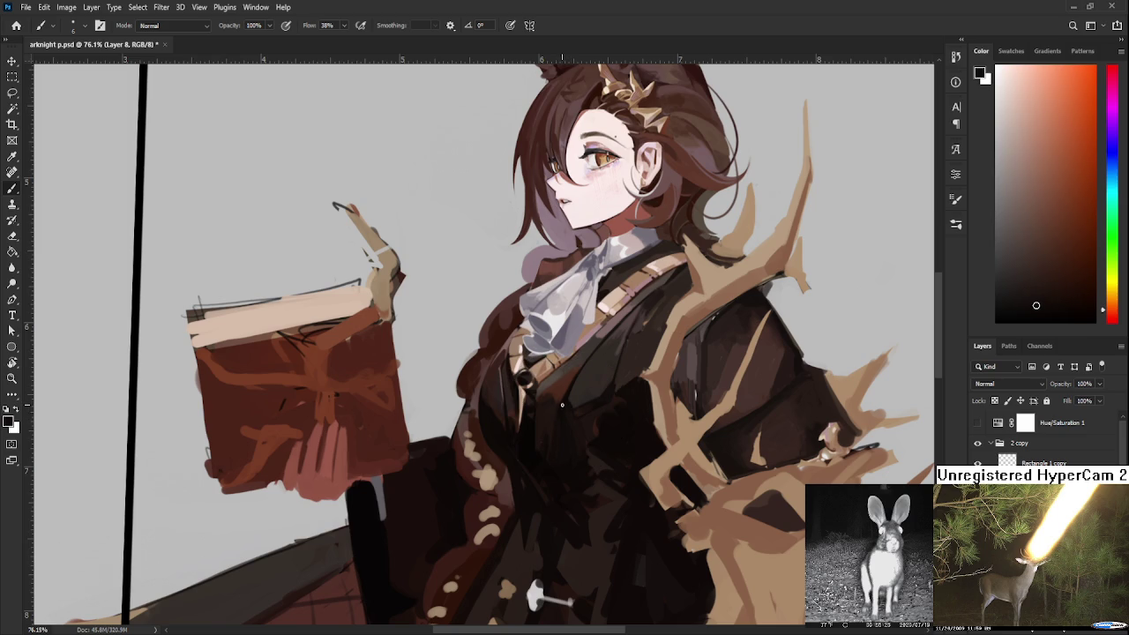
# Zoom out to 26.7% to see the whole illustration and paste the cat photo
pyautogui.scroll(-4, 582, 306)
pyautogui.scroll(-2, 582, 307)
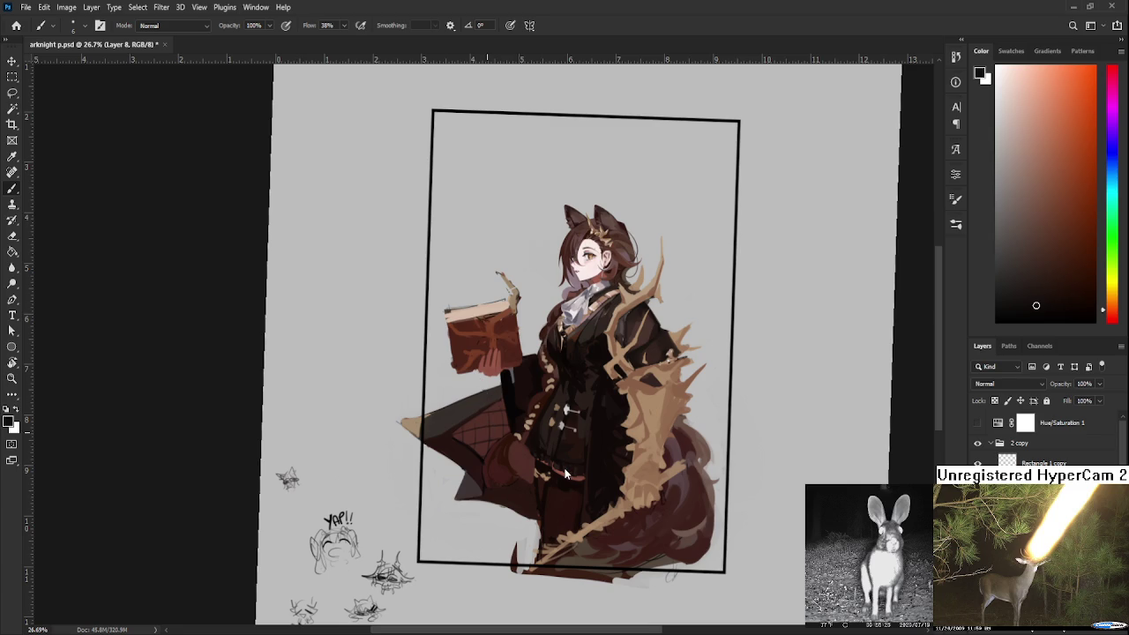
pyautogui.hotkey('ctrl', 'v')
pyautogui.moveTo(622, 208)
pyautogui.mouseDown()
pyautogui.moveTo(370, 443)
pyautogui.moveTo(383, 388)
pyautogui.moveTo(377, 458)
pyautogui.moveTo(424, 465)
pyautogui.mouseUp()
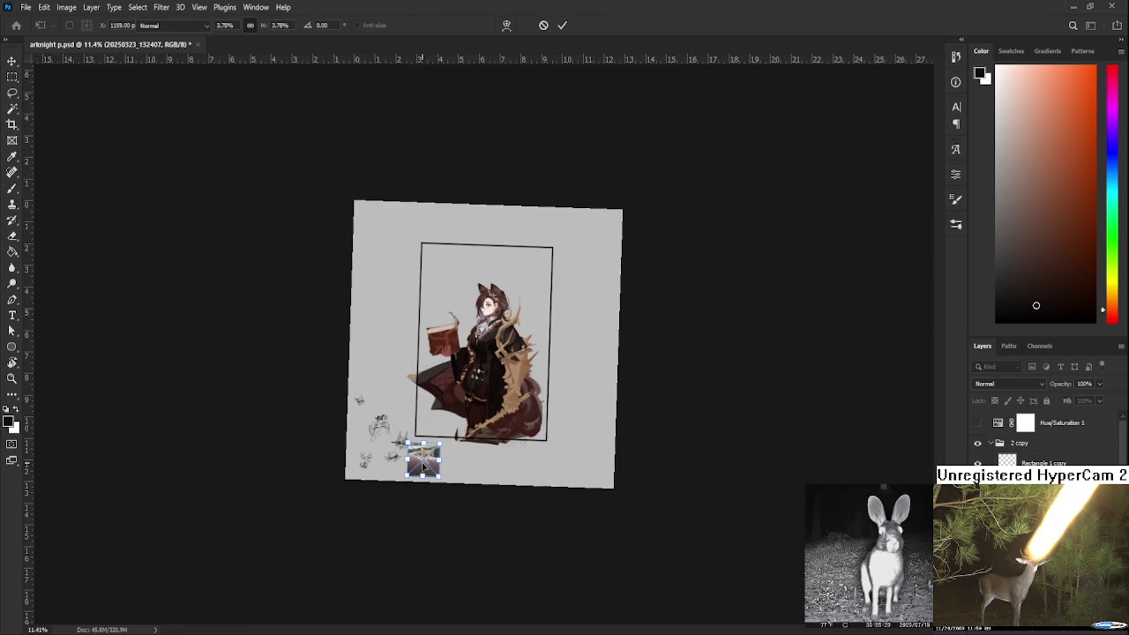
pyautogui.press('Return')
pyautogui.scroll(8, 423, 465)
pyautogui.press('r')
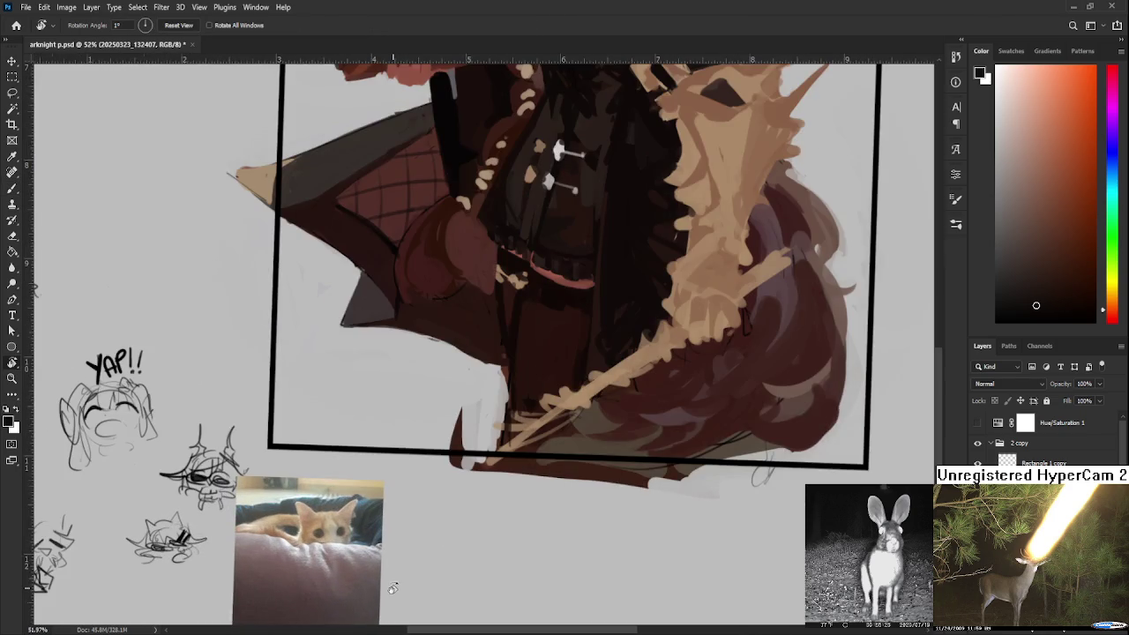
pyautogui.moveTo(393, 588); pyautogui.dragTo(516, 456)
pyautogui.scroll(6, 452, 414)
pyautogui.moveTo(452, 414); pyautogui.dragTo(521, 413)
pyautogui.scroll(-1, 522, 413)
pyautogui.moveTo(599, 460); pyautogui.dragTo(557, 459)
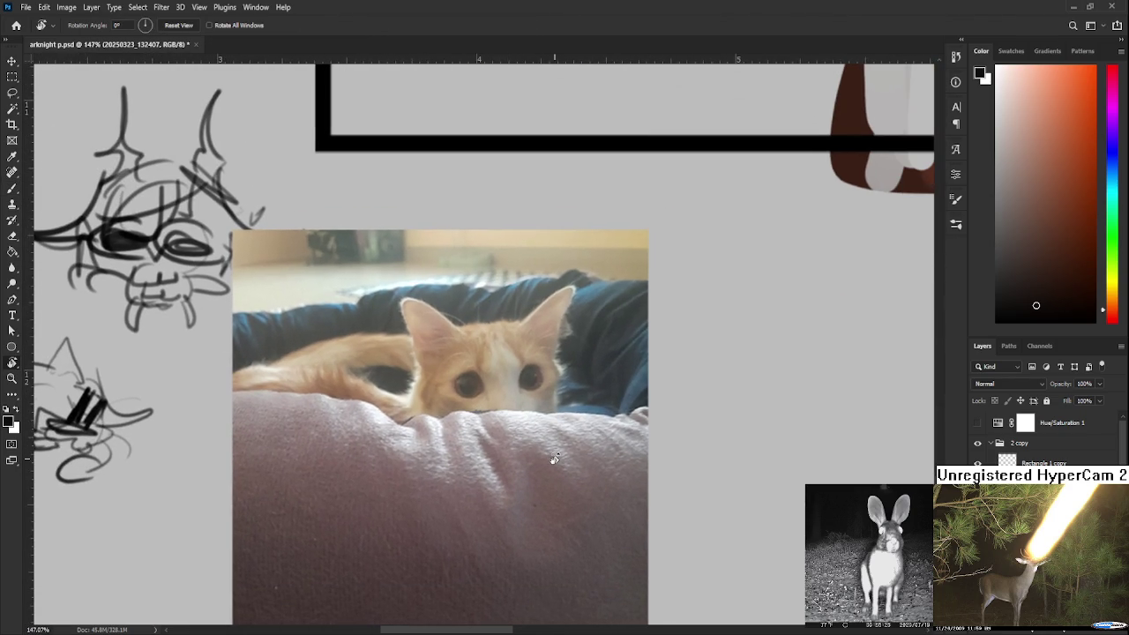
pyautogui.scroll(-1, 563, 456)
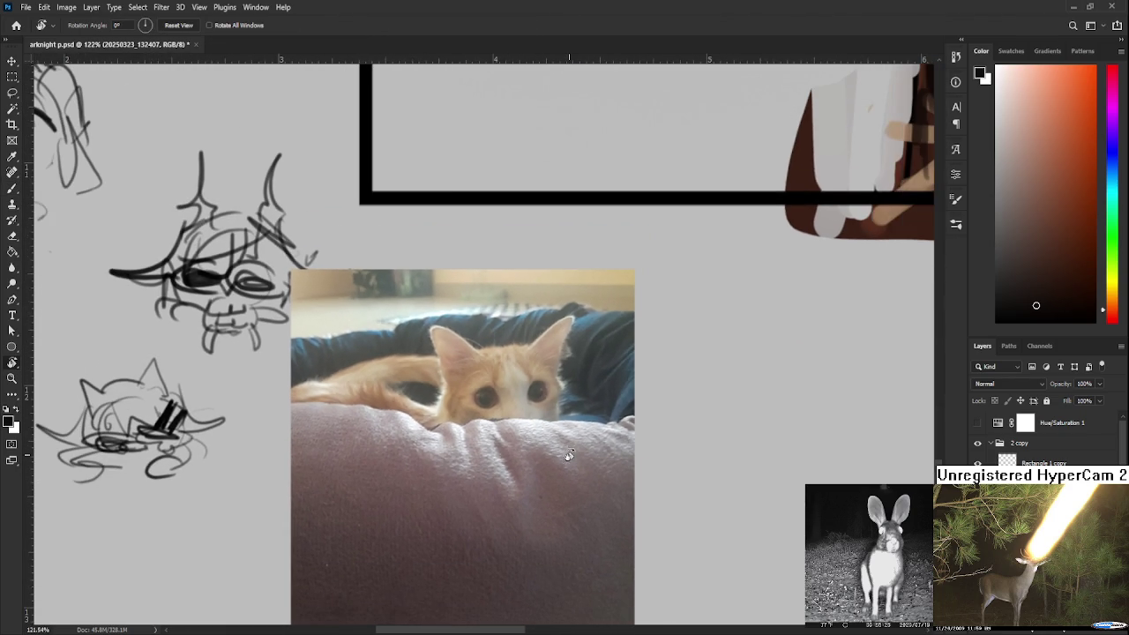
pyautogui.moveTo(567, 457); pyautogui.dragTo(616, 403)
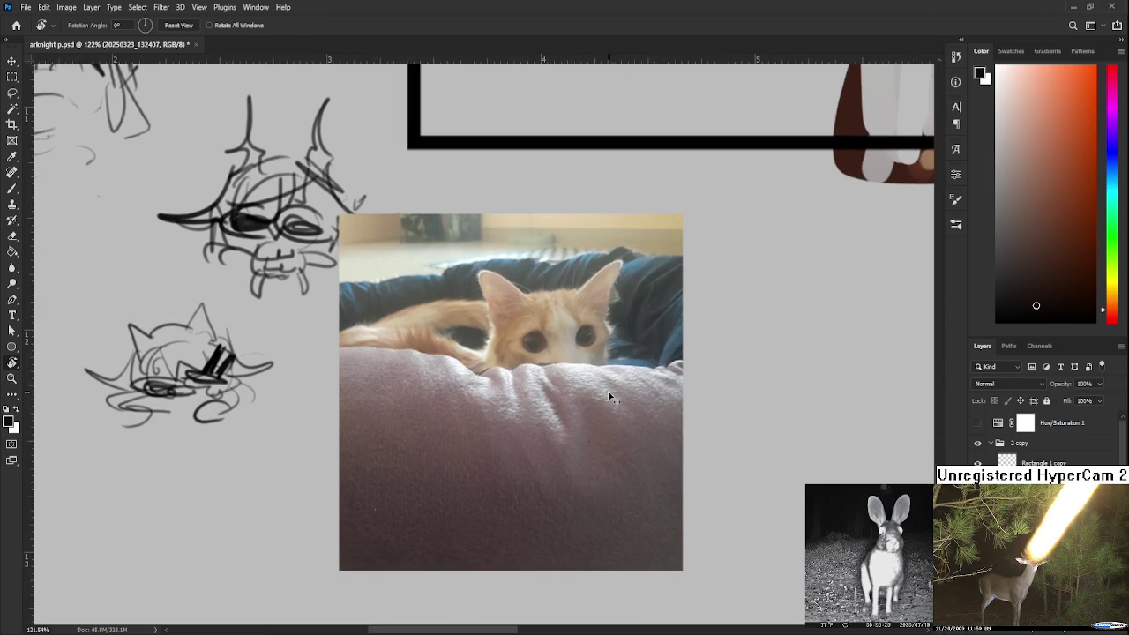
pyautogui.hotkey('ctrl', 't')
pyautogui.moveTo(521, 401)
pyautogui.mouseDown()
pyautogui.moveTo(556, 407)
pyautogui.moveTo(534, 411)
pyautogui.moveTo(657, 353)
pyautogui.moveTo(567, 365)
pyautogui.moveTo(579, 383)
pyautogui.mouseUp()
pyautogui.press('Return')
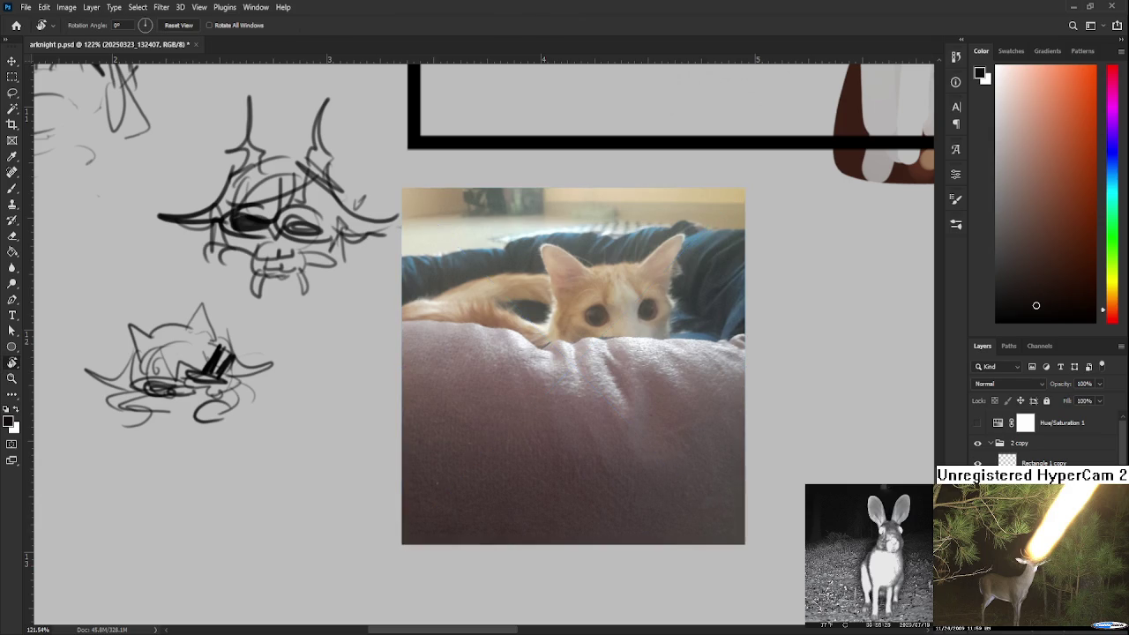
pyautogui.scroll(-3, 1045, 435)
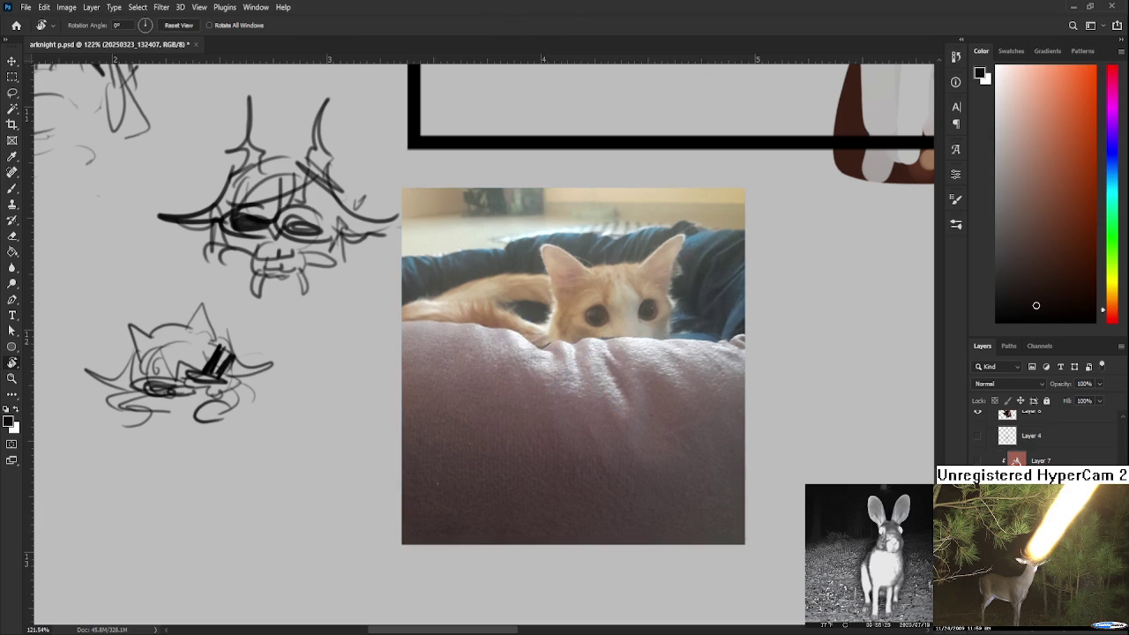
pyautogui.scroll(-1, 1045, 436)
pyautogui.scroll(1, 992, 406)
pyautogui.click(994, 413)
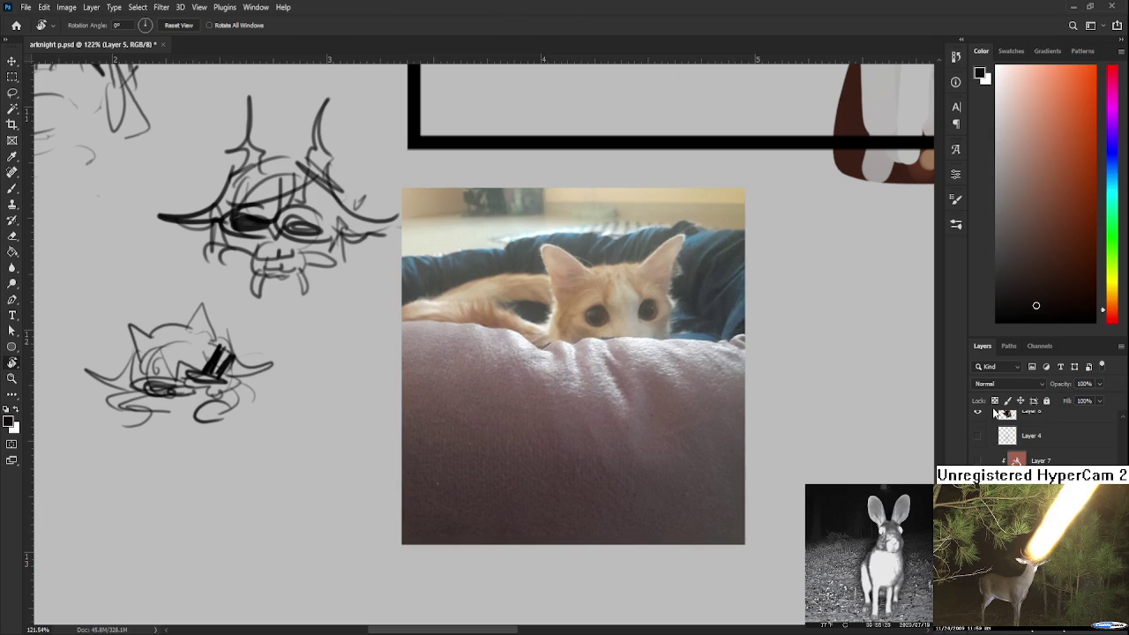
pyautogui.scroll(-1, 710, 366)
pyautogui.scroll(-2, 710, 365)
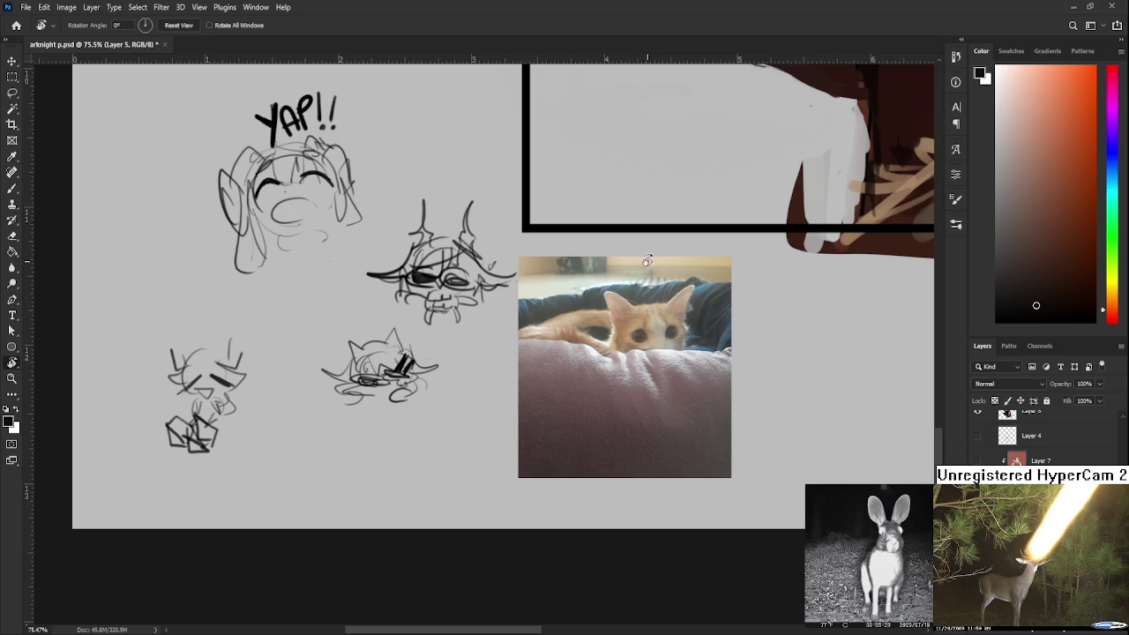
pyautogui.scroll(1, 653, 280)
pyautogui.moveTo(648, 437); pyautogui.dragTo(504, 447)
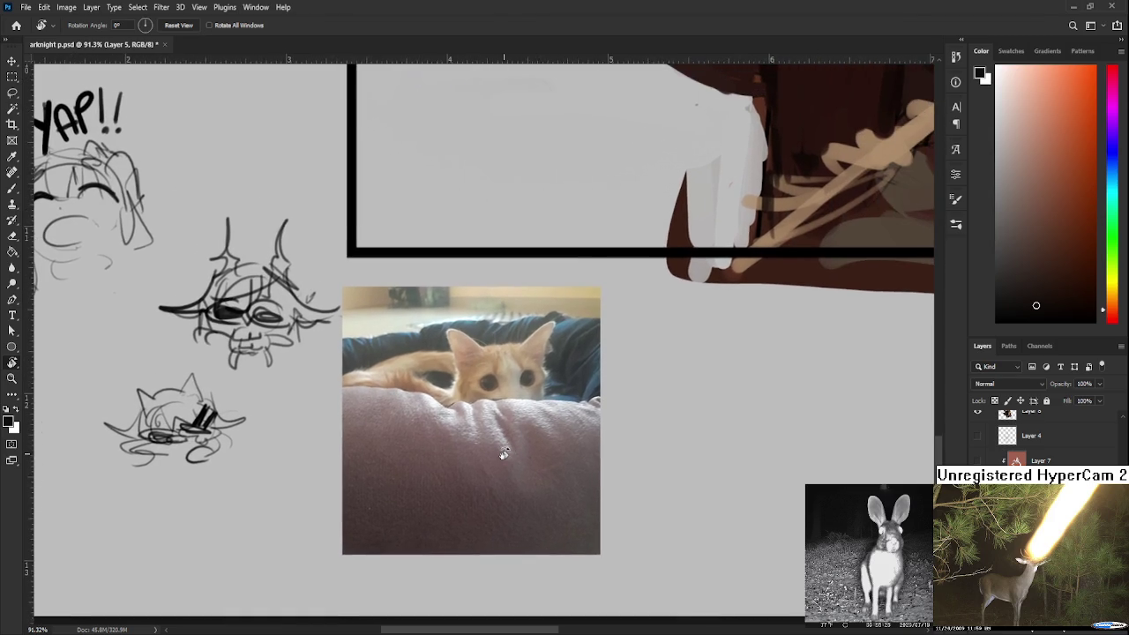
pyautogui.scroll(-2, 504, 449)
pyautogui.scroll(-1, 502, 454)
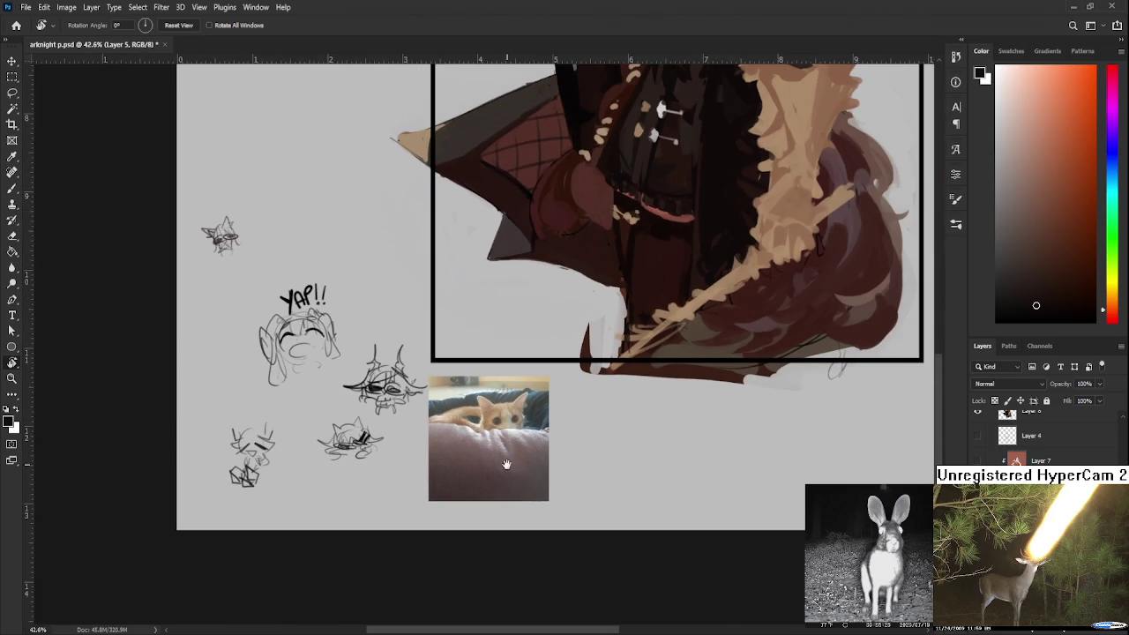
pyautogui.scroll(1, 586, 361)
pyautogui.scroll(2, 587, 360)
pyautogui.scroll(3, 582, 370)
pyautogui.scroll(-2, 573, 388)
pyautogui.scroll(-3, 567, 403)
pyautogui.moveTo(567, 404); pyautogui.dragTo(493, 378)
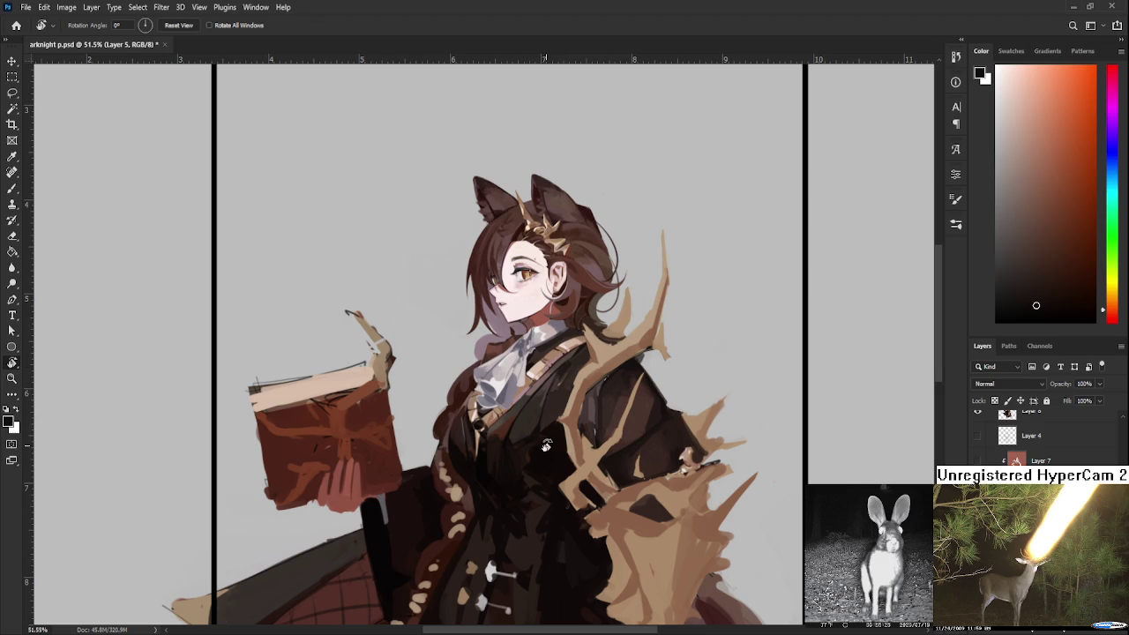
# Pan to the chest, sample coat colours, and draw then clear a quick lasso selection
pyautogui.scroll(2, 547, 444)
pyautogui.moveTo(508, 474); pyautogui.dragTo(499, 413)
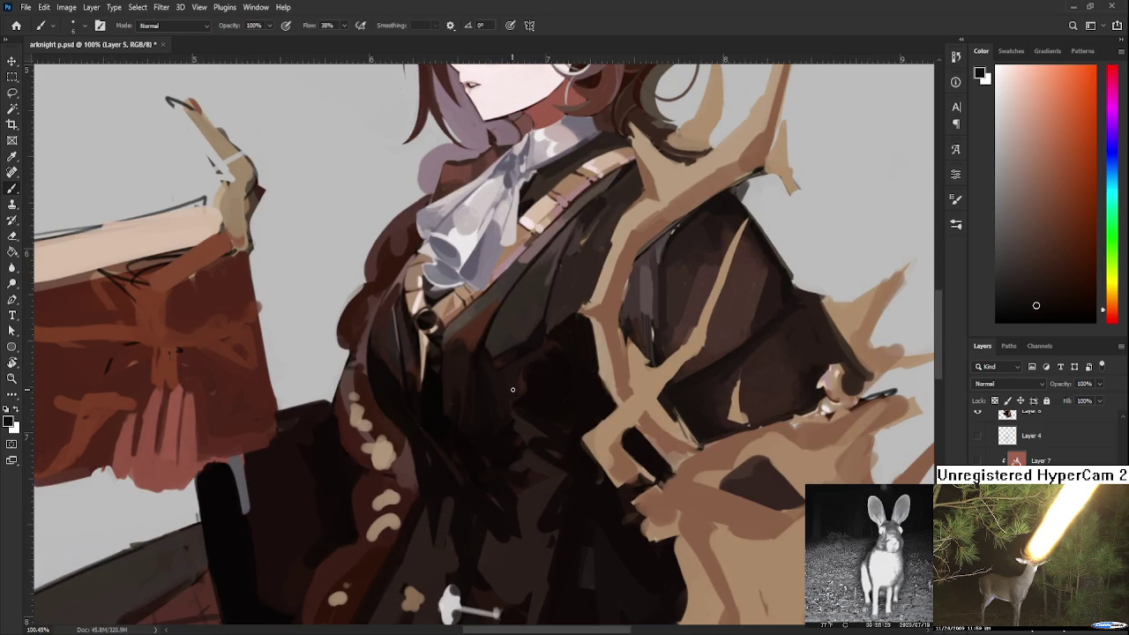
pyautogui.keyDown('alt'); pyautogui.click(521, 420); pyautogui.keyUp('alt')
pyautogui.keyDown('alt'); pyautogui.click(511, 432); pyautogui.keyUp('alt')
pyautogui.press('l')
pyautogui.moveTo(574, 534); pyautogui.dragTo(582, 523)
pyautogui.hotkey('ctrl', 'd')
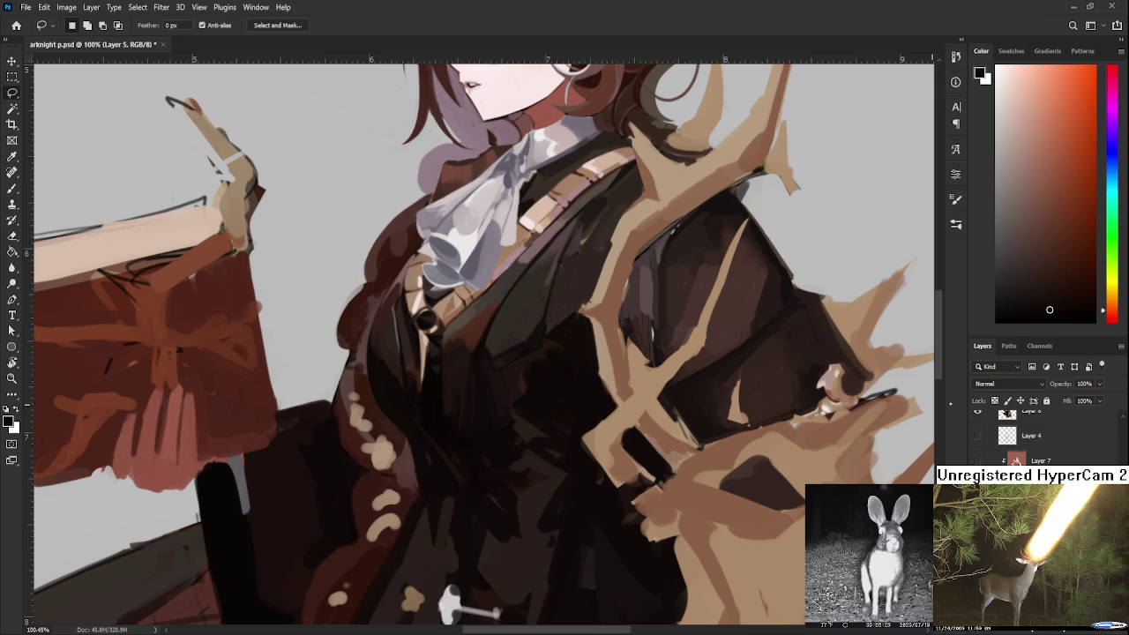
# Make Layer 8 active and, with the Brush, sample brown and near-black tones near the button
pyautogui.click(1027, 416)
pyautogui.press('b')
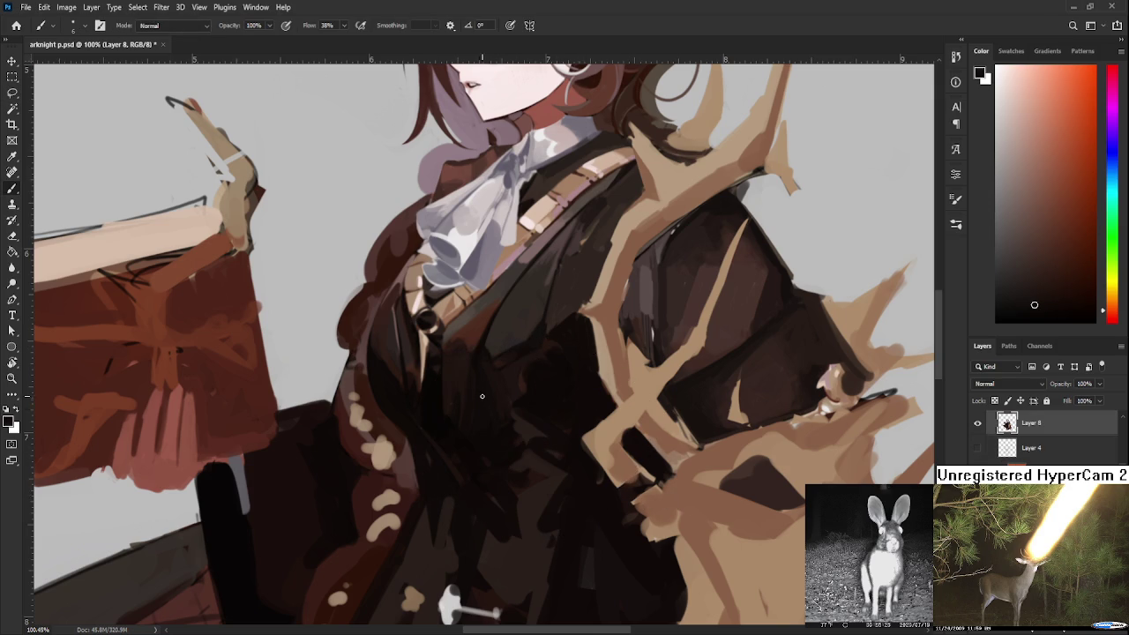
pyautogui.moveTo(484, 400); pyautogui.dragTo(553, 434)
pyautogui.scroll(3, 516, 410)
pyautogui.scroll(2, 513, 408)
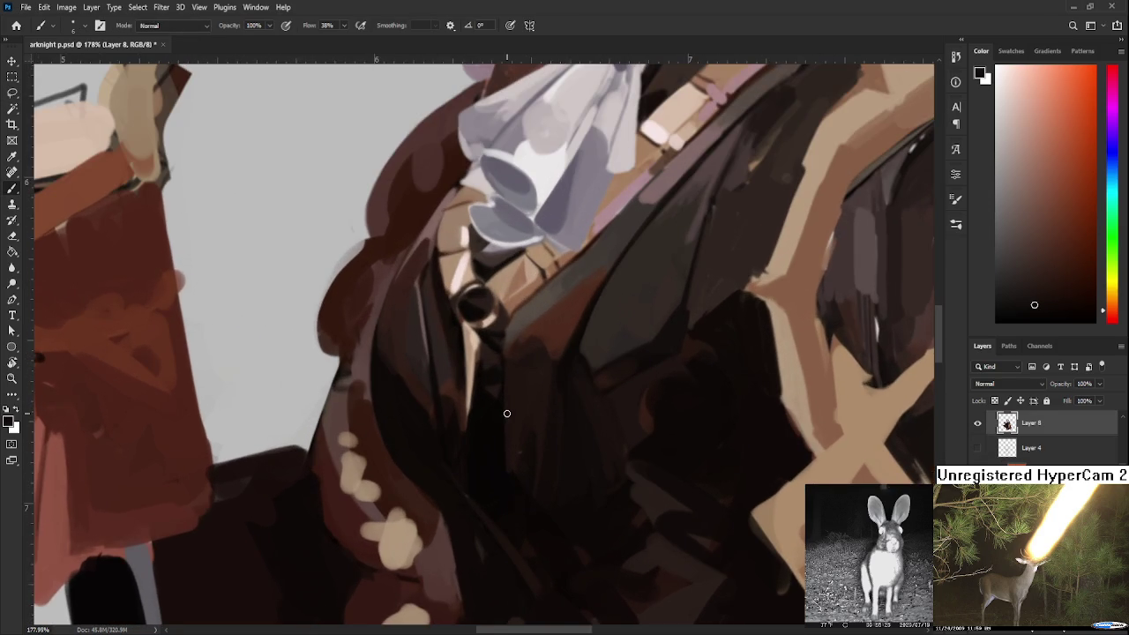
pyautogui.scroll(1, 512, 406)
pyautogui.keyDown('alt'); pyautogui.click(490, 410); pyautogui.keyUp('alt')
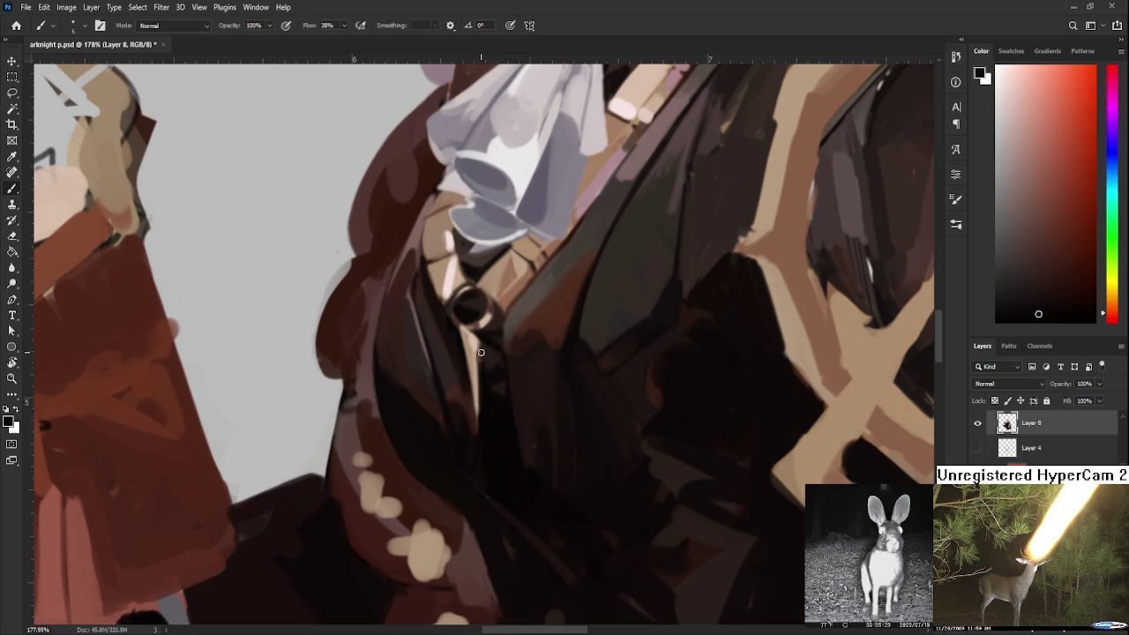
pyautogui.keyDown('alt'); pyautogui.click(478, 350); pyautogui.keyUp('alt')
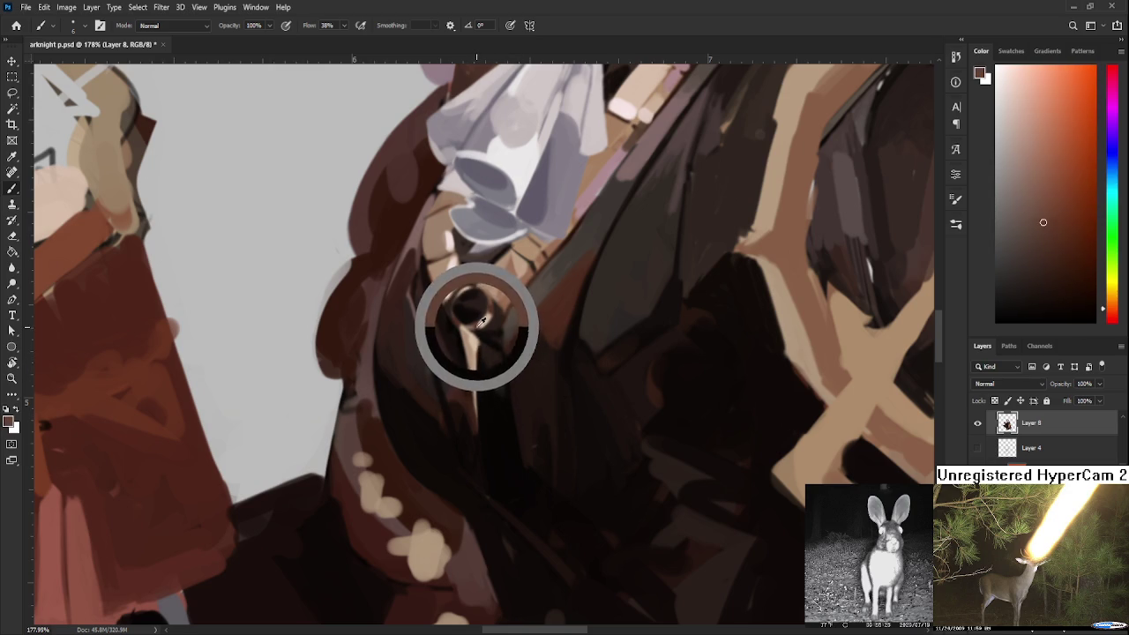
pyautogui.keyDown('alt'); pyautogui.click(484, 390); pyautogui.keyUp('alt')
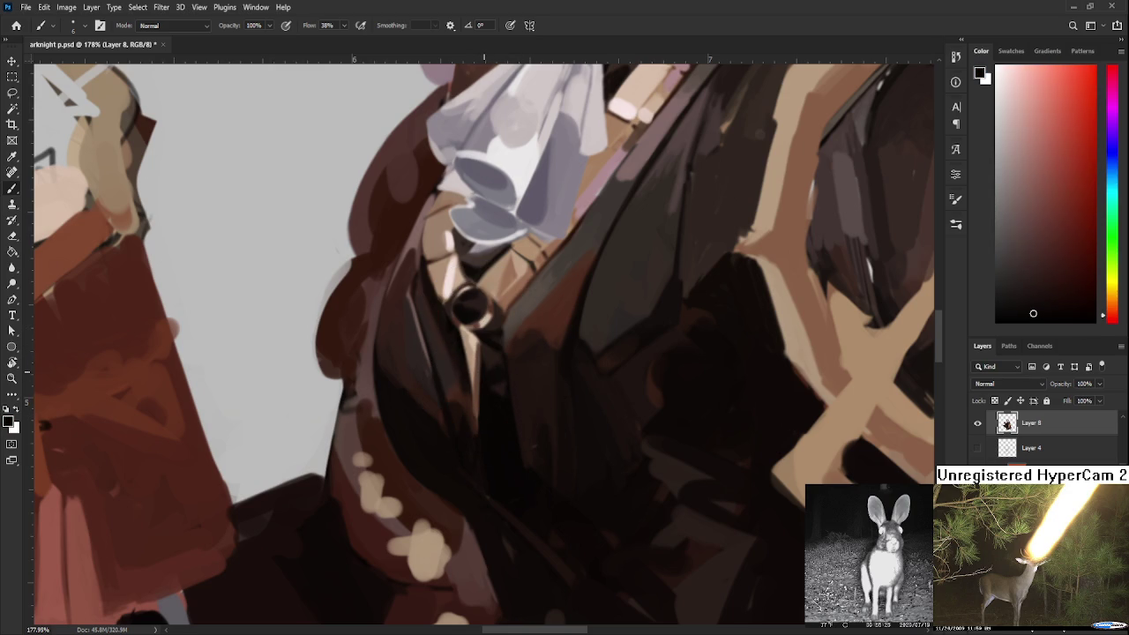
pyautogui.moveTo(481, 385); pyautogui.dragTo(480, 451)
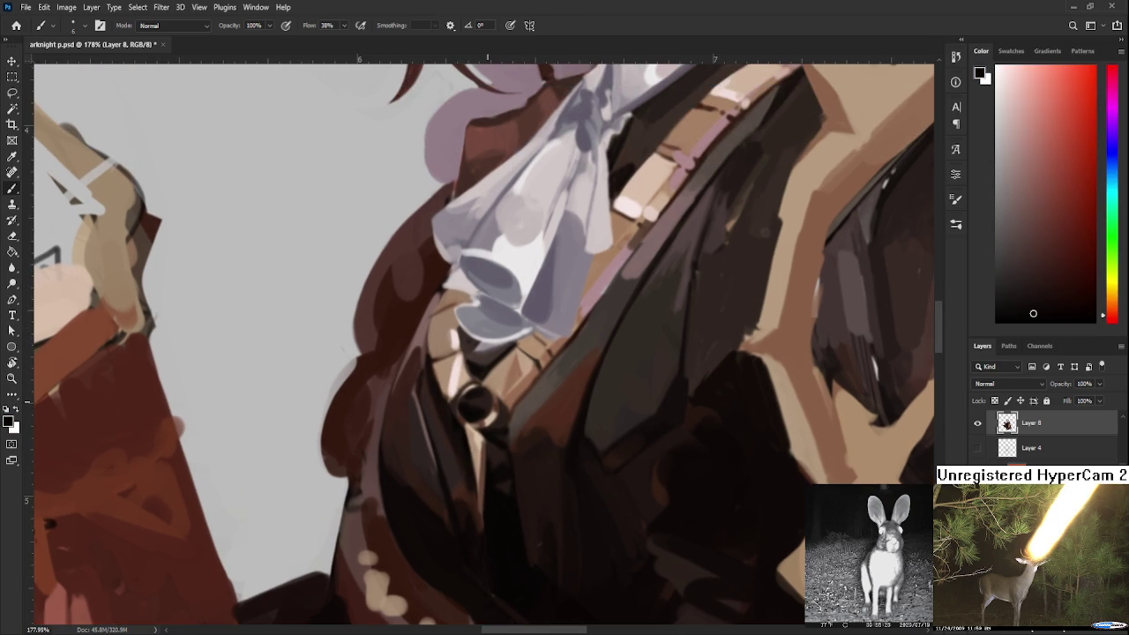
pyautogui.scroll(-5, 487, 402)
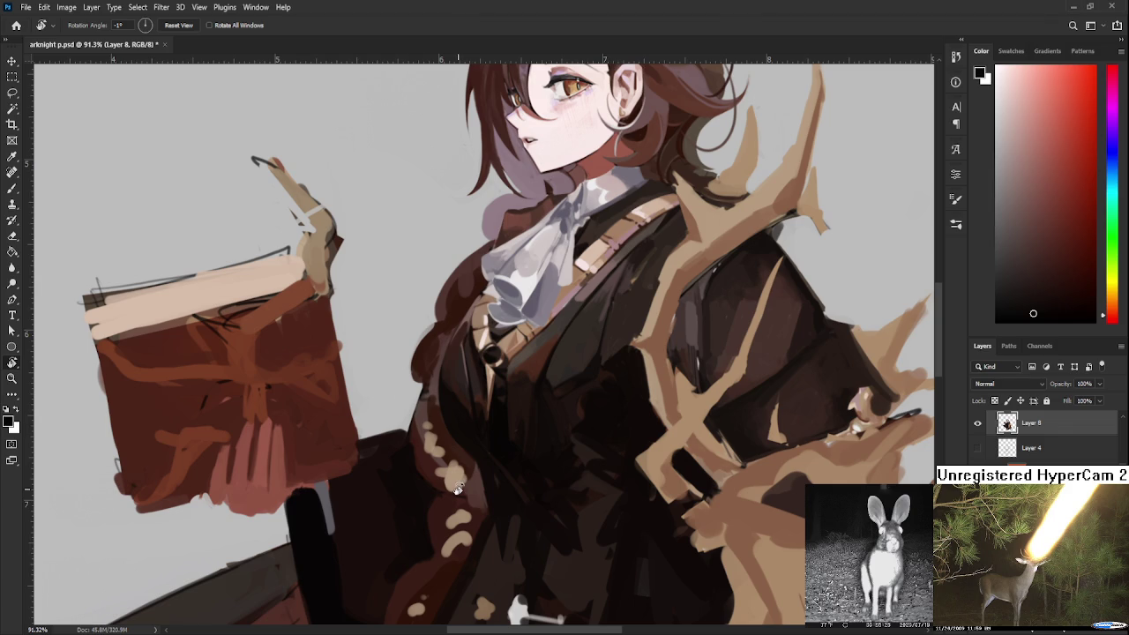
# With an enlarged brush, paint lighter and darker coat strokes along the strap
pyautogui.scroll(3, 458, 488)
pyautogui.scroll(-1, 489, 453)
pyautogui.press('b')
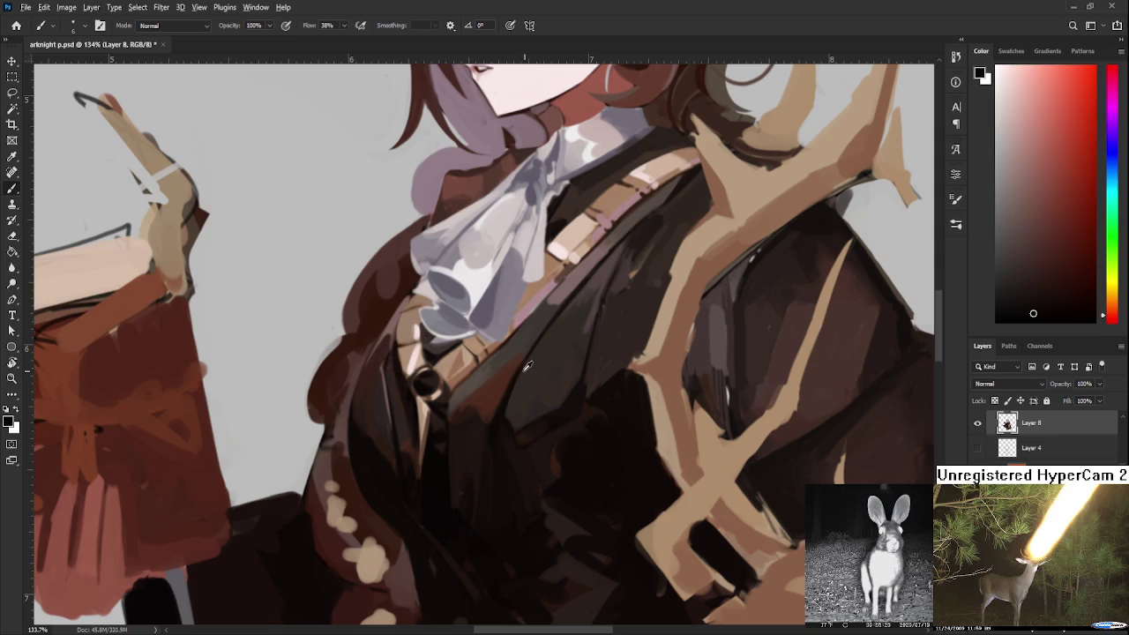
pyautogui.moveTo(567, 425)
pyautogui.mouseDown()
pyautogui.moveTo(447, 452)
pyautogui.moveTo(430, 480)
pyautogui.mouseUp()
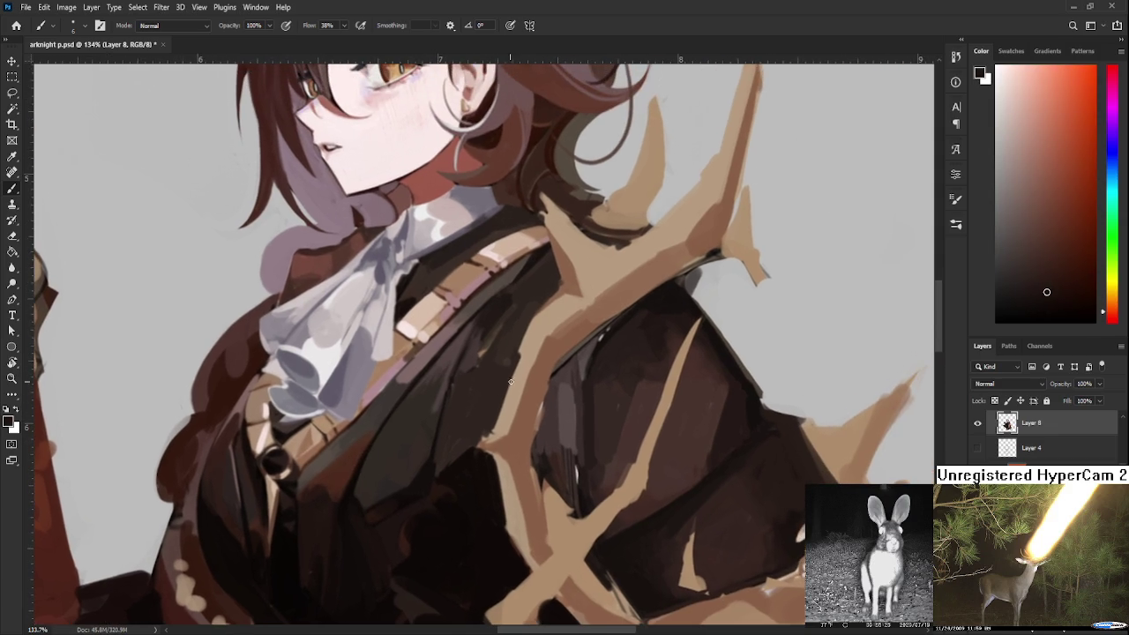
pyautogui.keyDown('alt'); pyautogui.click(472, 351); pyautogui.keyUp('alt')
pyautogui.press(']')
pyautogui.moveTo(467, 370); pyautogui.dragTo(453, 406)
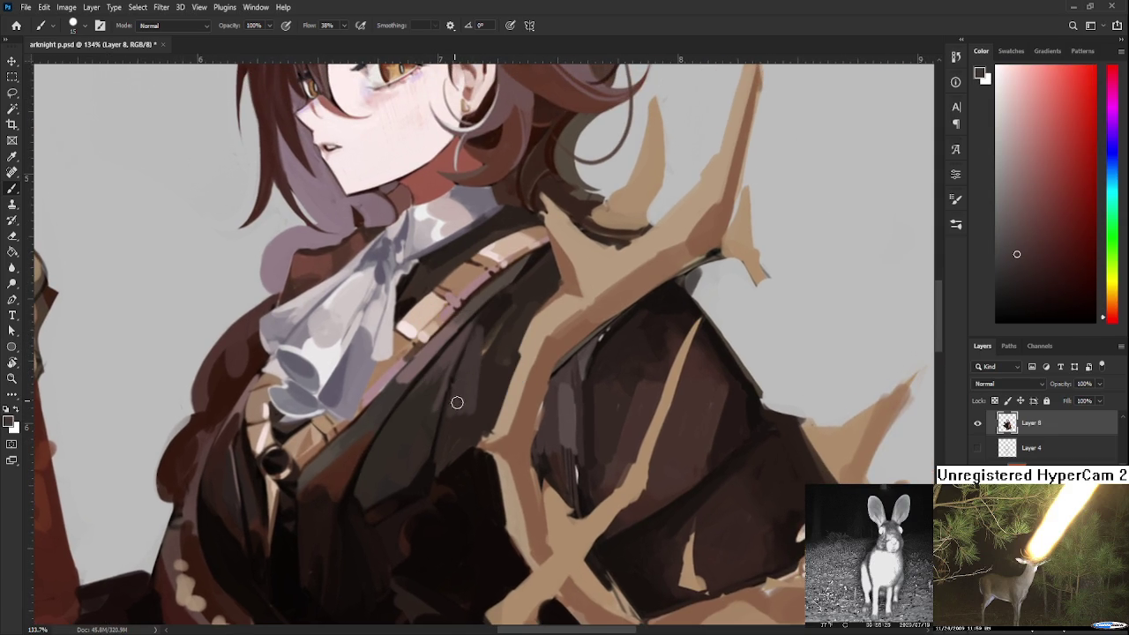
pyautogui.keyDown('alt'); pyautogui.click(433, 433); pyautogui.keyUp('alt')
pyautogui.moveTo(470, 327); pyautogui.dragTo(423, 476)
# Blend the coat using sampled warm brown, darker and reddish coat shades
pyautogui.keyDown('alt'); pyautogui.click(479, 356); pyautogui.keyUp('alt')
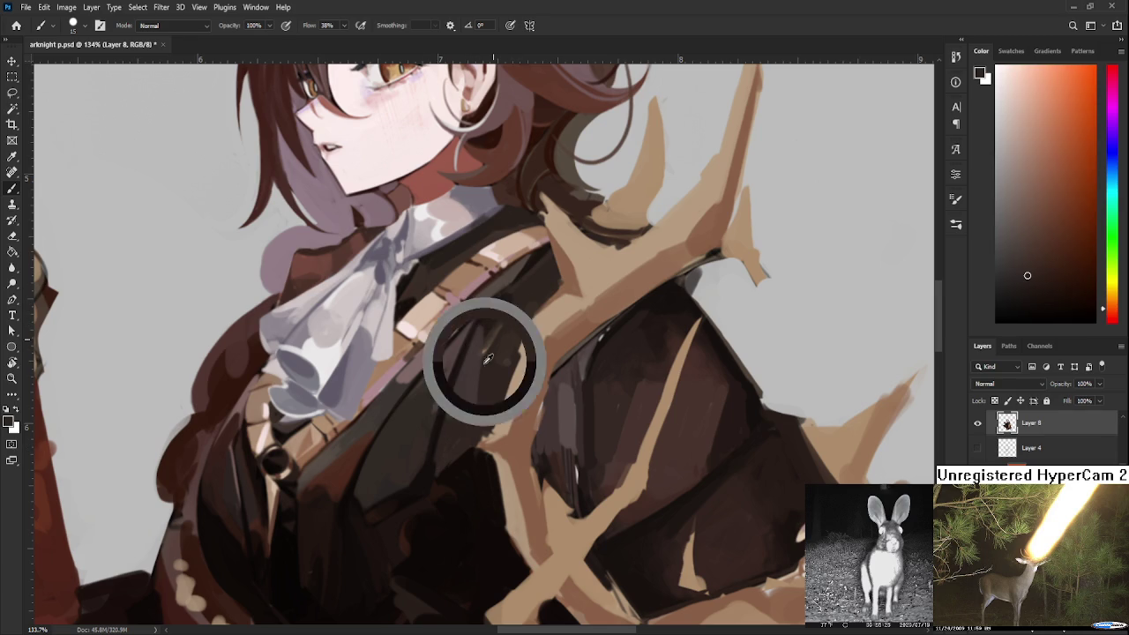
pyautogui.keyDown('alt'); pyautogui.click(484, 357); pyautogui.keyUp('alt')
pyautogui.moveTo(493, 349); pyautogui.dragTo(500, 391)
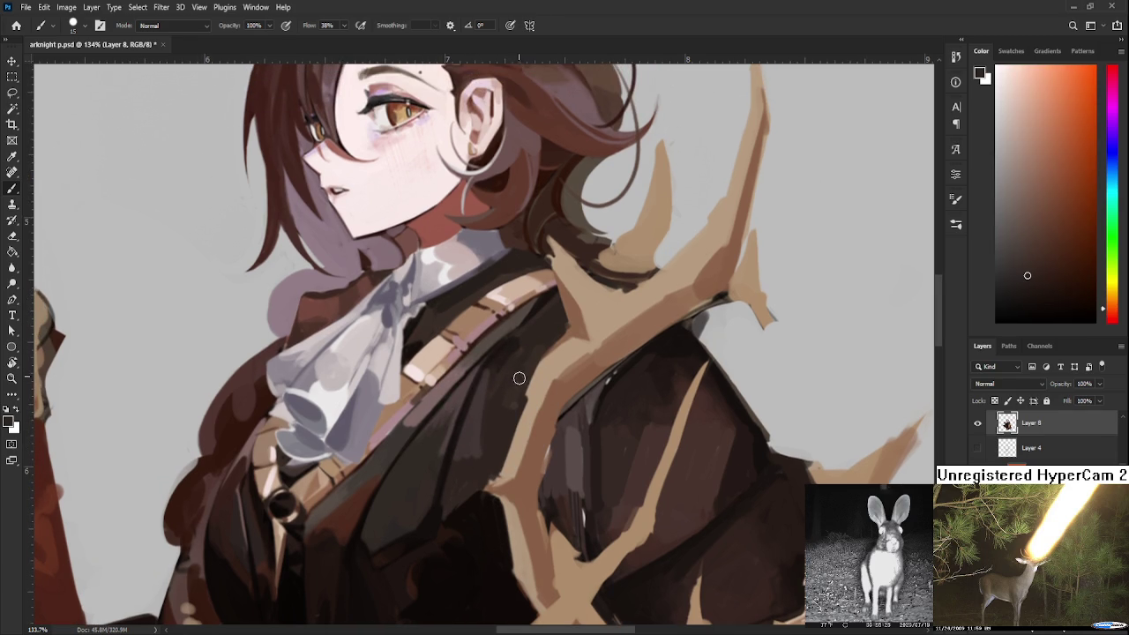
pyautogui.keyDown('alt'); pyautogui.click(517, 386); pyautogui.keyUp('alt')
pyautogui.keyDown('alt'); pyautogui.click(499, 423); pyautogui.keyUp('alt')
pyautogui.keyDown('alt'); pyautogui.click(470, 453); pyautogui.keyUp('alt')
pyautogui.keyDown('alt'); pyautogui.click(468, 423); pyautogui.keyUp('alt')
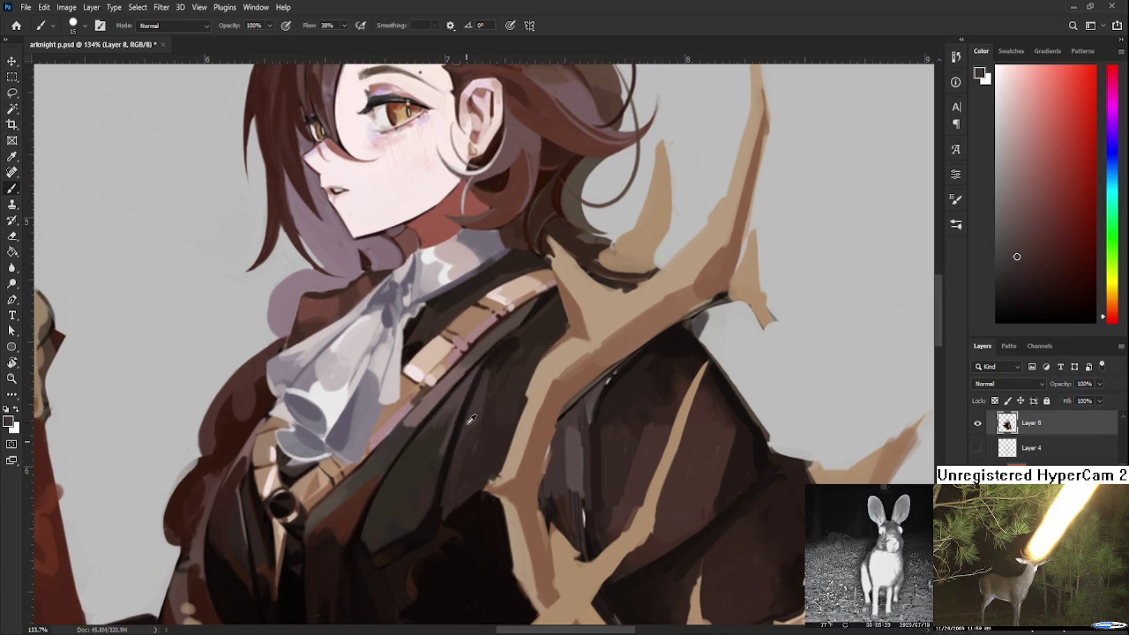
pyautogui.keyDown('alt'); pyautogui.click(472, 436); pyautogui.keyUp('alt')
pyautogui.keyDown('alt'); pyautogui.click(474, 446); pyautogui.keyUp('alt')
pyautogui.keyDown('alt'); pyautogui.click(478, 429); pyautogui.keyUp('alt')
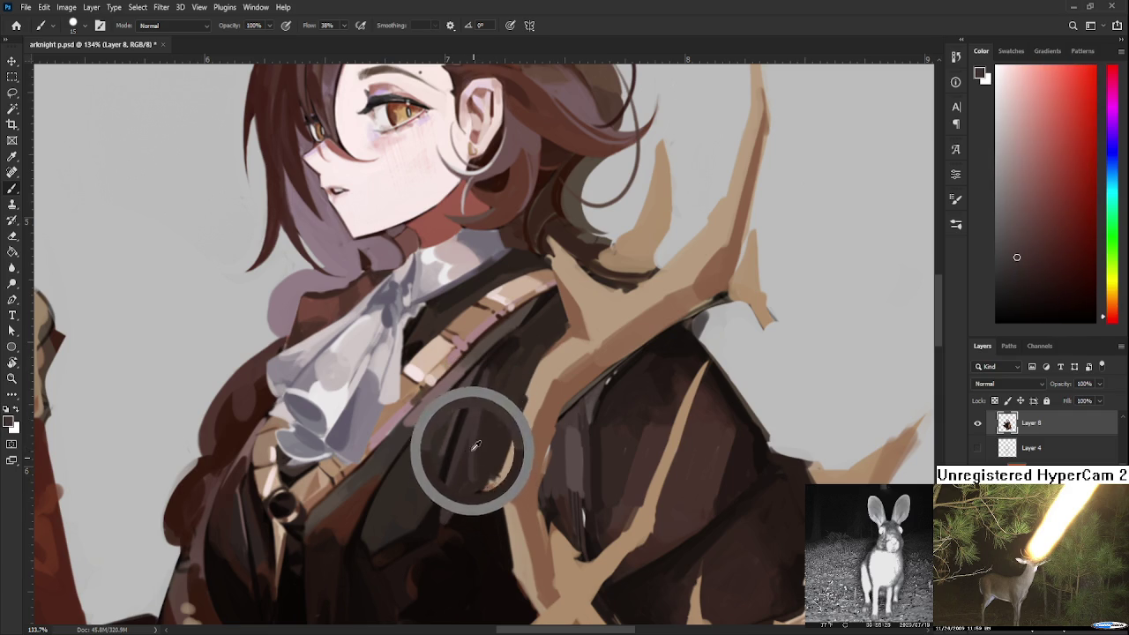
# Soften the coat near the strap with sampled orange-brown and reddish shades
pyautogui.keyDown('alt'); pyautogui.click(468, 433); pyautogui.keyUp('alt')
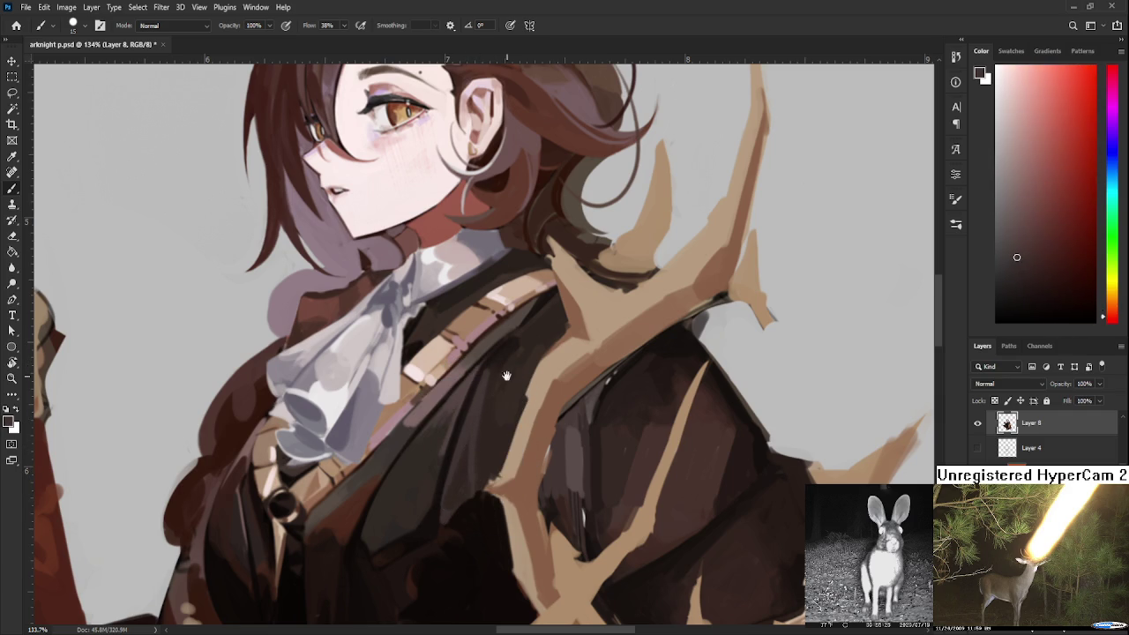
pyautogui.moveTo(504, 373); pyautogui.dragTo(476, 412)
pyautogui.keyDown('alt'); pyautogui.click(500, 395); pyautogui.keyUp('alt')
pyautogui.keyDown('alt'); pyautogui.click(470, 415); pyautogui.keyUp('alt')
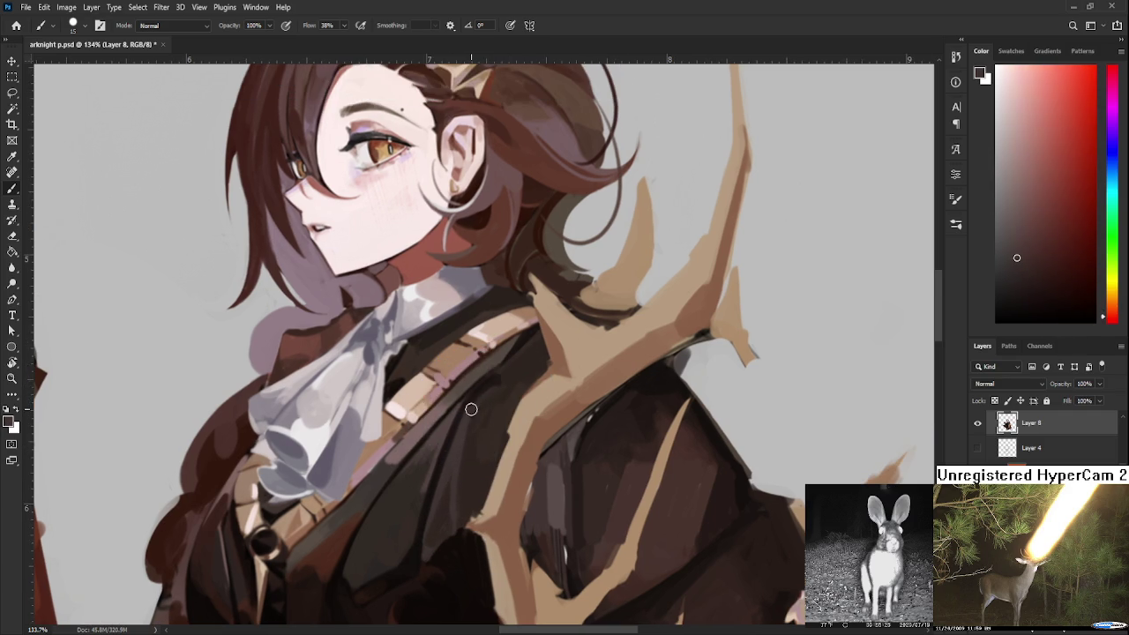
pyautogui.keyDown('alt'); pyautogui.click(474, 409); pyautogui.keyUp('alt')
pyautogui.keyDown('alt'); pyautogui.click(481, 407); pyautogui.keyUp('alt')
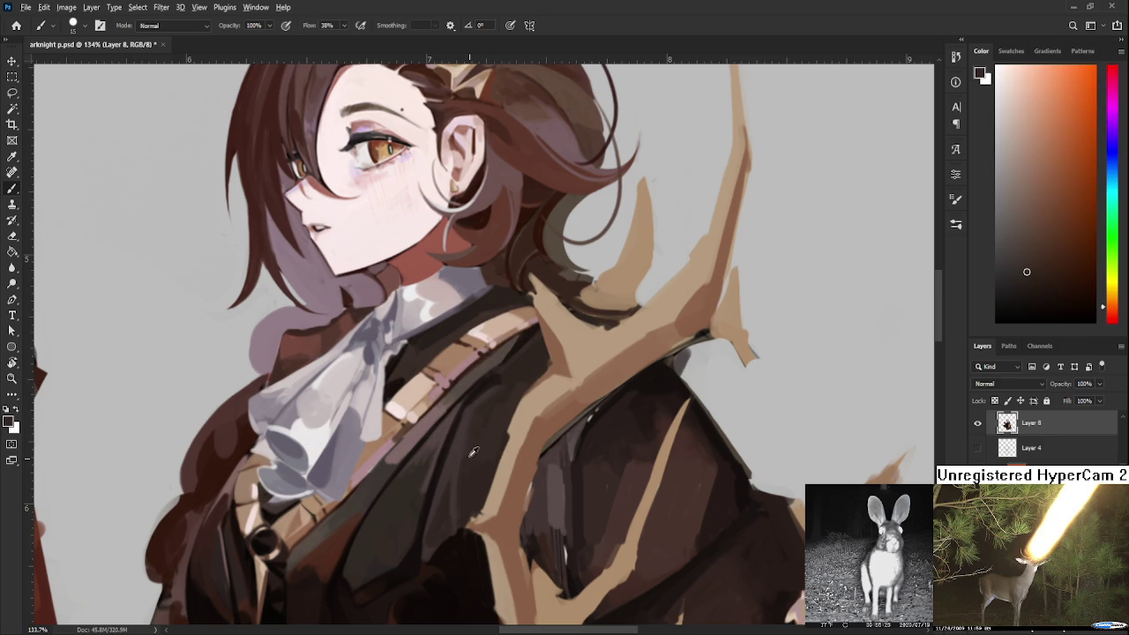
pyautogui.keyDown('alt'); pyautogui.click(478, 418); pyautogui.keyUp('alt')
pyautogui.keyDown('alt'); pyautogui.click(476, 416); pyautogui.keyUp('alt')
pyautogui.keyDown('alt'); pyautogui.click(467, 420); pyautogui.keyUp('alt')
pyautogui.keyDown('alt'); pyautogui.click(493, 373); pyautogui.keyUp('alt')
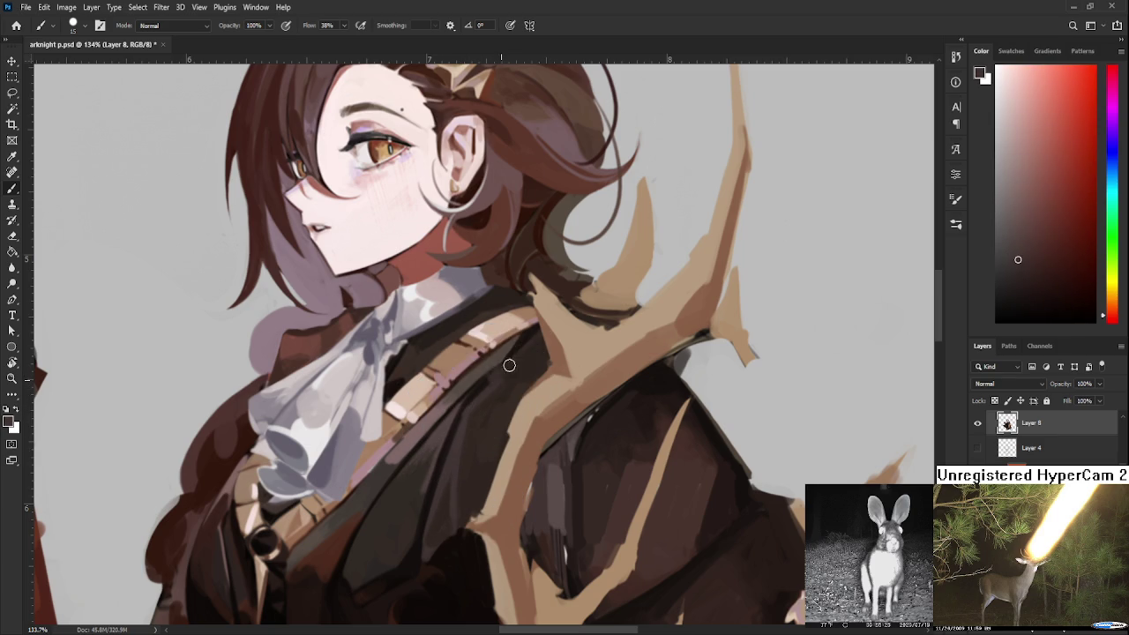
pyautogui.keyDown('alt'); pyautogui.click(526, 357); pyautogui.keyUp('alt')
pyautogui.keyDown('alt'); pyautogui.click(532, 353); pyautogui.keyUp('alt')
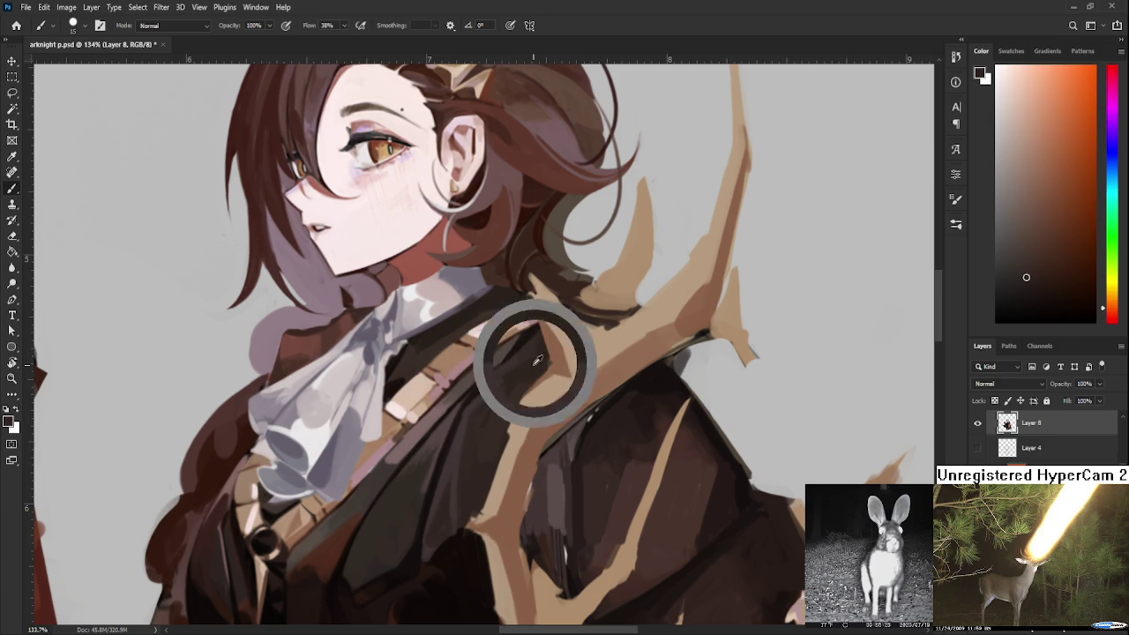
# Blend the coat beside the book with darker and lighter red-brown shades
pyautogui.scroll(-3, 482, 450)
pyautogui.scroll(-2, 482, 449)
pyautogui.scroll(3, 482, 450)
pyautogui.scroll(2, 482, 450)
pyautogui.moveTo(482, 449); pyautogui.dragTo(533, 437)
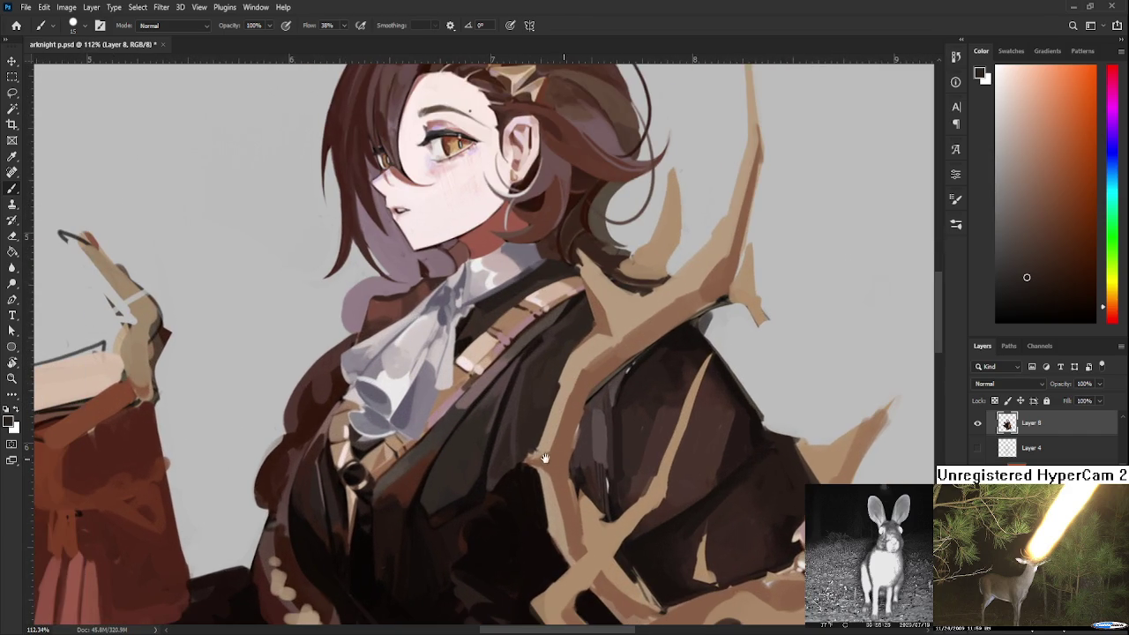
pyautogui.keyDown('alt'); pyautogui.click(510, 417); pyautogui.keyUp('alt')
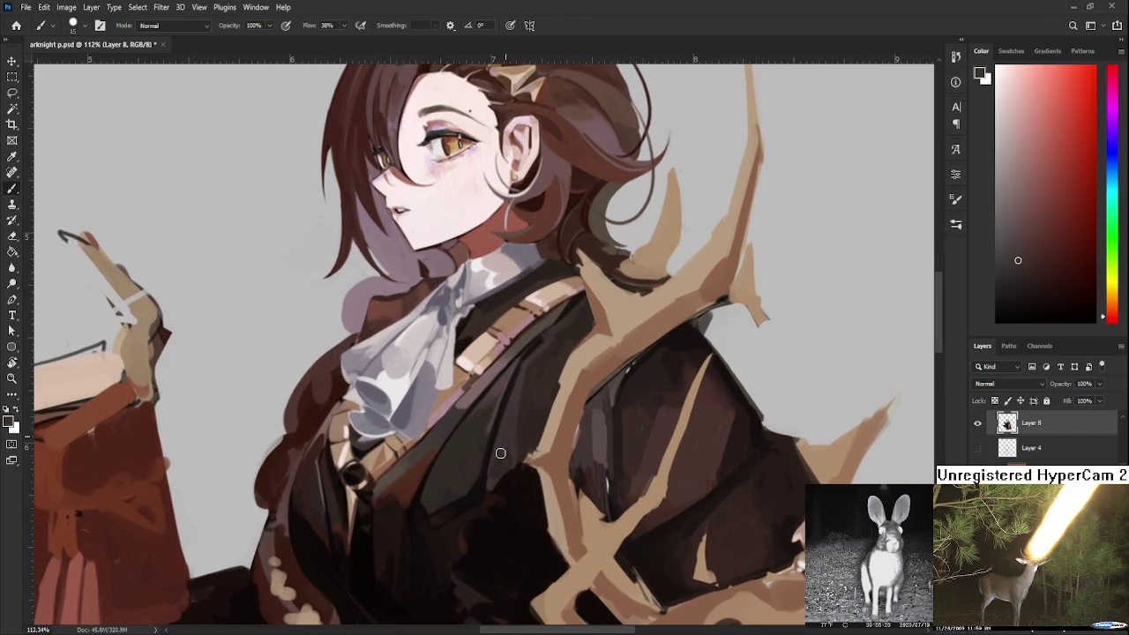
pyautogui.keyDown('alt'); pyautogui.click(506, 486); pyautogui.keyUp('alt')
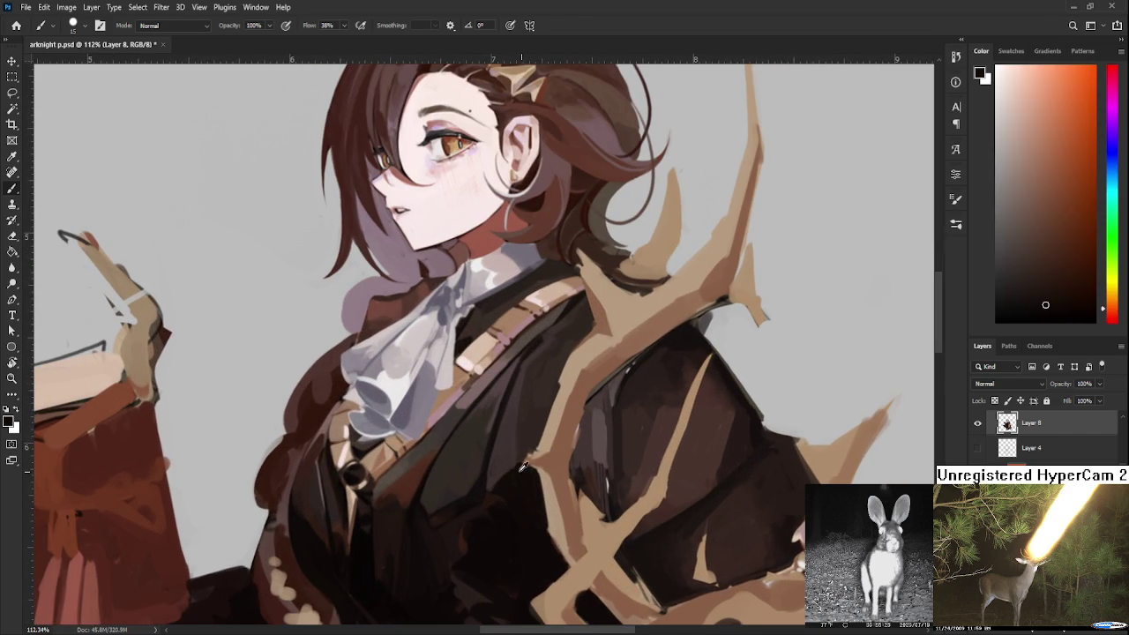
pyautogui.keyDown('alt'); pyautogui.click(501, 454); pyautogui.keyUp('alt')
pyautogui.scroll(-3, 440, 285)
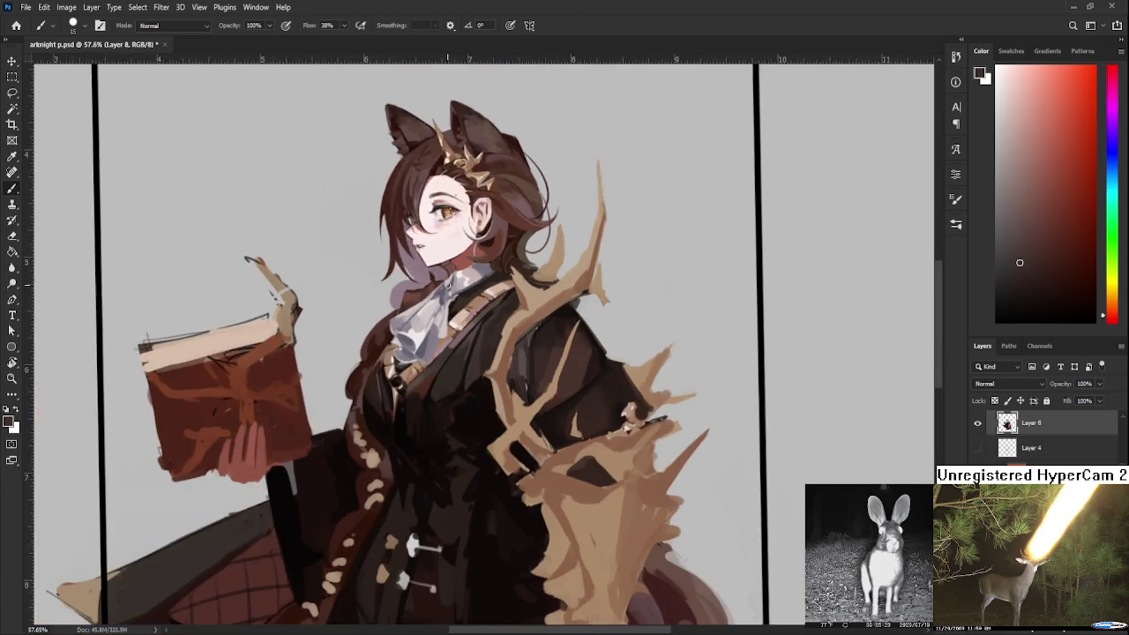
pyautogui.scroll(-2, 444, 353)
pyautogui.scroll(-2, 447, 412)
pyautogui.scroll(2, 447, 412)
pyautogui.scroll(2, 447, 412)
pyautogui.scroll(1, 450, 397)
pyautogui.scroll(1, 420, 429)
pyautogui.moveTo(420, 429)
pyautogui.mouseDown()
pyautogui.moveTo(484, 436)
pyautogui.moveTo(511, 476)
pyautogui.mouseUp()
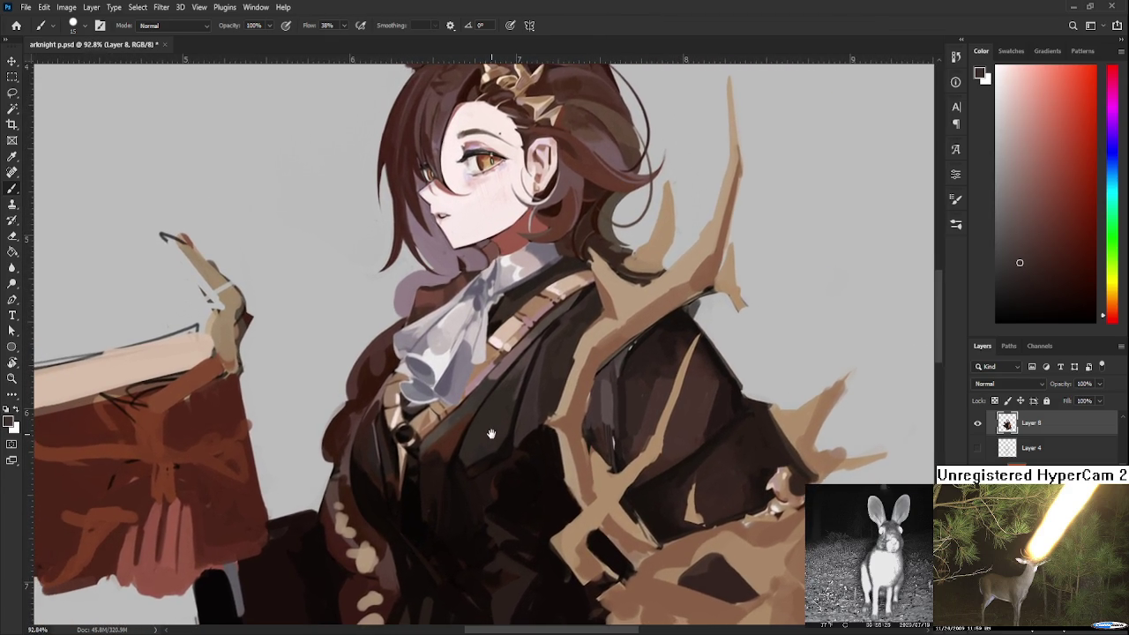
pyautogui.scroll(1, 467, 353)
pyautogui.scroll(3, 467, 352)
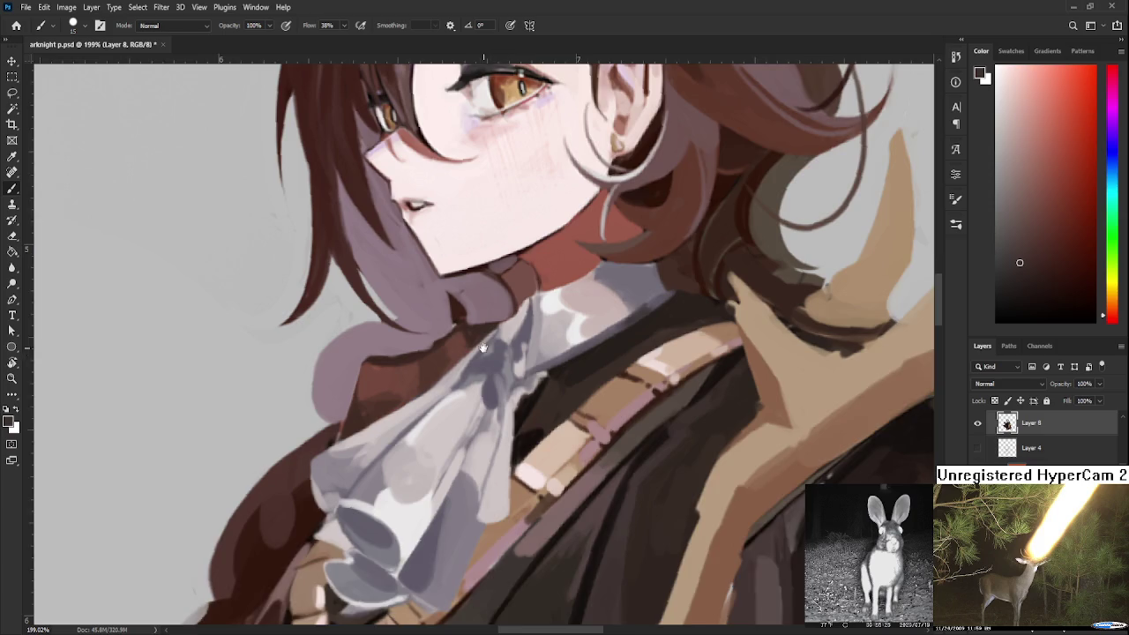
pyautogui.moveTo(469, 356); pyautogui.dragTo(471, 452)
pyautogui.keyDown('alt'); pyautogui.click(472, 409); pyautogui.keyUp('alt')
pyautogui.keyDown('alt'); pyautogui.click(446, 395); pyautogui.keyUp('alt')
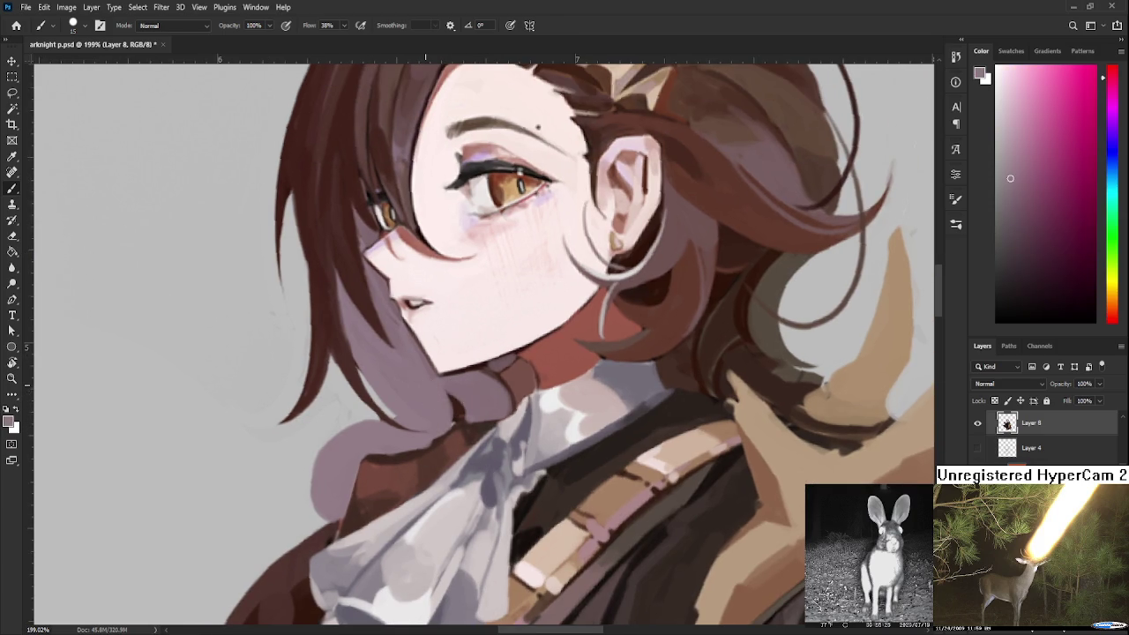
pyautogui.scroll(-2, 426, 291)
pyautogui.scroll(-1, 426, 291)
pyautogui.scroll(-1, 426, 291)
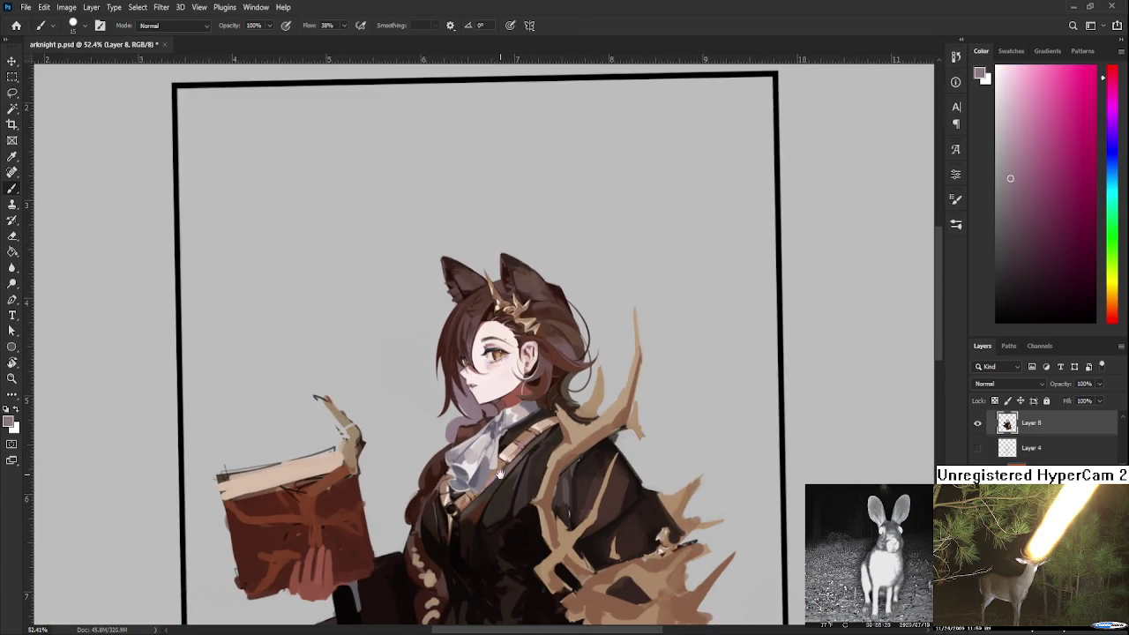
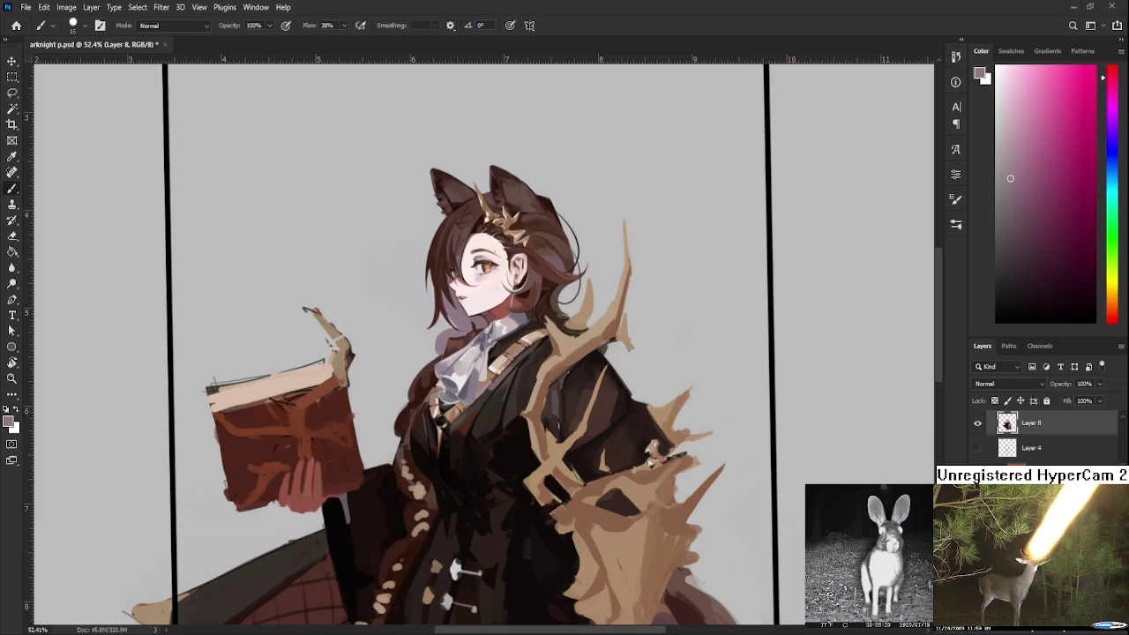
# Zoom into the coat's chest, sample its dark brown, and paint dark shading strokes
pyautogui.scroll(1, 511, 489)
pyautogui.scroll(1, 511, 489)
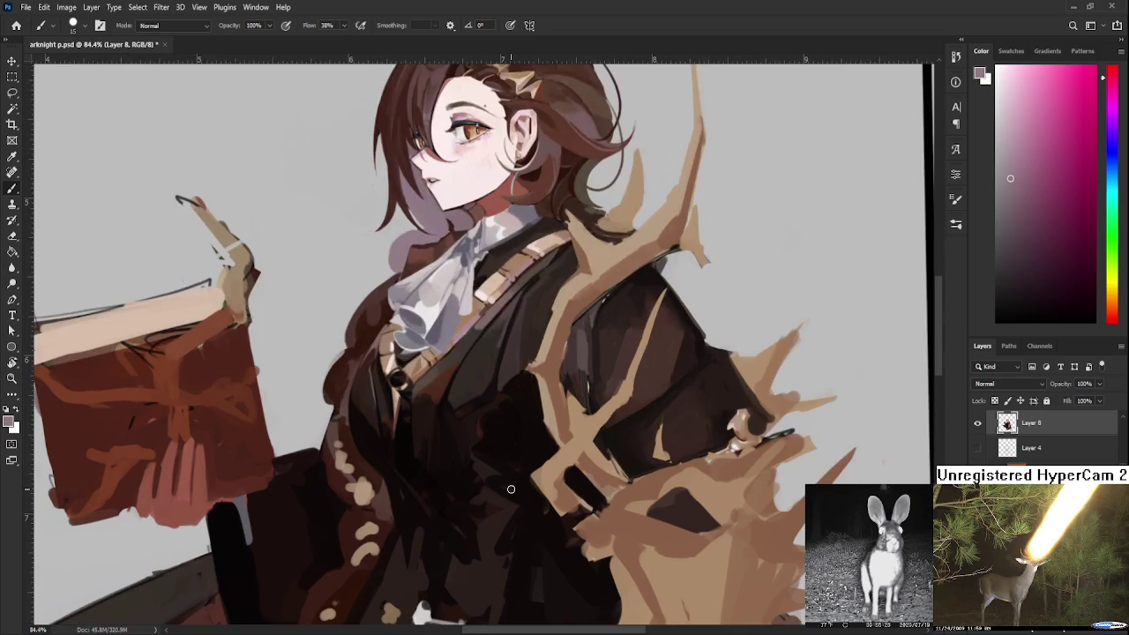
pyautogui.moveTo(528, 516); pyautogui.dragTo(510, 454)
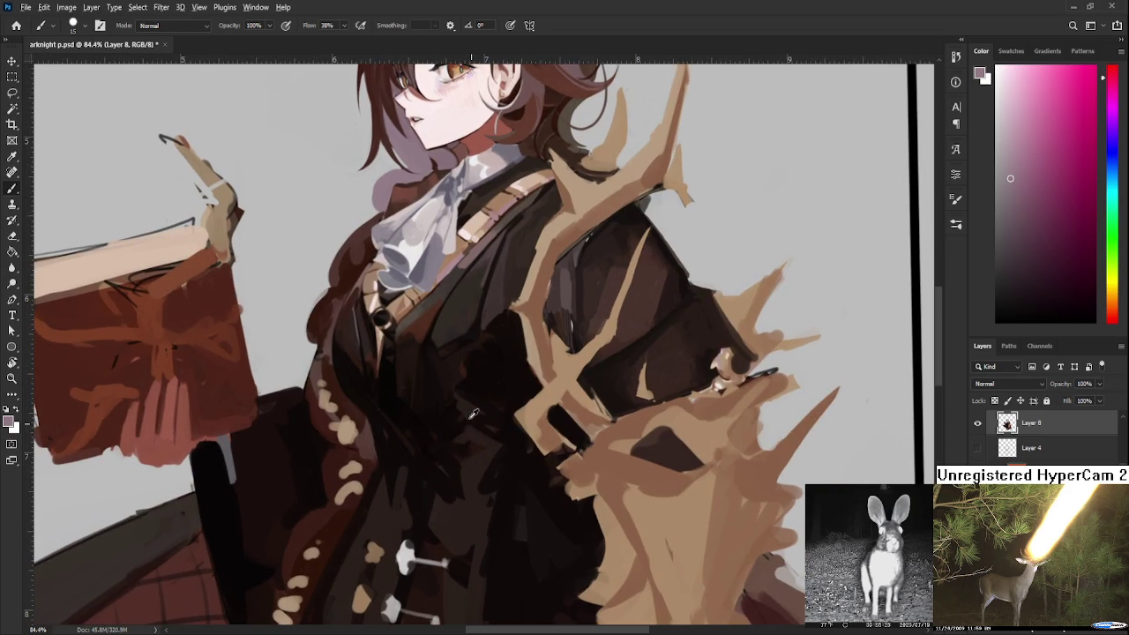
pyautogui.keyDown('alt'); pyautogui.click(470, 406); pyautogui.keyUp('alt')
pyautogui.moveTo(448, 429); pyautogui.dragTo(462, 414)
# Blend lighter and darker coat browns into the chest shading
pyautogui.keyDown('alt'); pyautogui.click(448, 414); pyautogui.keyUp('alt')
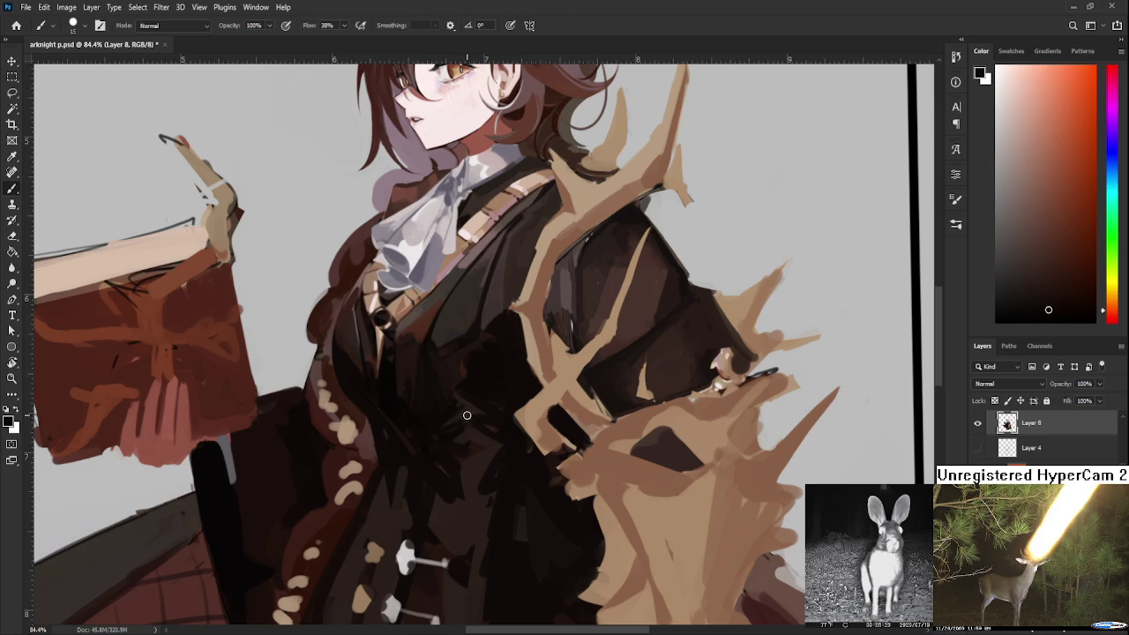
pyautogui.keyDown('alt'); pyautogui.click(446, 430); pyautogui.keyUp('alt')
pyautogui.keyDown('alt'); pyautogui.click(445, 429); pyautogui.keyUp('alt')
pyautogui.keyDown('alt'); pyautogui.click(464, 417); pyautogui.keyUp('alt')
pyautogui.keyDown('alt'); pyautogui.click(467, 418); pyautogui.keyUp('alt')
pyautogui.keyDown('alt'); pyautogui.click(460, 415); pyautogui.keyUp('alt')
pyautogui.keyDown('alt'); pyautogui.click(454, 407); pyautogui.keyUp('alt')
# Resample the coat's base and deeper browns and blend them across the chest
pyautogui.keyDown('alt'); pyautogui.click(467, 408); pyautogui.keyUp('alt')
pyautogui.keyDown('alt'); pyautogui.click(467, 404); pyautogui.keyUp('alt')
pyautogui.keyDown('alt'); pyautogui.click(466, 411); pyautogui.keyUp('alt')
pyautogui.keyDown('alt'); pyautogui.click(483, 409); pyautogui.keyUp('alt')
pyautogui.keyDown('alt'); pyautogui.click(490, 418); pyautogui.keyUp('alt')
pyautogui.keyDown('alt'); pyautogui.click(484, 431); pyautogui.keyUp('alt')
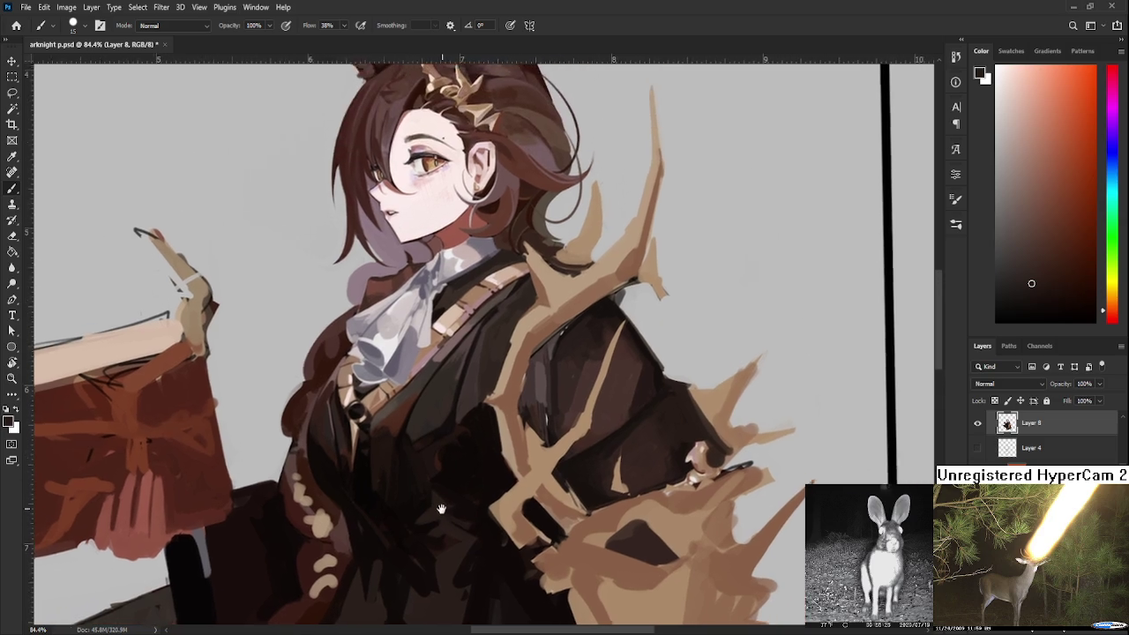
# Bring the head and upper coat into view and paint a shading stroke on the upper coat
pyautogui.moveTo(467, 414); pyautogui.dragTo(417, 545)
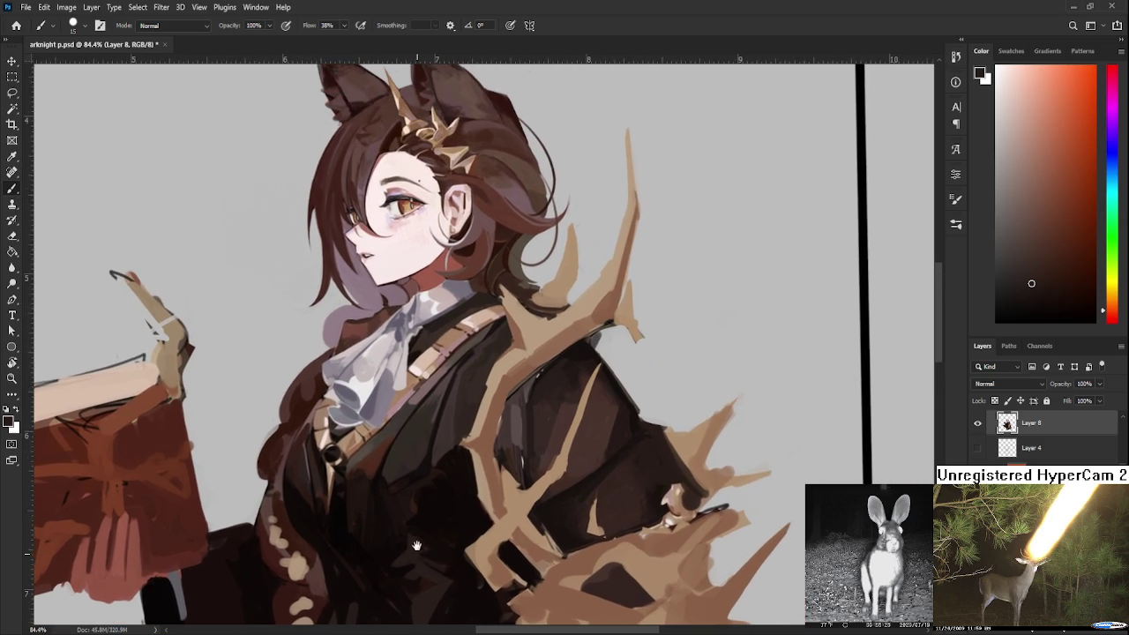
pyautogui.keyDown('alt'); pyautogui.click(430, 423); pyautogui.keyUp('alt')
pyautogui.keyDown('alt'); pyautogui.click(448, 411); pyautogui.keyUp('alt')
pyautogui.keyDown('alt'); pyautogui.click(467, 401); pyautogui.keyUp('alt')
pyautogui.moveTo(467, 401); pyautogui.dragTo(465, 388)
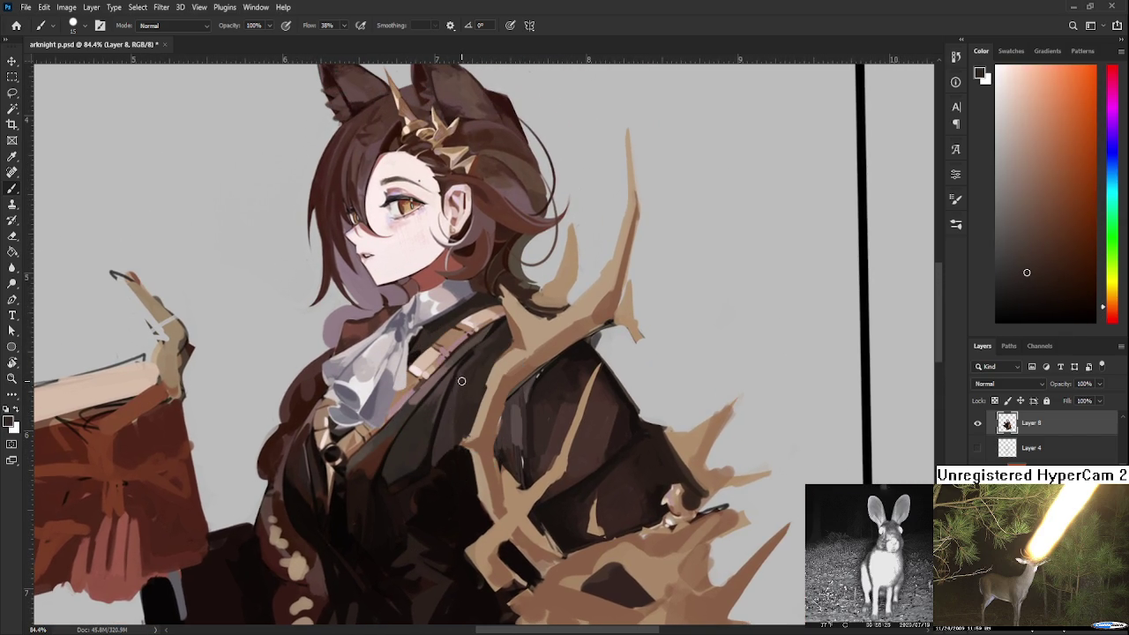
# Blend tones from near the strap and lighter browns onto the lower chest
pyautogui.keyDown('alt'); pyautogui.click(453, 397); pyautogui.keyUp('alt')
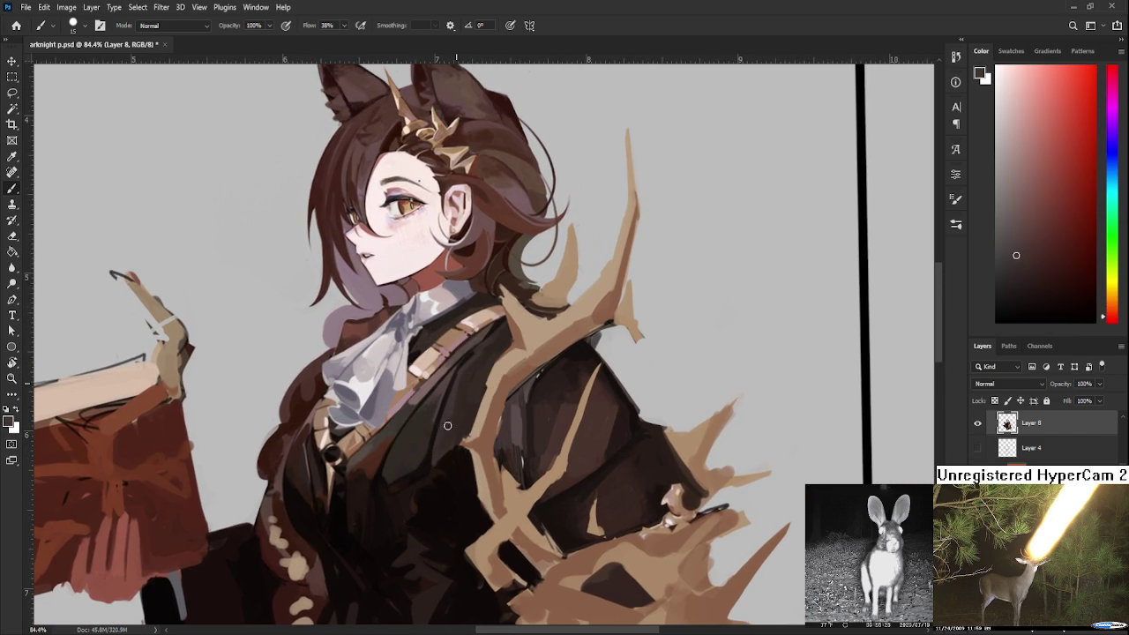
pyautogui.keyDown('alt'); pyautogui.click(465, 396); pyautogui.keyUp('alt')
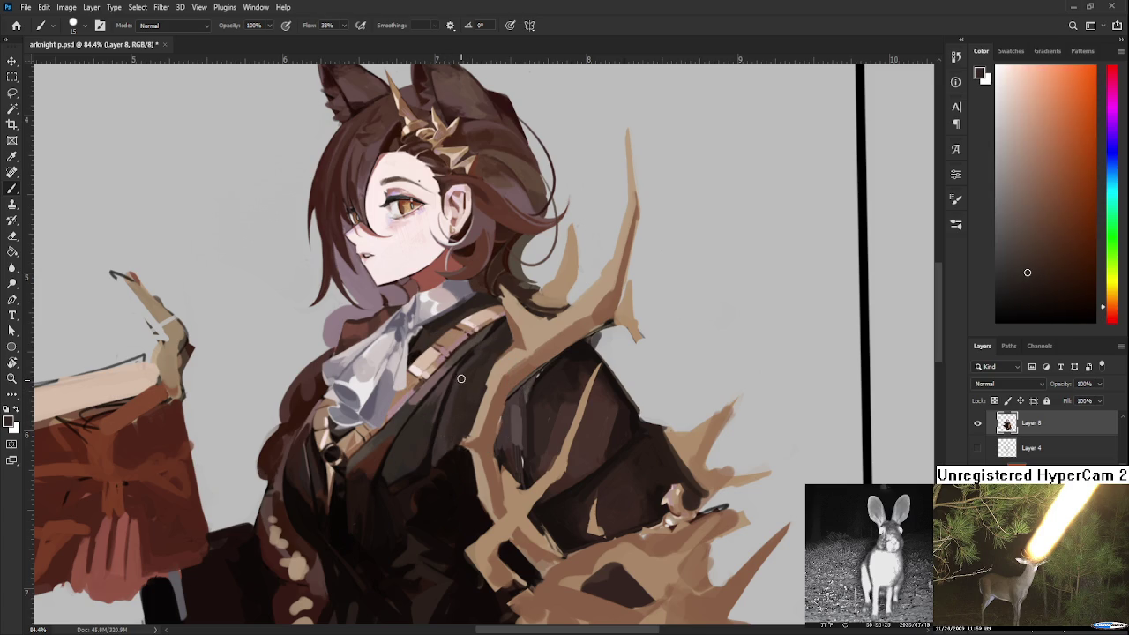
pyautogui.keyDown('alt'); pyautogui.click(445, 416); pyautogui.keyUp('alt')
pyautogui.keyDown('alt'); pyautogui.click(443, 435); pyautogui.keyUp('alt')
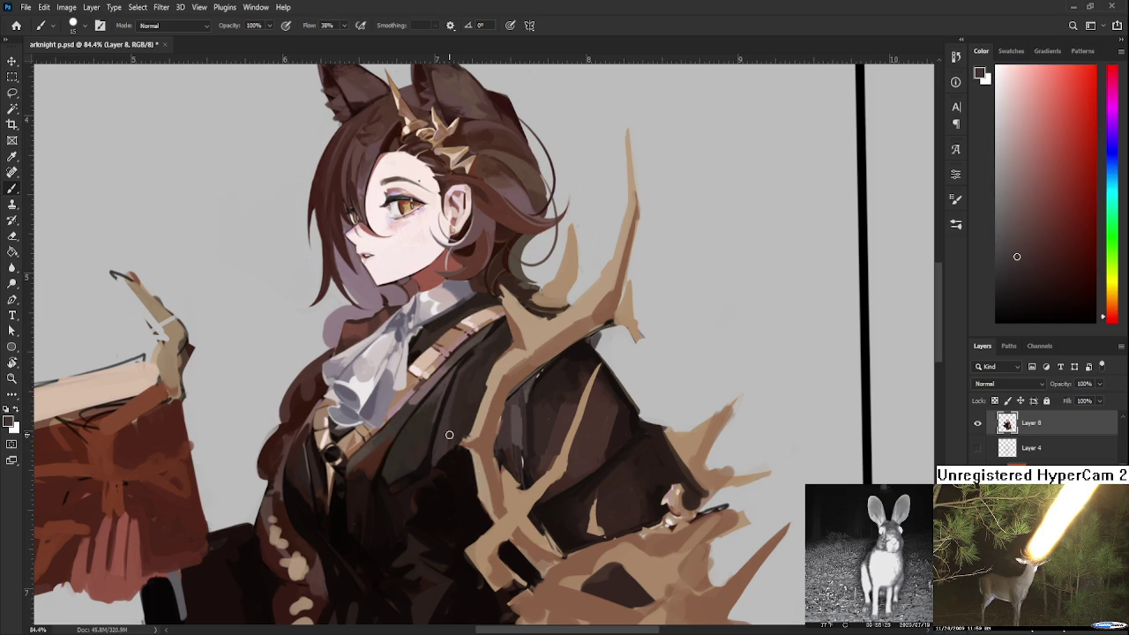
pyautogui.keyDown('alt'); pyautogui.click(459, 432); pyautogui.keyUp('alt')
pyautogui.keyDown('alt'); pyautogui.click(445, 442); pyautogui.keyUp('alt')
# Work warm and reddish browns into the robe's lower chest
pyautogui.keyDown('alt'); pyautogui.click(450, 459); pyautogui.keyUp('alt')
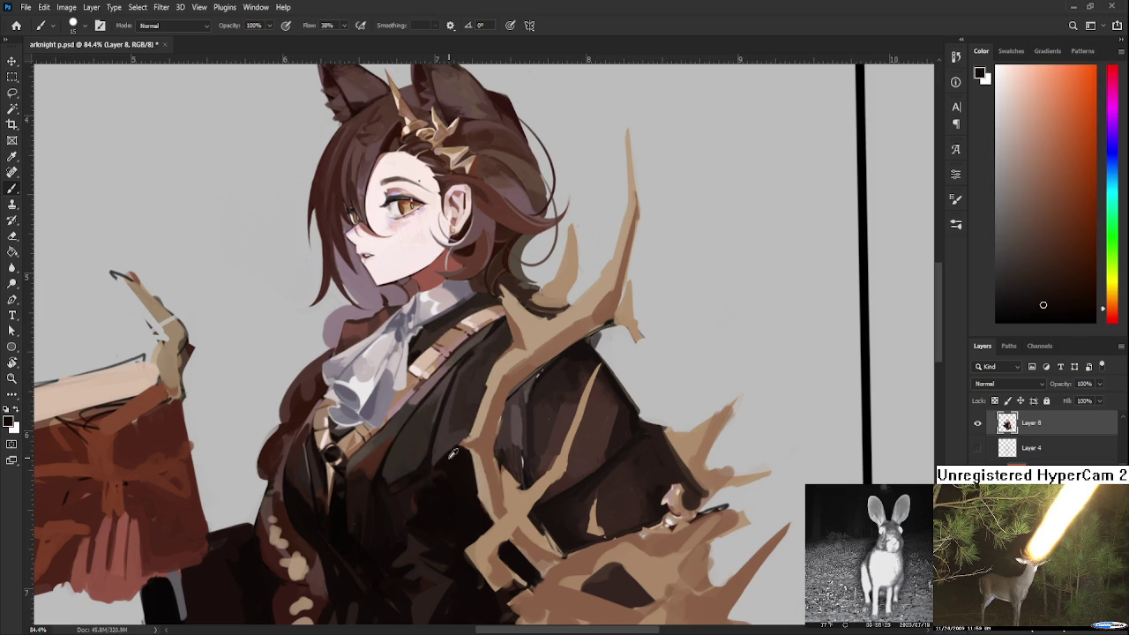
pyautogui.keyDown('alt'); pyautogui.click(448, 455); pyautogui.keyUp('alt')
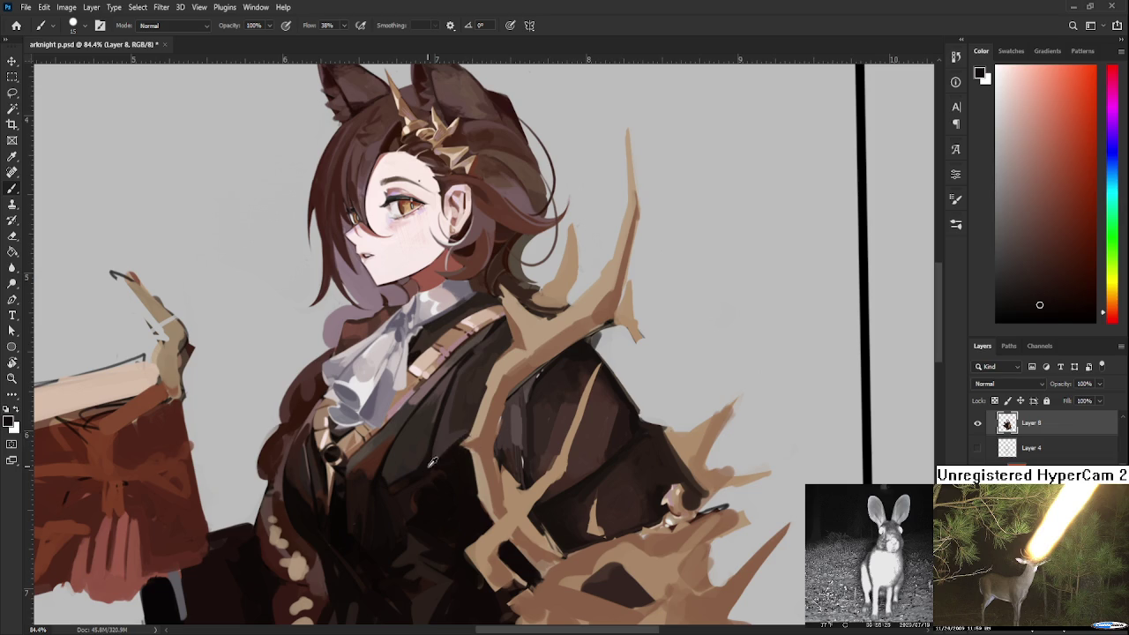
pyautogui.keyDown('alt'); pyautogui.click(456, 437); pyautogui.keyUp('alt')
pyautogui.keyDown('alt'); pyautogui.click(459, 427); pyautogui.keyUp('alt')
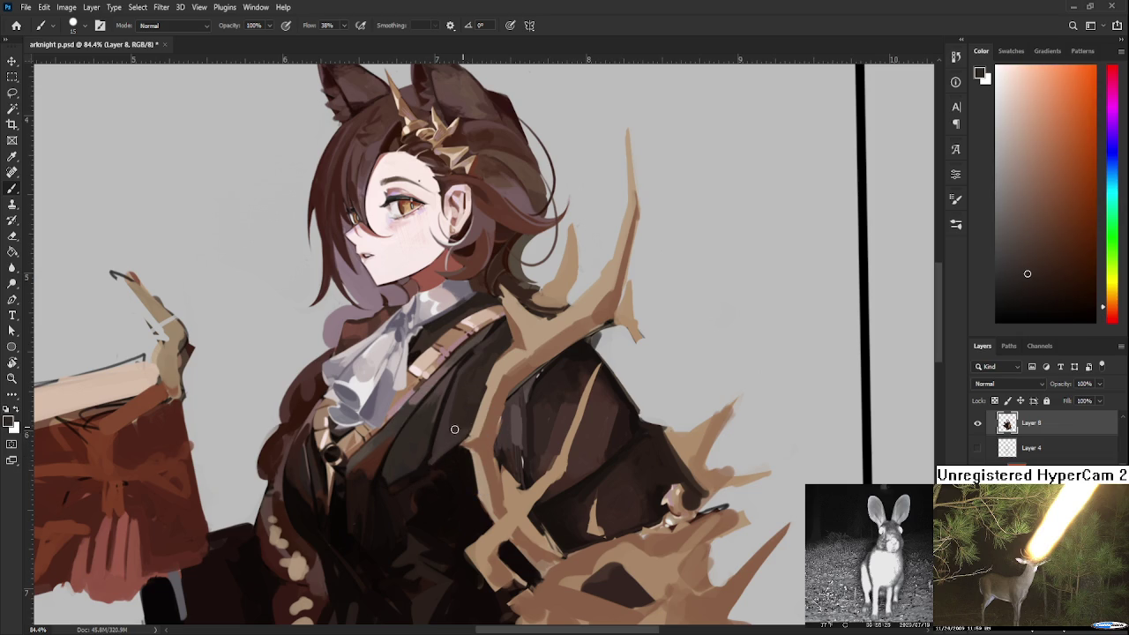
pyautogui.scroll(1, 453, 417)
pyautogui.hscroll(1, 453, 416)
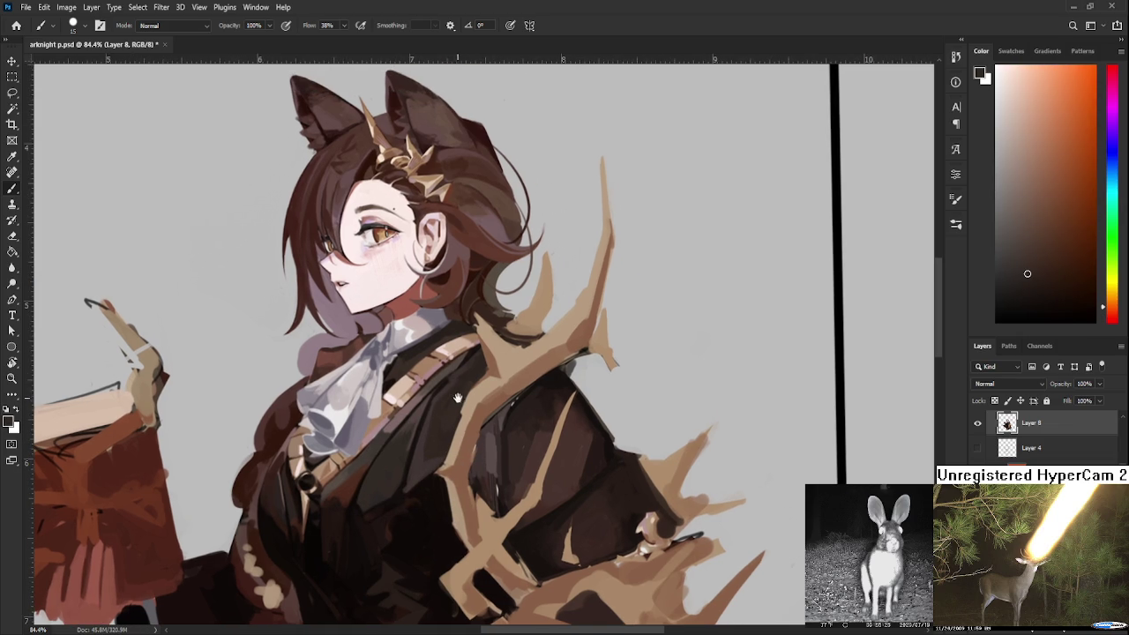
# Sample coat shades under the shoulder strap and the strap's tan colour
pyautogui.moveTo(455, 396); pyautogui.dragTo(443, 408)
pyautogui.keyDown('alt'); pyautogui.click(459, 366); pyautogui.keyUp('alt')
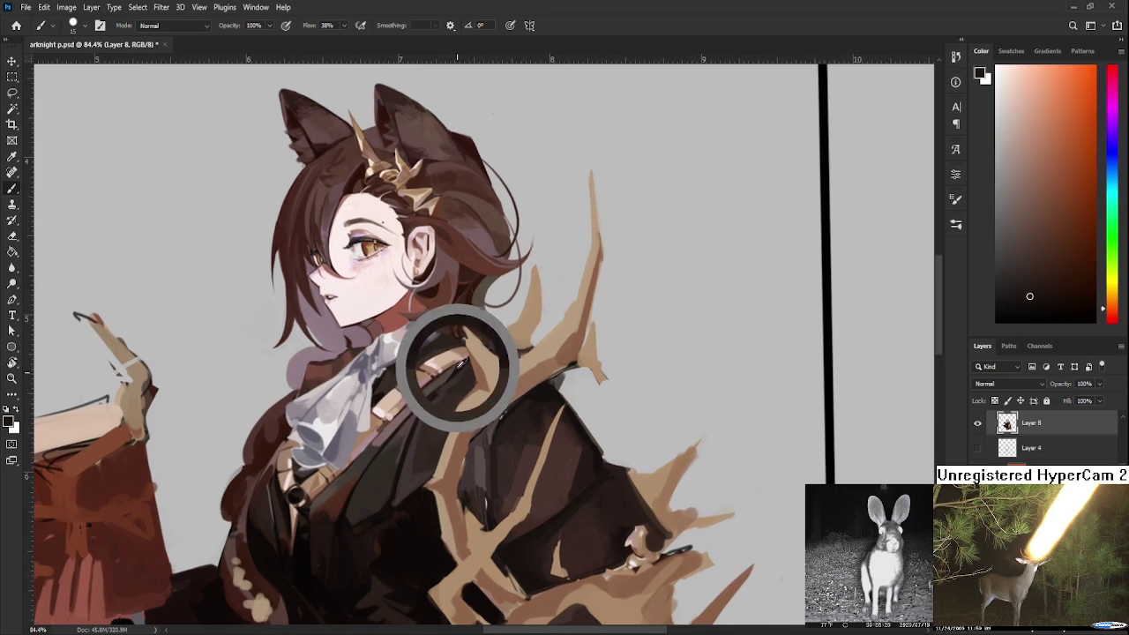
pyautogui.keyDown('alt'); pyautogui.click(467, 361); pyautogui.keyUp('alt')
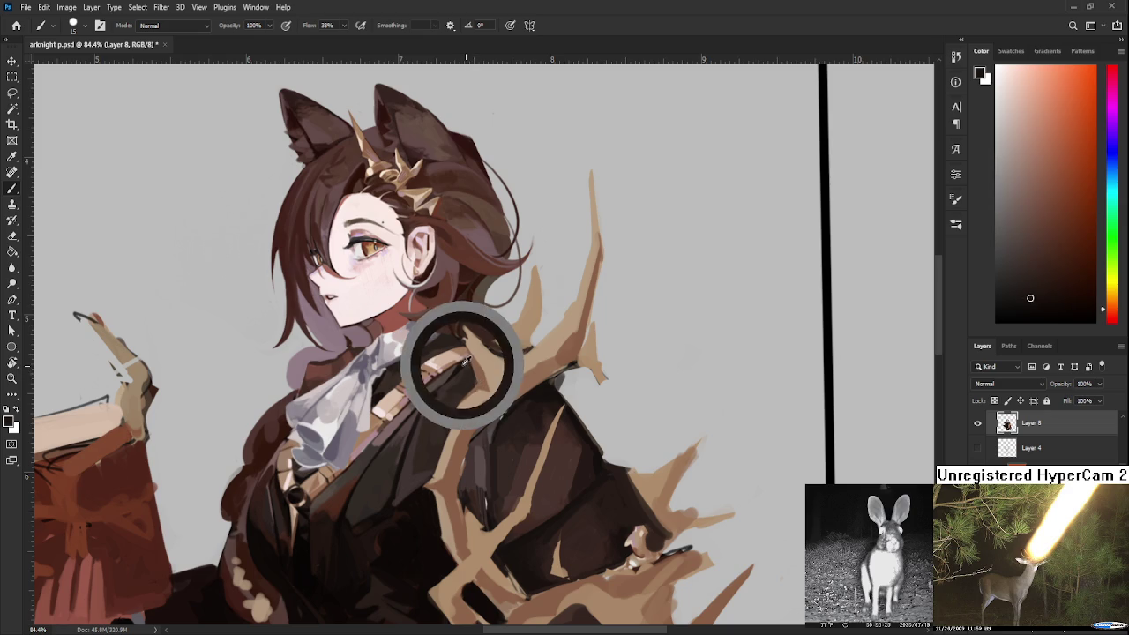
pyautogui.keyDown('alt'); pyautogui.click(473, 379); pyautogui.keyUp('alt')
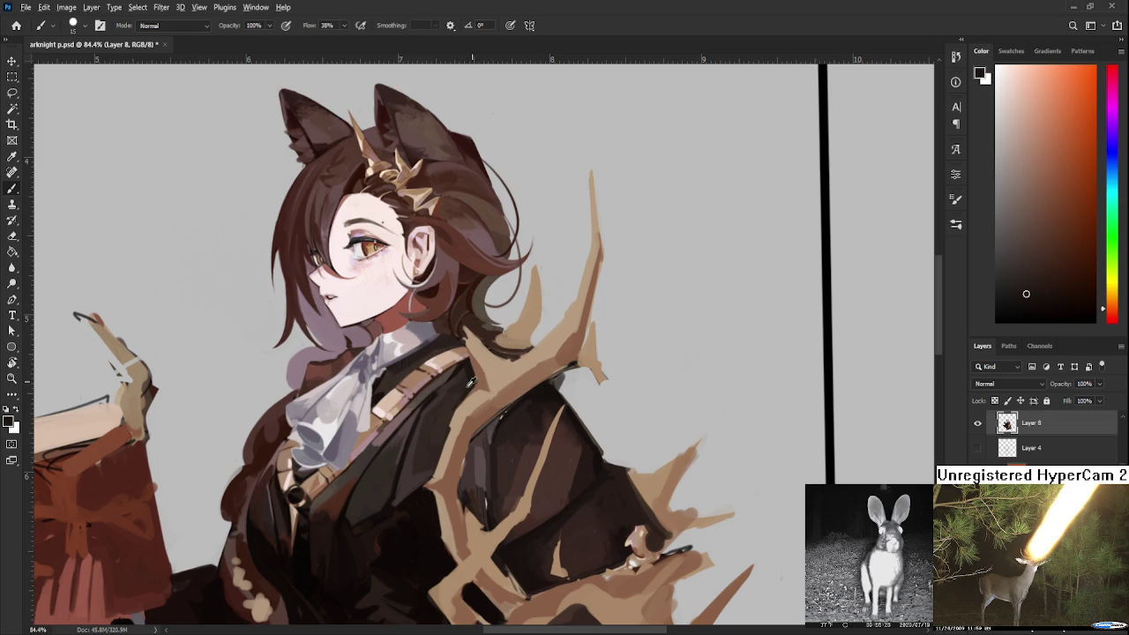
pyautogui.keyDown('alt'); pyautogui.click(457, 404); pyautogui.keyUp('alt')
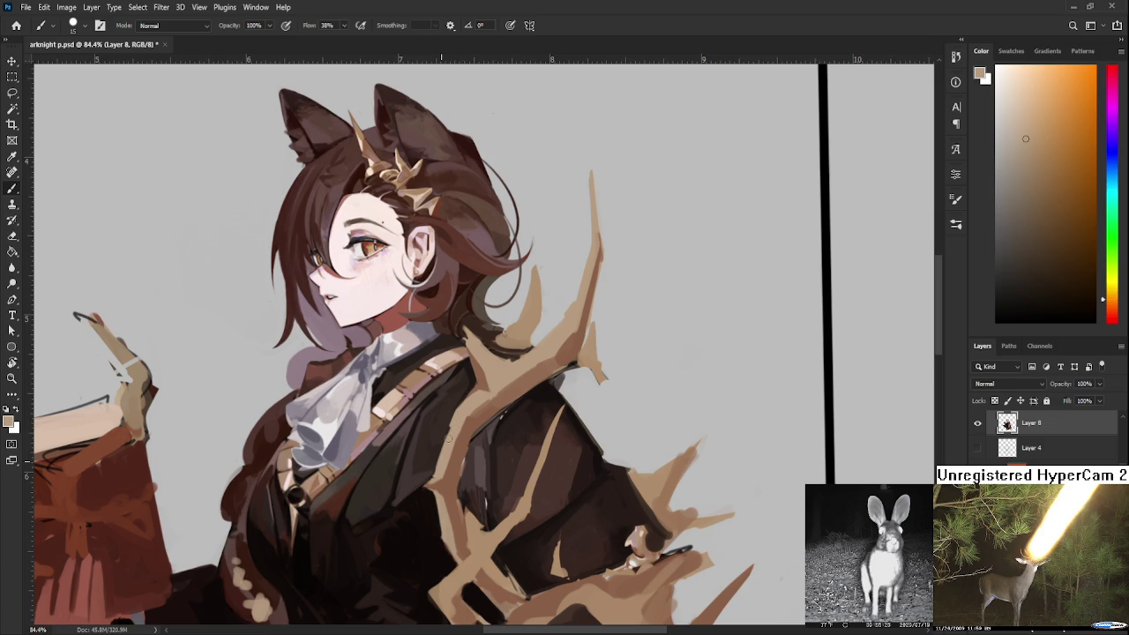
# Blend dark brown, strap tan and dark reddish-brown into the coat below the strap
pyautogui.keyDown('alt'); pyautogui.click(446, 421); pyautogui.keyUp('alt')
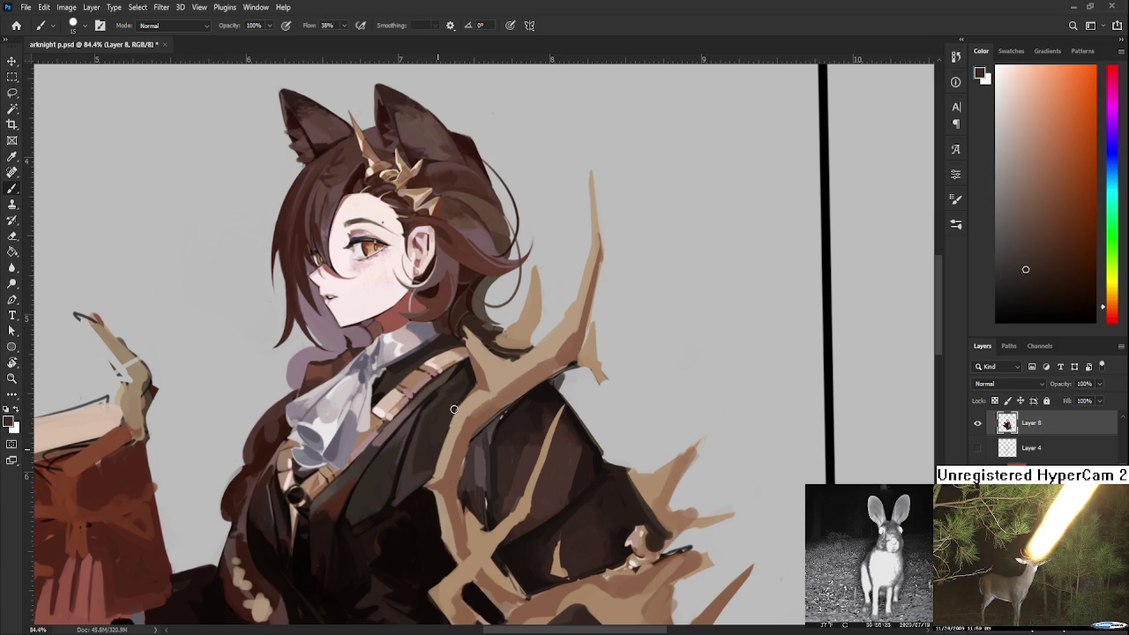
pyautogui.keyDown('alt'); pyautogui.click(461, 425); pyautogui.keyUp('alt')
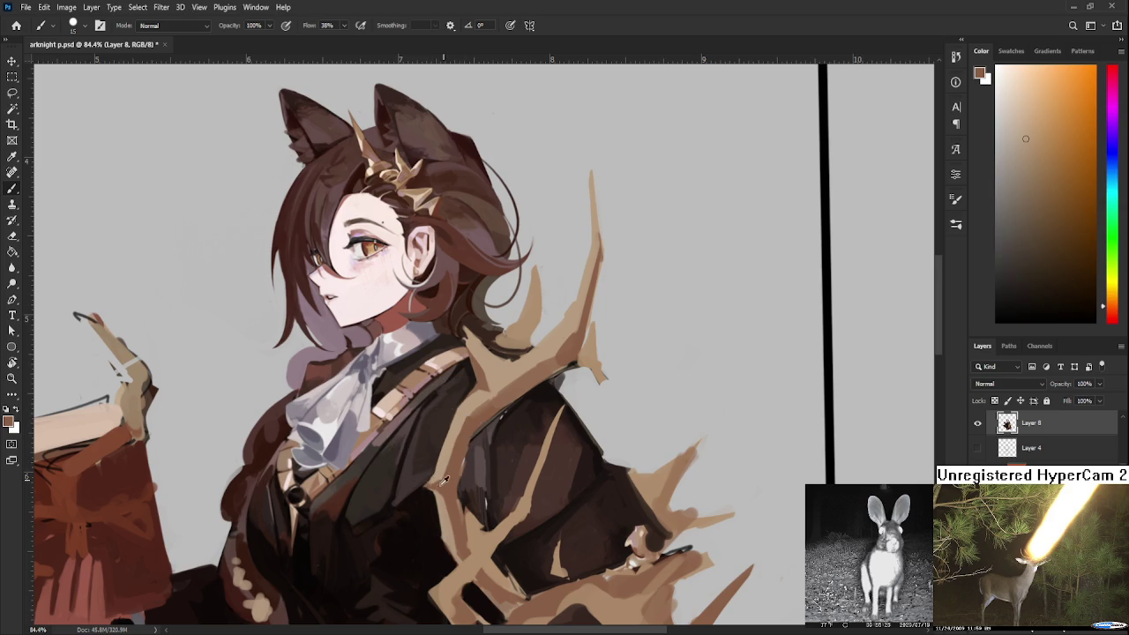
pyautogui.keyDown('alt'); pyautogui.click(438, 479); pyautogui.keyUp('alt')
pyautogui.moveTo(446, 478); pyautogui.dragTo(449, 379)
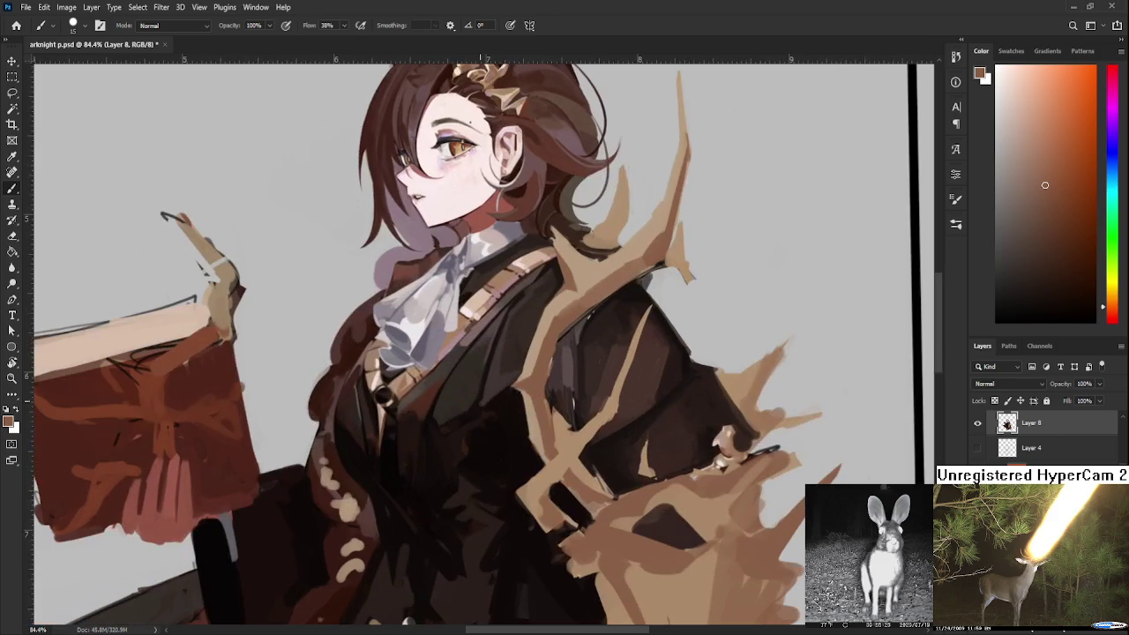
pyautogui.scroll(1, 449, 373)
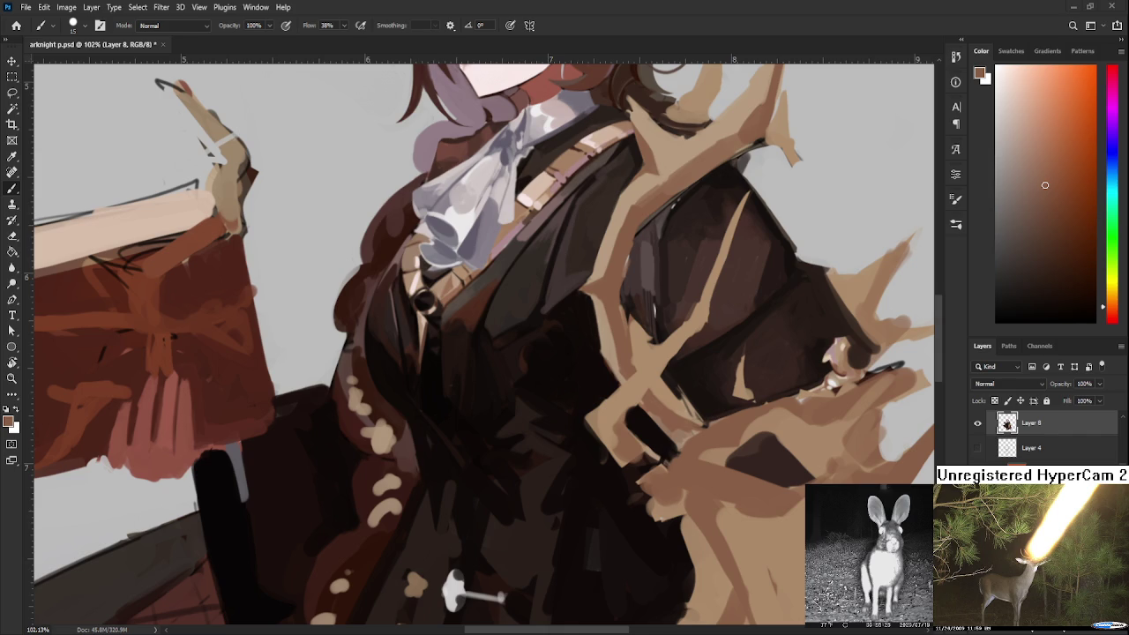
# Sample near-black and dark coat shades around the lower coat and lapel
pyautogui.moveTo(475, 450); pyautogui.dragTo(468, 403)
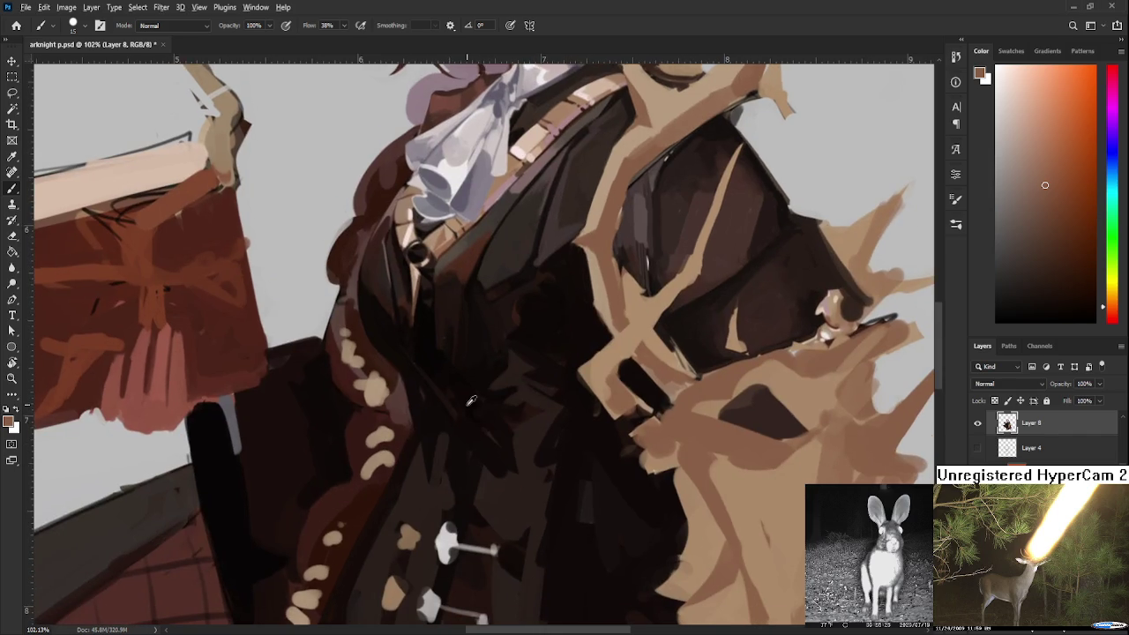
pyautogui.keyDown('alt'); pyautogui.click(460, 414); pyautogui.keyUp('alt')
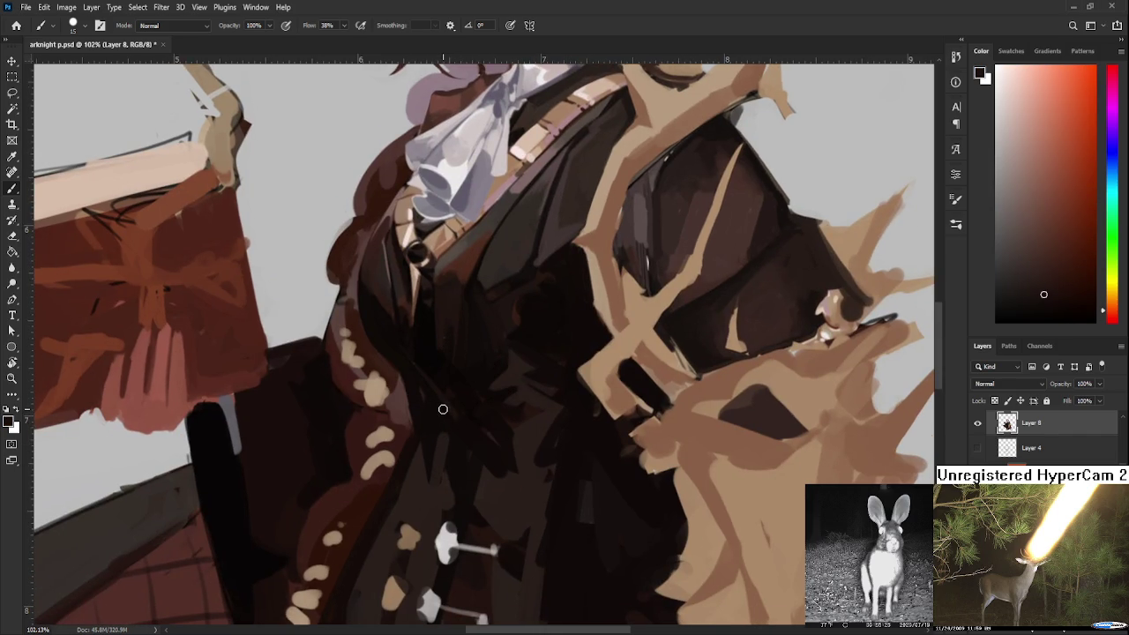
pyautogui.keyDown('alt'); pyautogui.click(432, 395); pyautogui.keyUp('alt')
pyautogui.keyDown('alt'); pyautogui.click(443, 316); pyautogui.keyUp('alt')
pyautogui.keyDown('alt'); pyautogui.click(423, 415); pyautogui.keyUp('alt')
pyautogui.keyDown('alt'); pyautogui.click(421, 406); pyautogui.keyUp('alt')
pyautogui.keyDown('alt'); pyautogui.click(431, 410); pyautogui.keyUp('alt')
pyautogui.keyDown('alt'); pyautogui.click(410, 364); pyautogui.keyUp('alt')
# Blend warm orange-browns and darker tones around the coat button and along the lapel
pyautogui.moveTo(421, 352); pyautogui.dragTo(443, 431)
pyautogui.keyDown('alt'); pyautogui.click(445, 444); pyautogui.keyUp('alt')
pyautogui.keyDown('alt'); pyautogui.click(435, 434); pyautogui.keyUp('alt')
pyautogui.keyDown('alt'); pyautogui.click(425, 429); pyautogui.keyUp('alt')
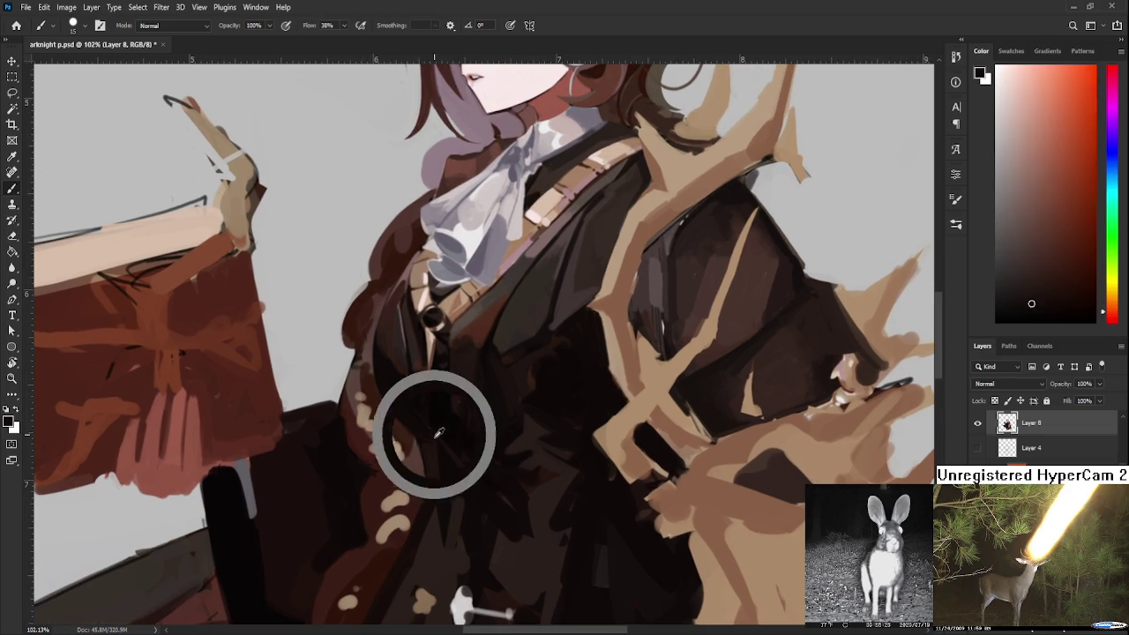
pyautogui.keyDown('alt'); pyautogui.click(437, 434); pyautogui.keyUp('alt')
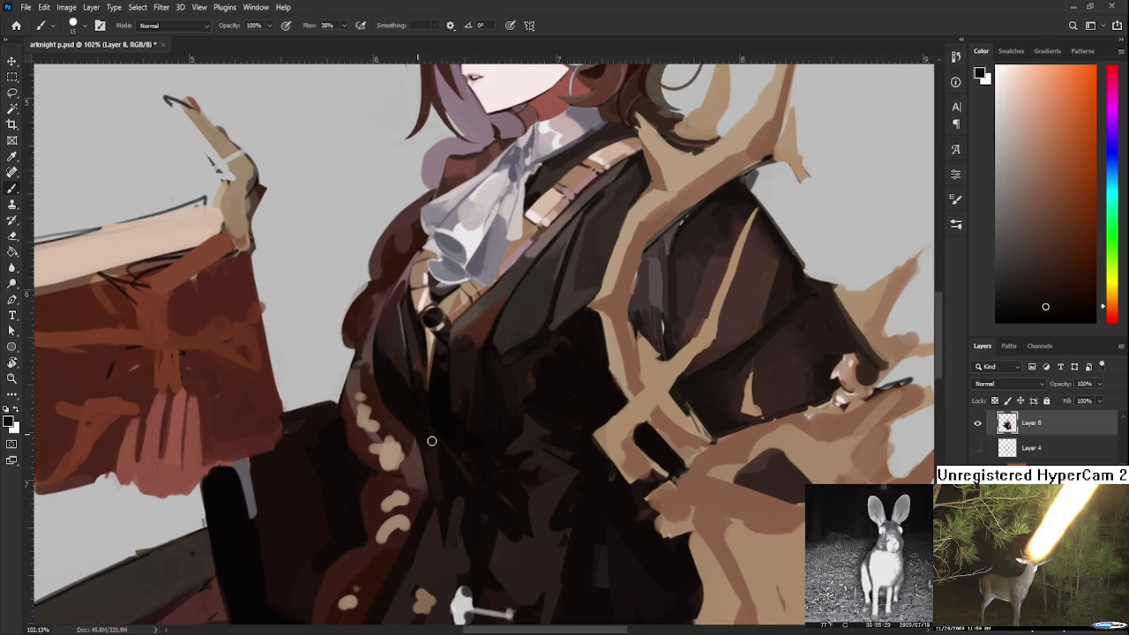
pyautogui.keyDown('alt'); pyautogui.click(434, 444); pyautogui.keyUp('alt')
pyautogui.keyDown('alt'); pyautogui.click(420, 434); pyautogui.keyUp('alt')
pyautogui.keyDown('alt'); pyautogui.click(450, 445); pyautogui.keyUp('alt')
pyautogui.keyDown('alt'); pyautogui.click(405, 409); pyautogui.keyUp('alt')
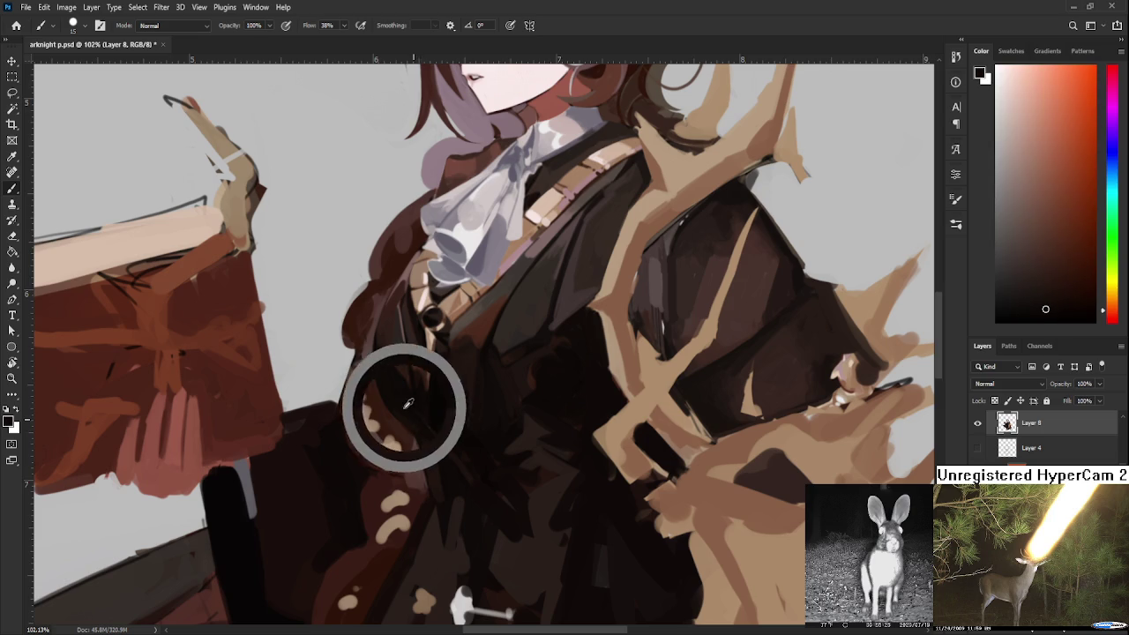
pyautogui.keyDown('alt'); pyautogui.click(417, 420); pyautogui.keyUp('alt')
# Paint dark strokes along the lapel edge, blending in lighter and darker browns
pyautogui.scroll(2, 424, 419)
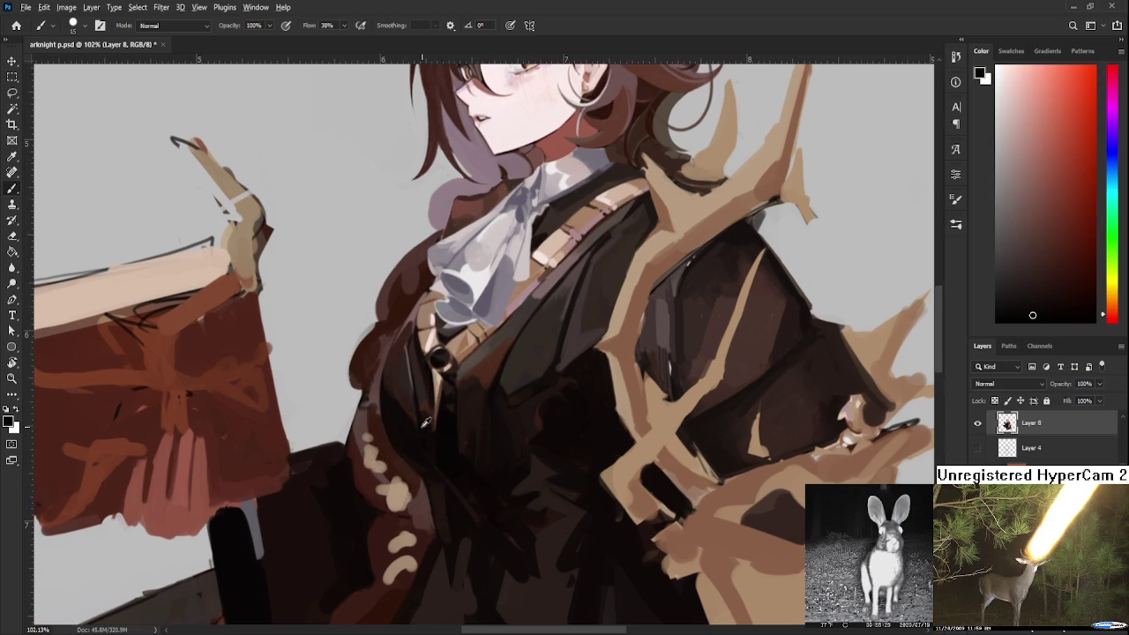
pyautogui.keyDown('alt'); pyautogui.click(403, 400); pyautogui.keyUp('alt')
pyautogui.keyDown('alt'); pyautogui.click(430, 408); pyautogui.keyUp('alt')
pyautogui.moveTo(388, 381); pyautogui.dragTo(393, 404)
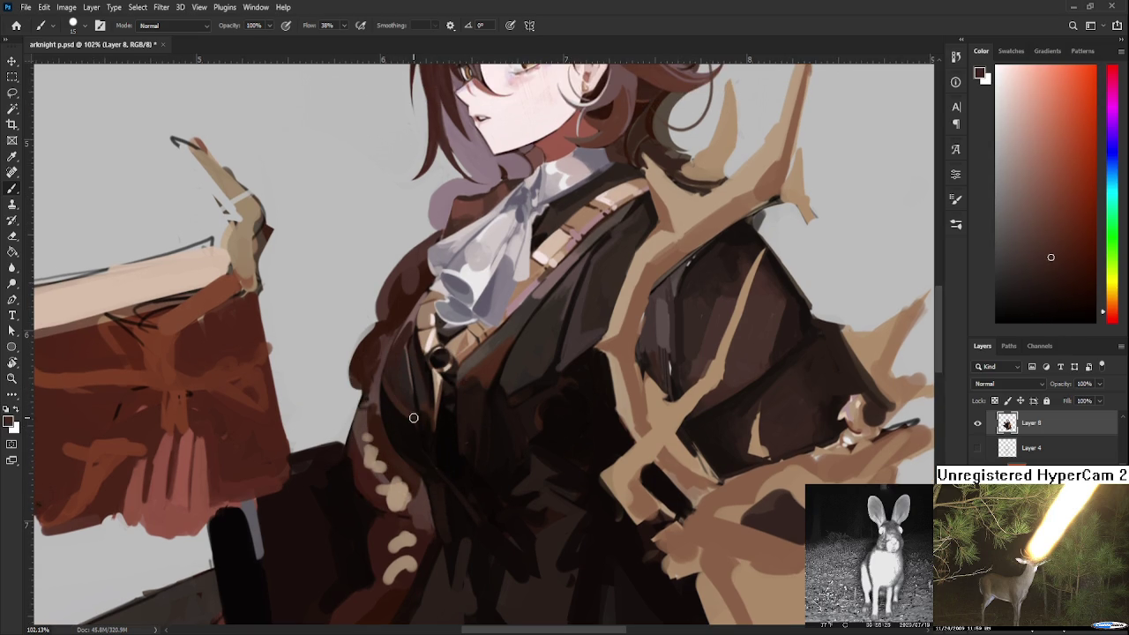
pyautogui.keyDown('alt'); pyautogui.click(417, 418); pyautogui.keyUp('alt')
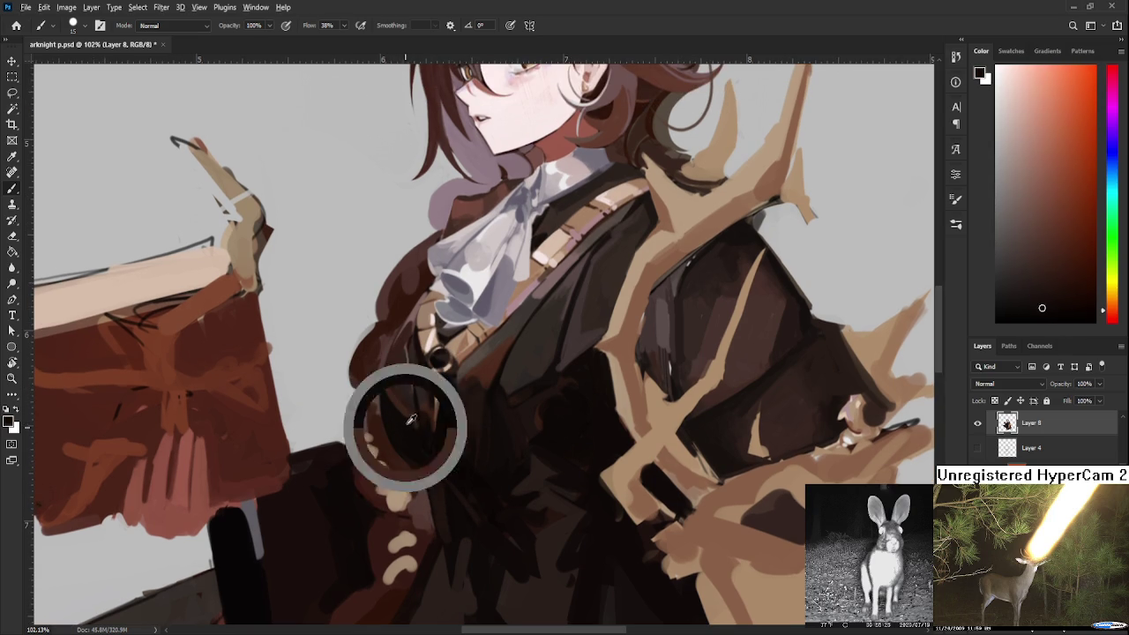
pyautogui.keyDown('alt'); pyautogui.click(394, 380); pyautogui.keyUp('alt')
pyautogui.keyDown('alt'); pyautogui.click(403, 374); pyautogui.keyUp('alt')
# Blend reddish browns and near-black shadow tones into the coat near the button
pyautogui.keyDown('alt'); pyautogui.click(482, 366); pyautogui.keyUp('alt')
pyautogui.keyDown('alt'); pyautogui.click(471, 384); pyautogui.keyUp('alt')
pyautogui.keyDown('alt'); pyautogui.click(476, 367); pyautogui.keyUp('alt')
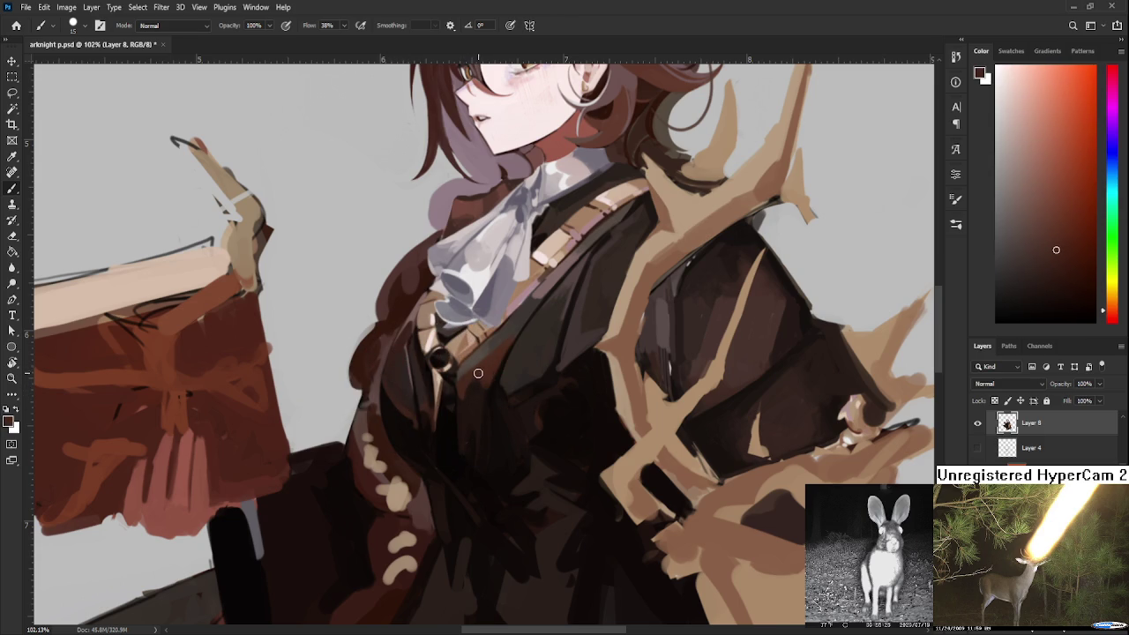
pyautogui.keyDown('alt'); pyautogui.click(467, 382); pyautogui.keyUp('alt')
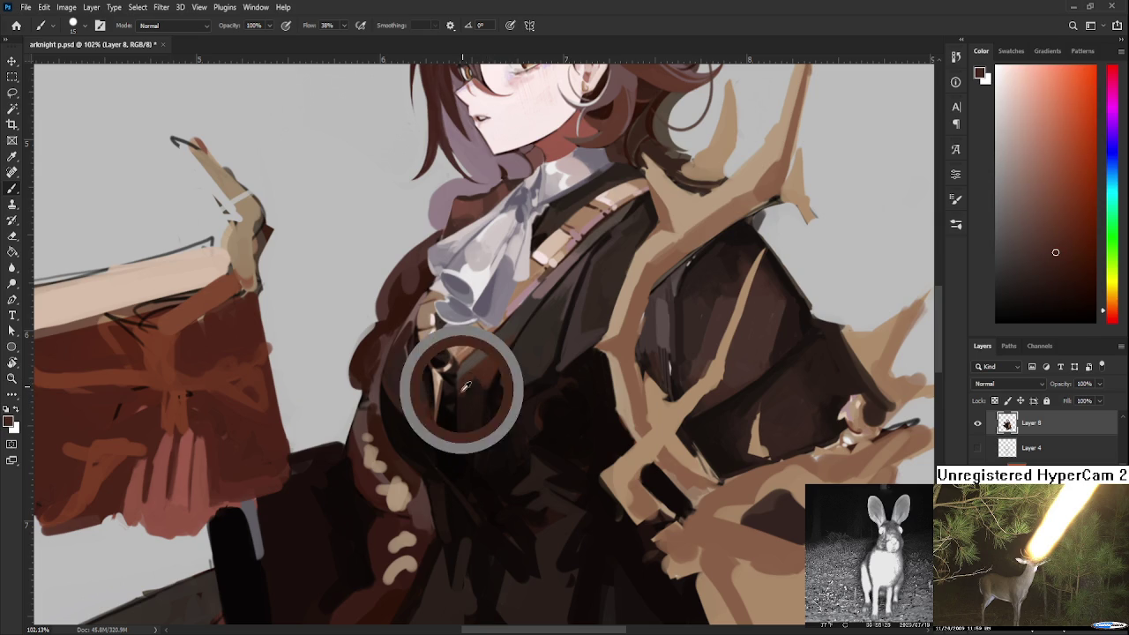
pyautogui.keyDown('alt'); pyautogui.click(476, 385); pyautogui.keyUp('alt')
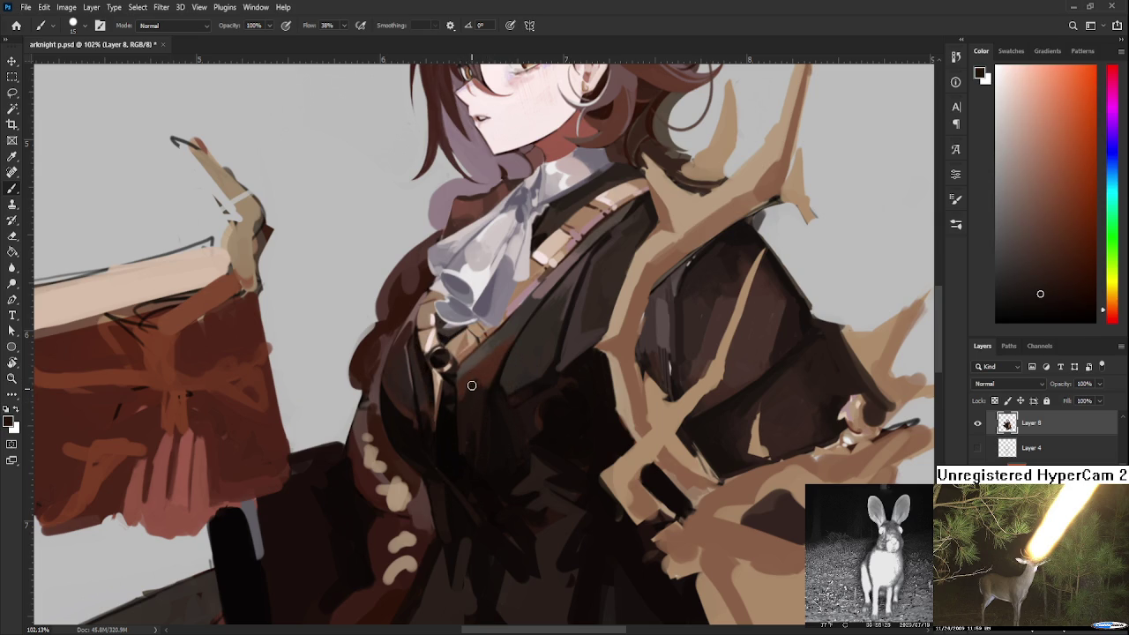
pyautogui.keyDown('alt'); pyautogui.click(480, 371); pyautogui.keyUp('alt')
pyautogui.moveTo(511, 404); pyautogui.dragTo(520, 371)
pyautogui.scroll(-3, 523, 358)
pyautogui.scroll(-1, 523, 358)
pyautogui.scroll(2, 523, 358)
pyautogui.scroll(2, 522, 358)
pyautogui.scroll(2, 523, 358)
# Blend near-black, dark reddish-brown and lighter browns into the lapel just below the button
pyautogui.keyDown('alt'); pyautogui.click(473, 438); pyautogui.keyUp('alt')
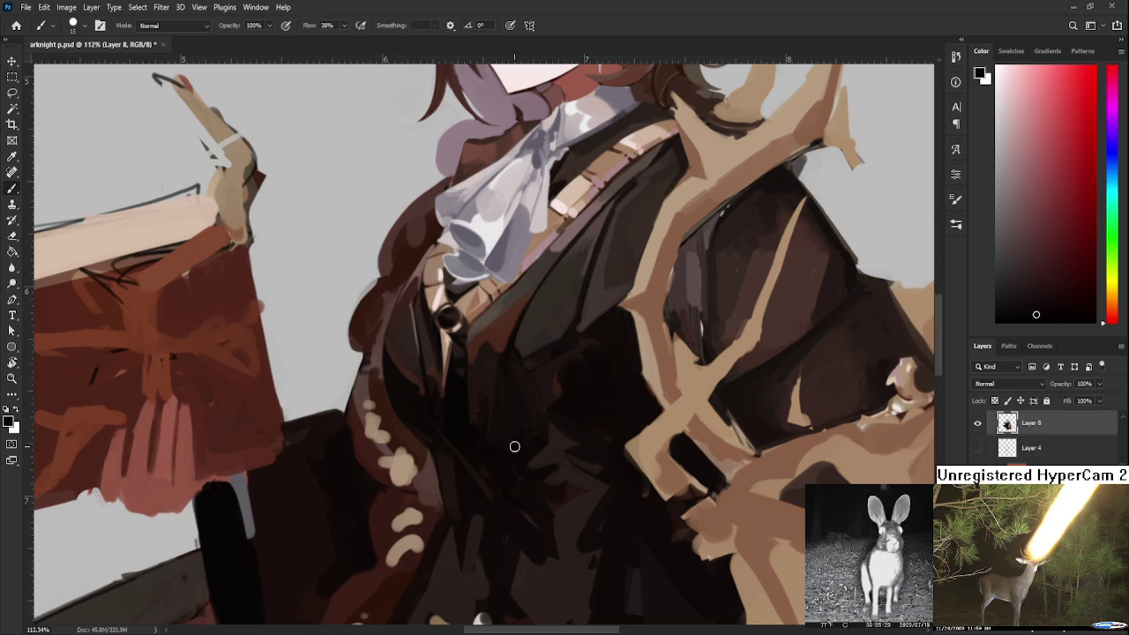
pyautogui.keyDown('alt'); pyautogui.click(479, 345); pyautogui.keyUp('alt')
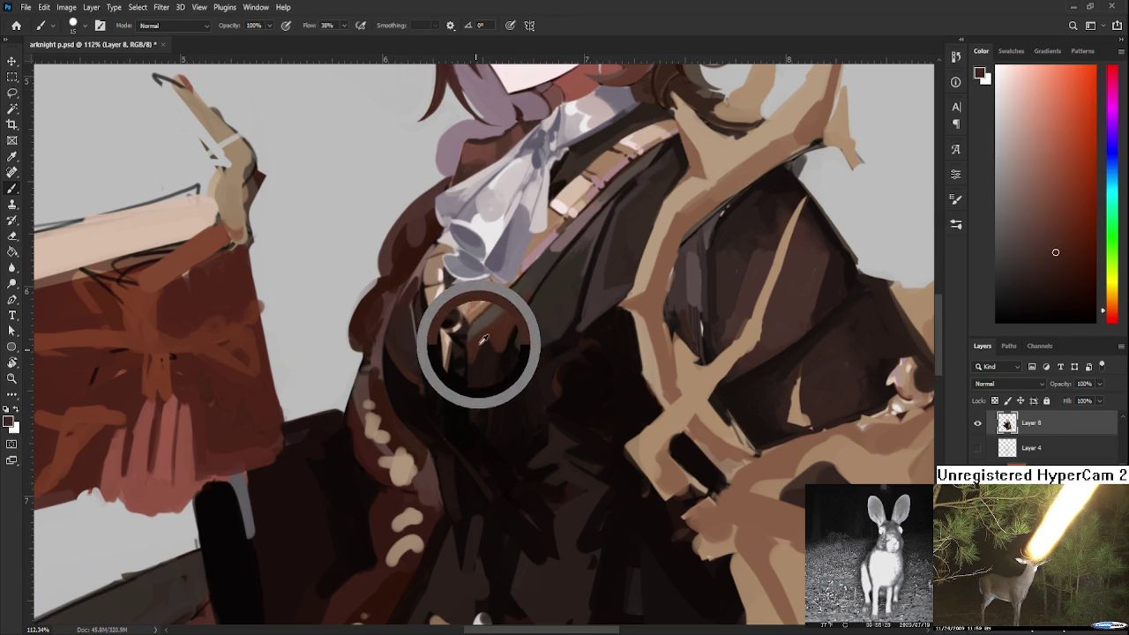
pyautogui.keyDown('alt'); pyautogui.click(483, 376); pyautogui.keyUp('alt')
pyautogui.keyDown('alt'); pyautogui.click(479, 384); pyautogui.keyUp('alt')
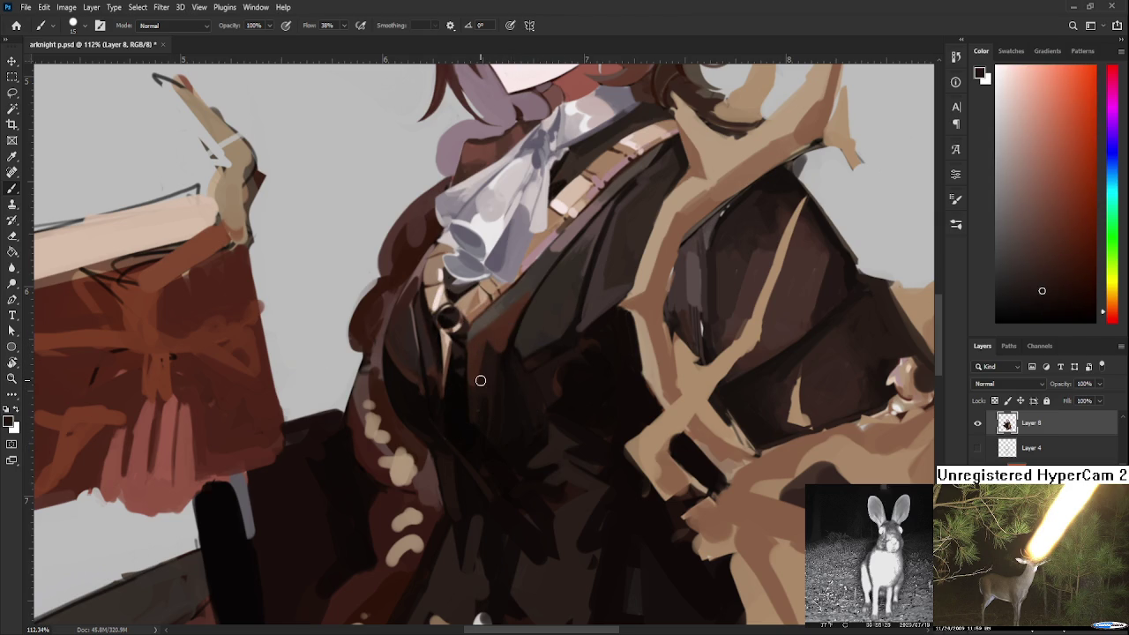
pyautogui.keyDown('alt'); pyautogui.click(475, 368); pyautogui.keyUp('alt')
pyautogui.keyDown('alt'); pyautogui.click(487, 368); pyautogui.keyUp('alt')
pyautogui.scroll(-3, 485, 360)
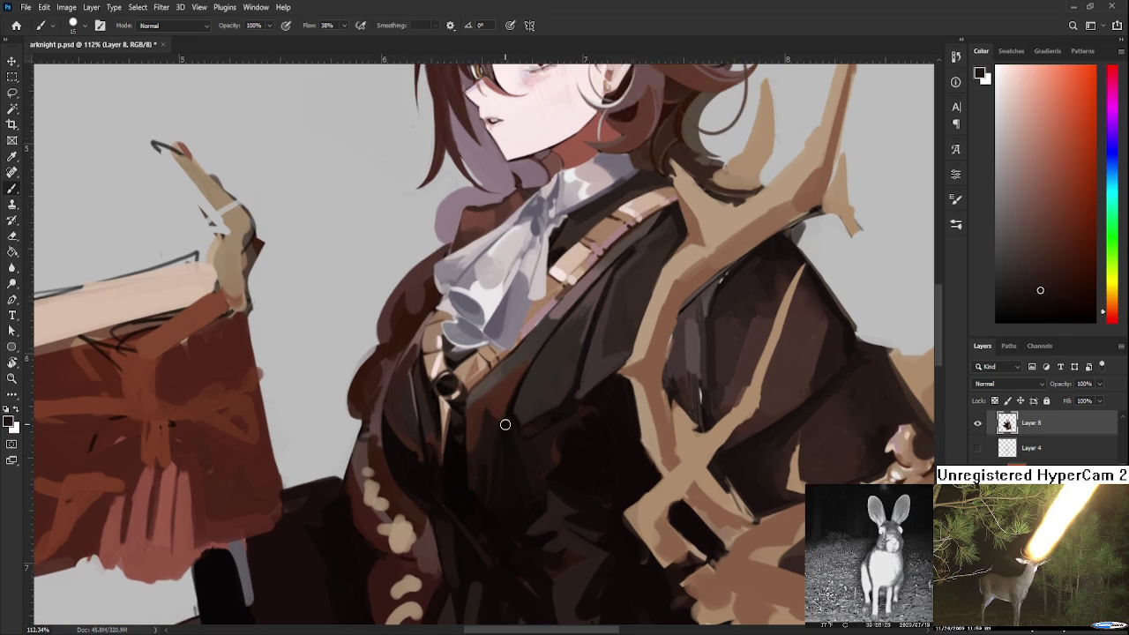
# Zoom out to check the figure, then blend dark coat browns across the chest
pyautogui.scroll(-2, 494, 427)
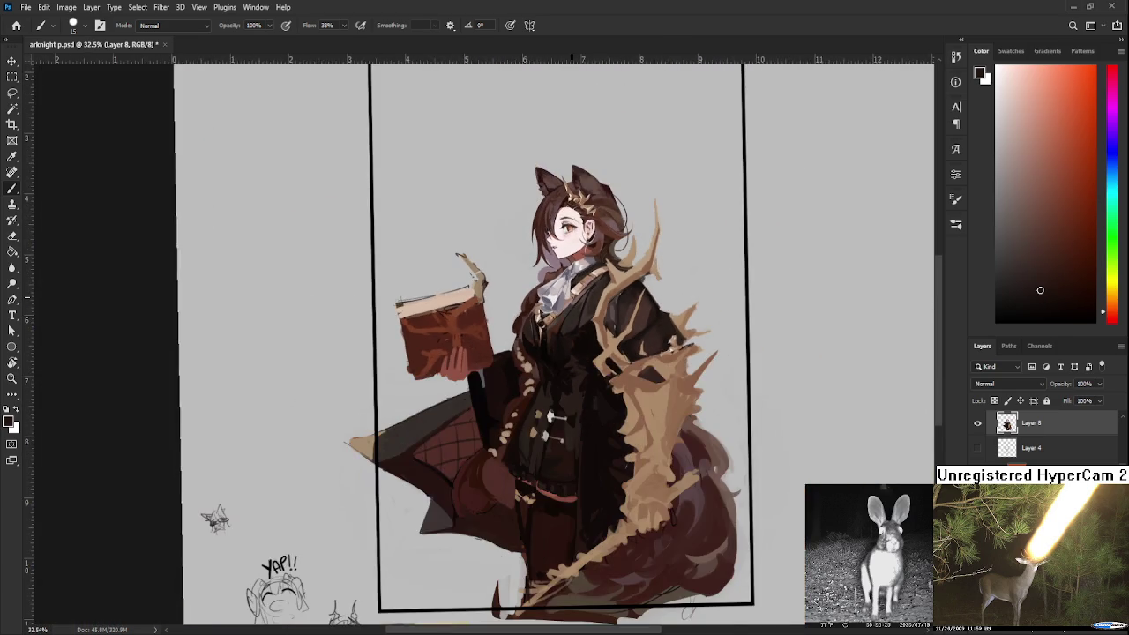
pyautogui.scroll(2, 564, 419)
pyautogui.scroll(2, 564, 419)
pyautogui.scroll(1, 566, 420)
pyautogui.moveTo(566, 420); pyautogui.dragTo(499, 432)
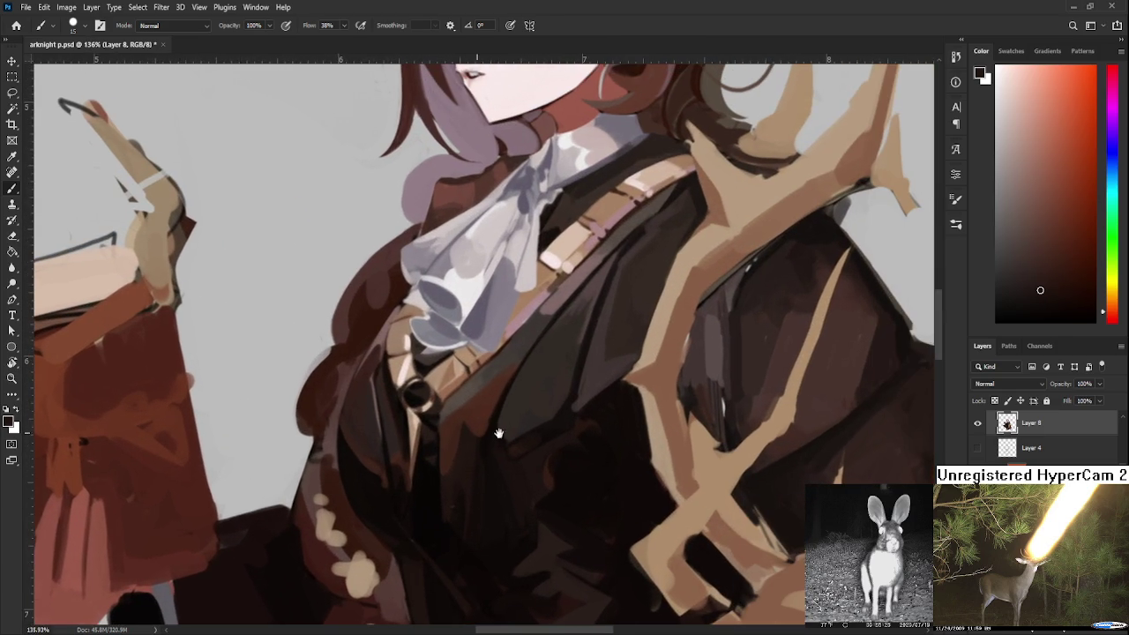
pyautogui.keyDown('alt'); pyautogui.click(456, 464); pyautogui.keyUp('alt')
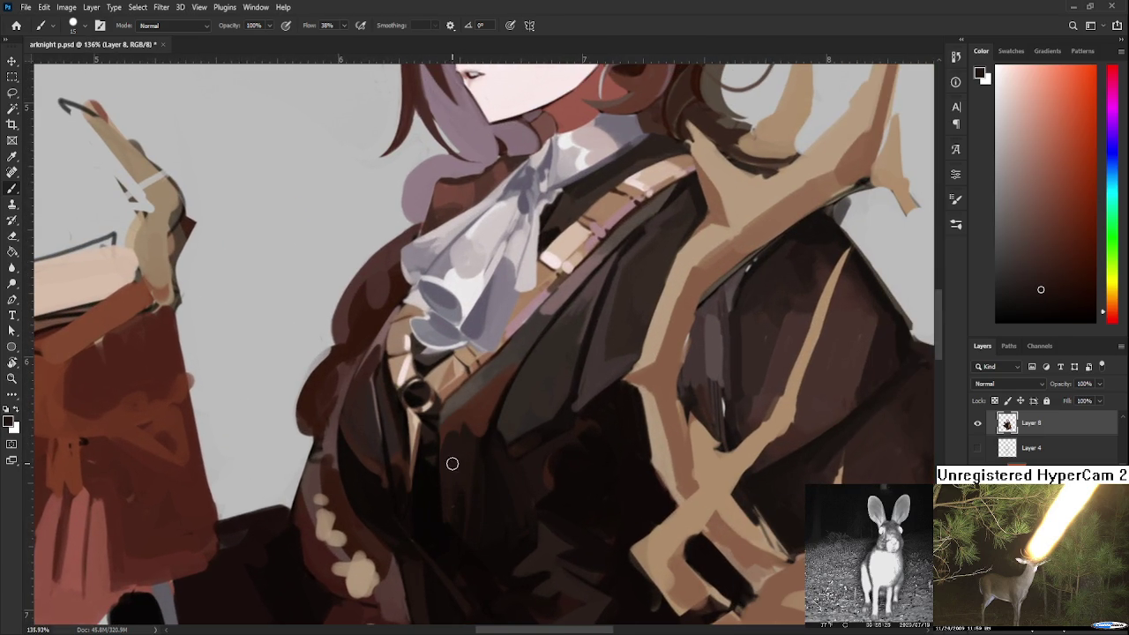
pyautogui.keyDown('alt'); pyautogui.click(481, 421); pyautogui.keyUp('alt')
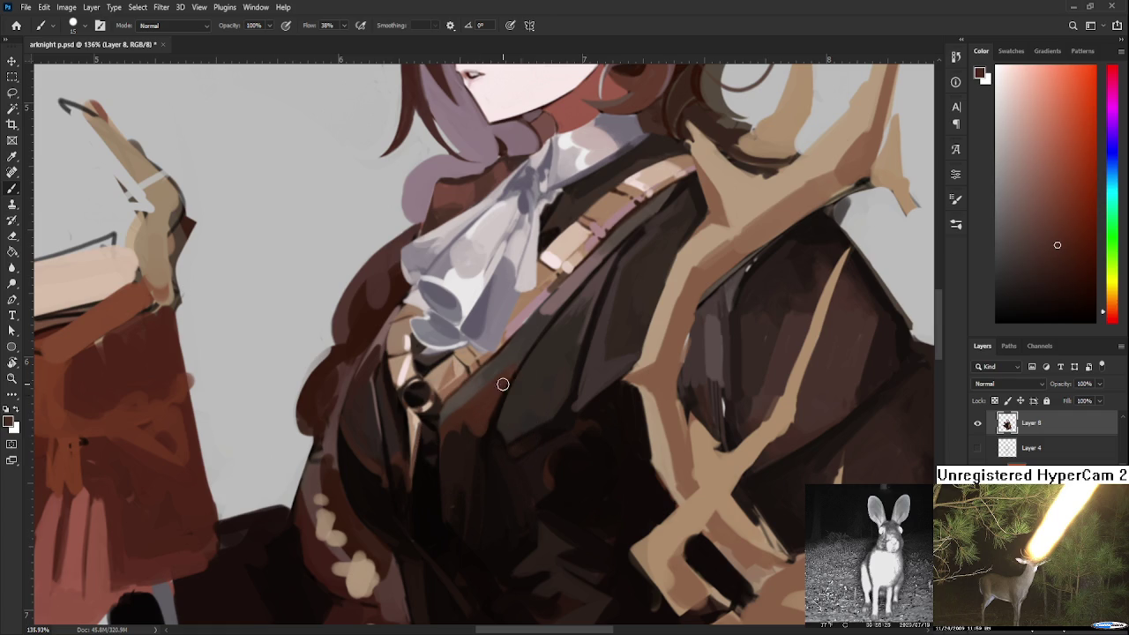
pyautogui.keyDown('alt'); pyautogui.click(507, 438); pyautogui.keyUp('alt')
pyautogui.keyDown('alt'); pyautogui.click(548, 398); pyautogui.keyUp('alt')
# Refocus on the coat front and pick a darker shadow colour for shading
pyautogui.moveTo(583, 414); pyautogui.dragTo(555, 383)
pyautogui.scroll(-2, 529, 397)
pyautogui.scroll(-2, 511, 405)
pyautogui.scroll(1, 475, 419)
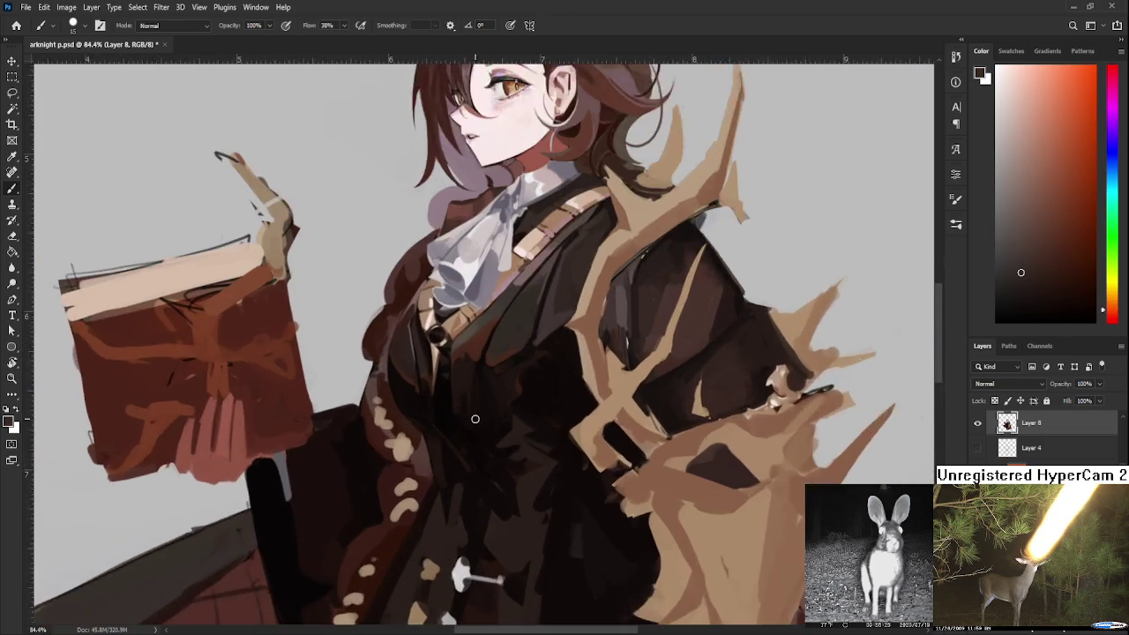
pyautogui.scroll(1, 474, 419)
pyautogui.scroll(1, 474, 419)
pyautogui.keyDown('alt'); pyautogui.click(492, 344); pyautogui.keyUp('alt')
# Add a thin dark stroke along the lapel's left edge below the button, then enable view rotation
pyautogui.scroll(-1, 446, 468)
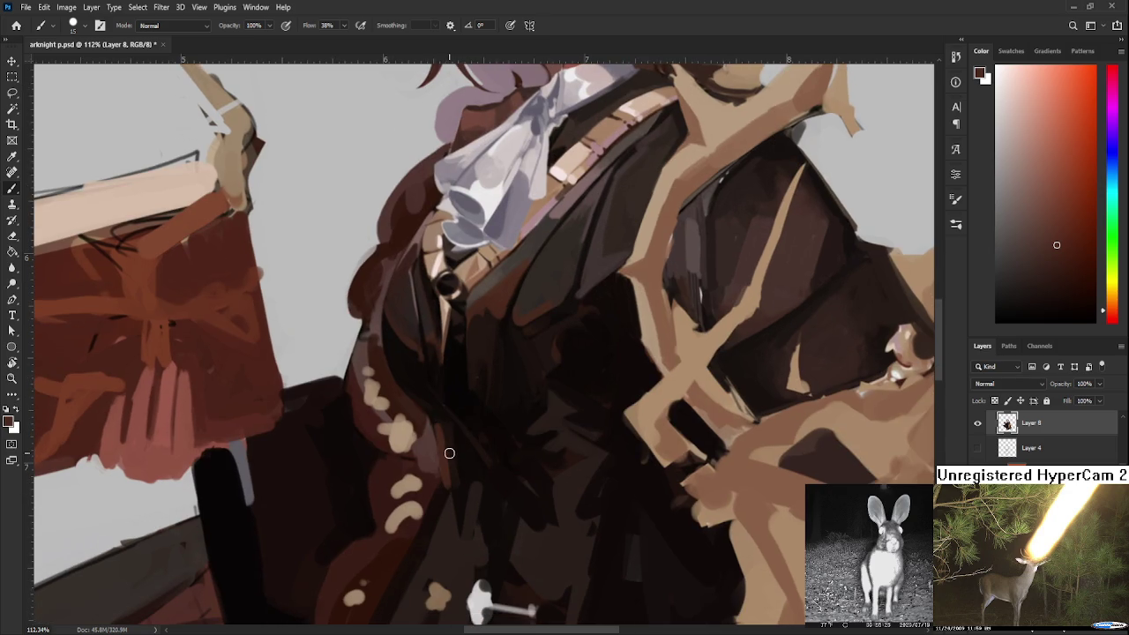
pyautogui.keyDown('alt'); pyautogui.click(444, 430); pyautogui.keyUp('alt')
pyautogui.keyDown('alt'); pyautogui.click(457, 449); pyautogui.keyUp('alt')
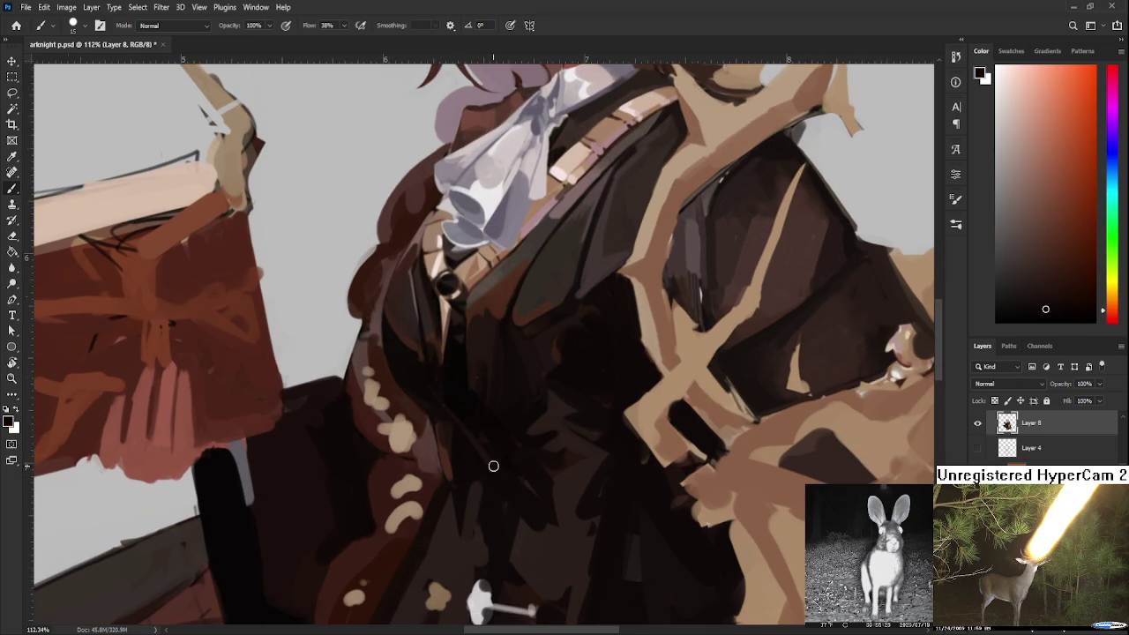
pyautogui.scroll(-5, 493, 465)
pyautogui.press('r')
pyautogui.scroll(2, 510, 485)
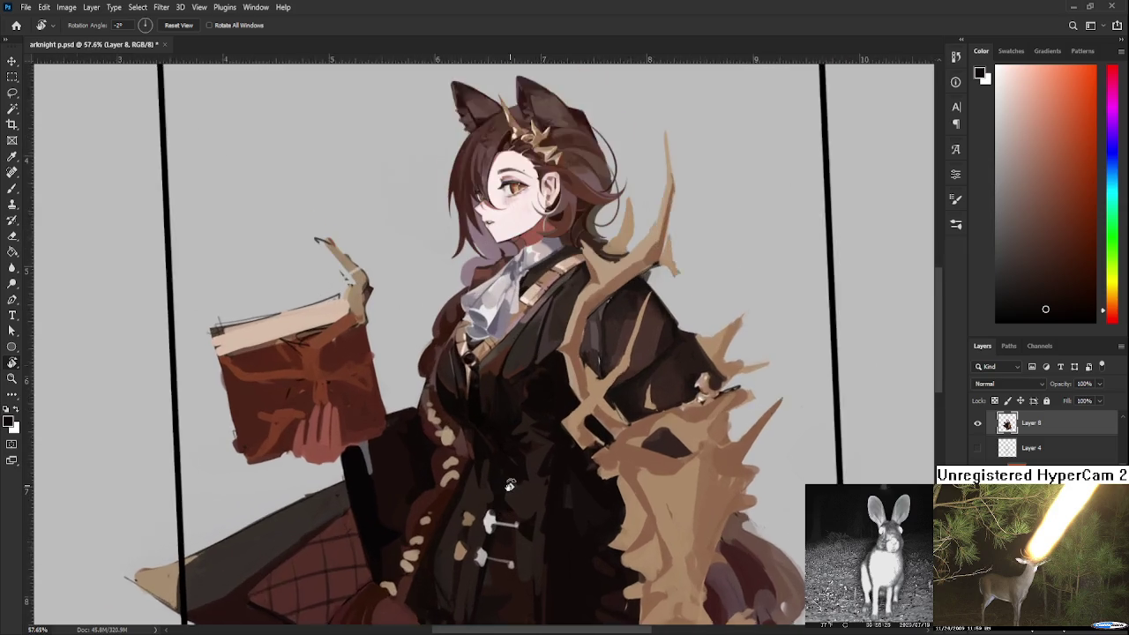
pyautogui.scroll(2, 509, 485)
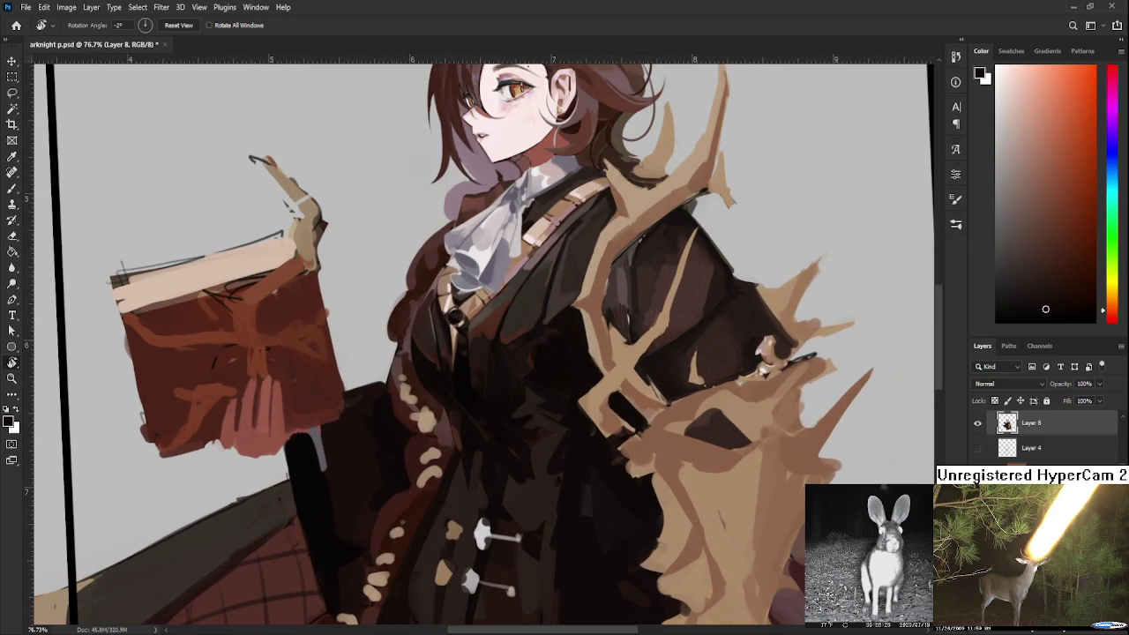